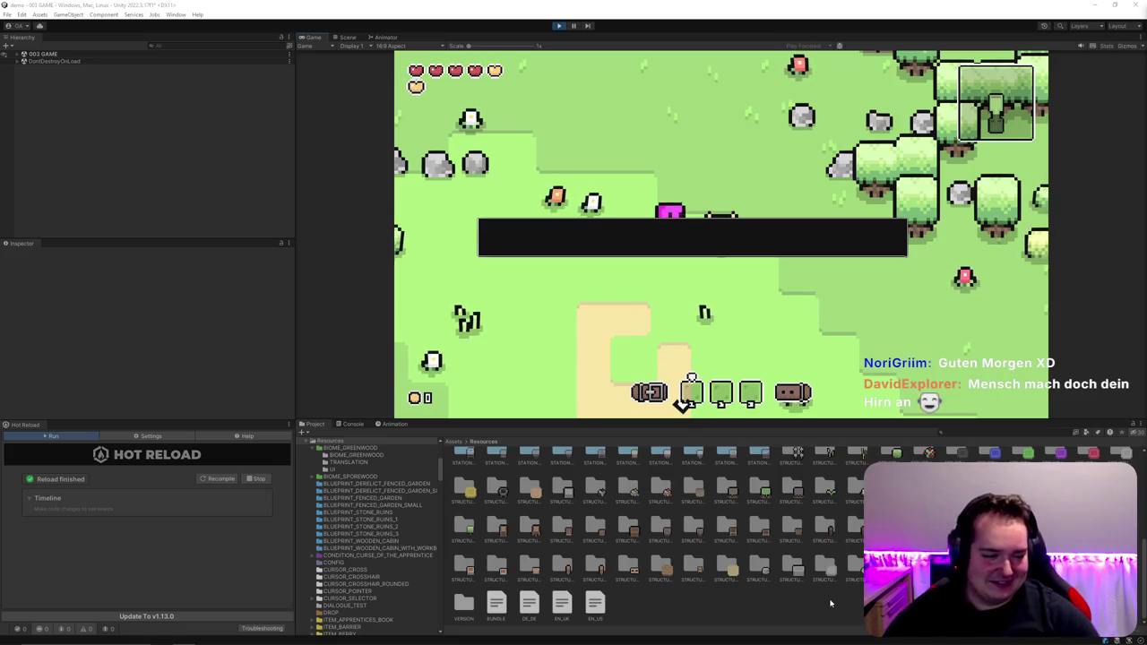
Step: Open the UI_DIALOGUE prefab from the Resources folder for editing
mouse_move(830, 642)
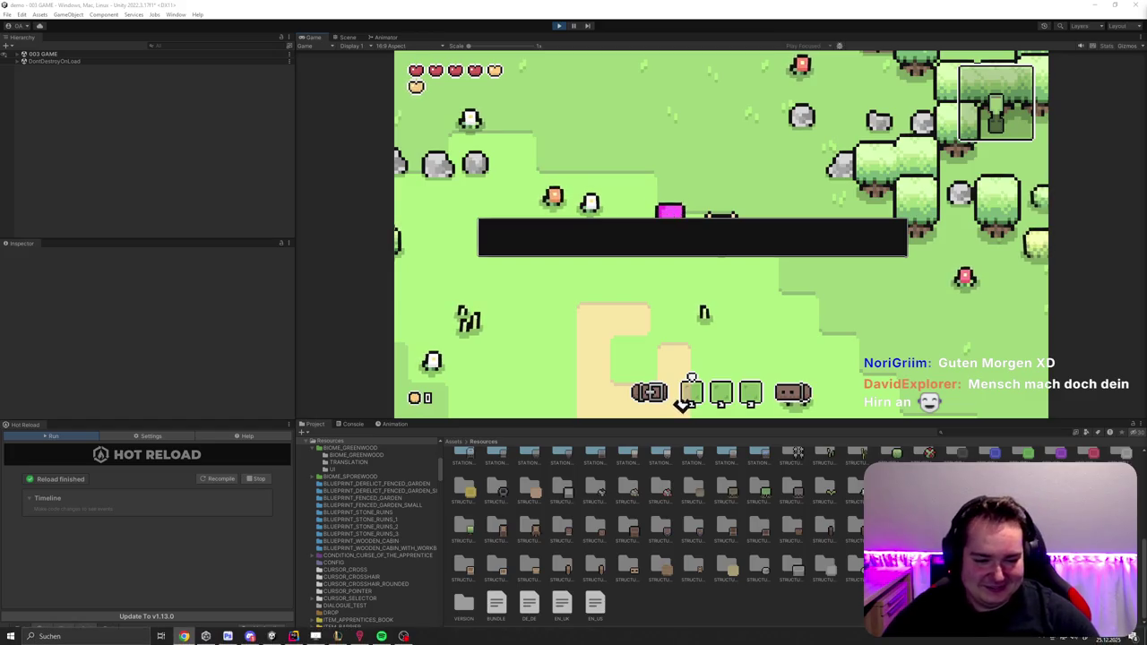
scroll(down, 3)
click(341, 631)
click(461, 465)
click(107, 86)
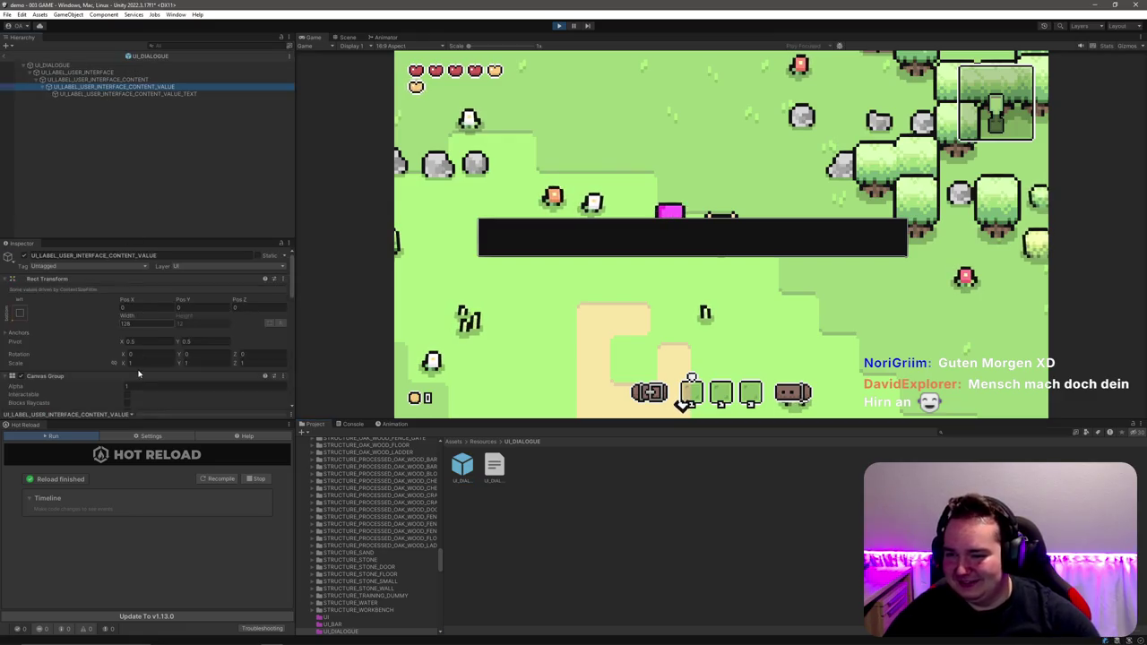
Step: Review the content value element's layout components, then stop Play mode
scroll(down, 3)
scroll(down, 3)
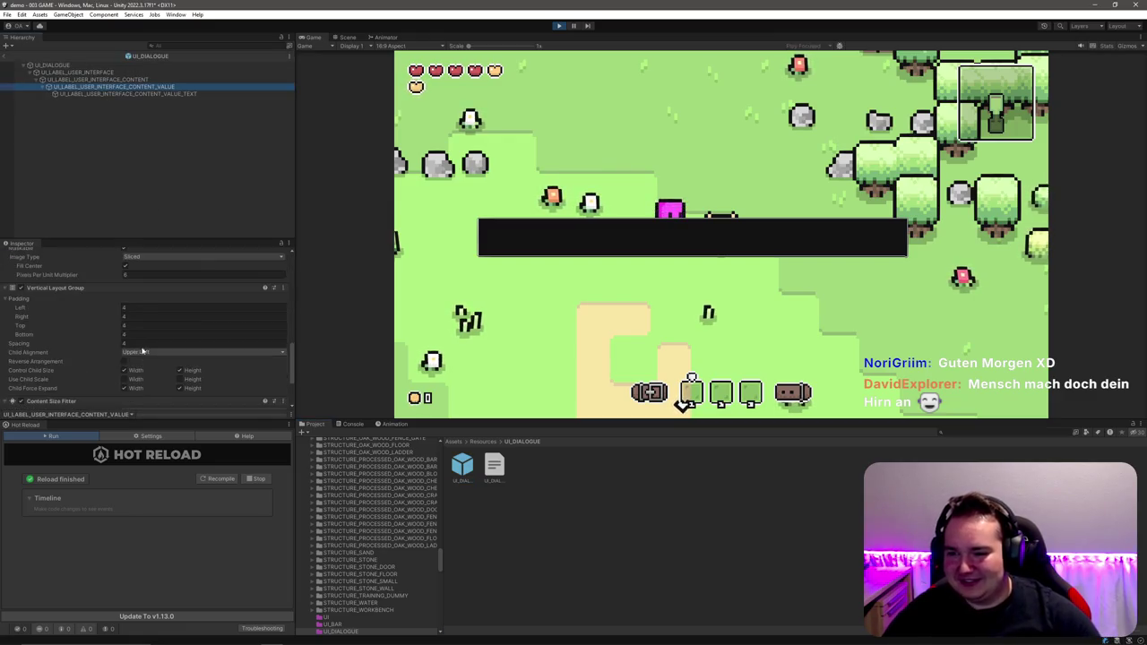
click(185, 206)
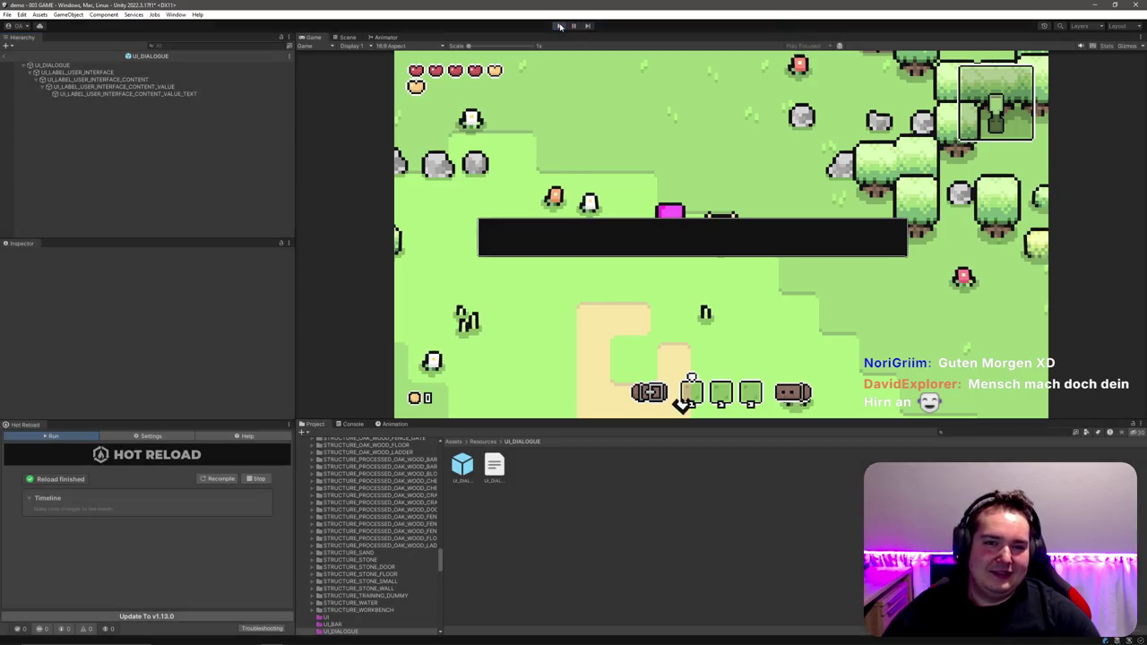
click(558, 27)
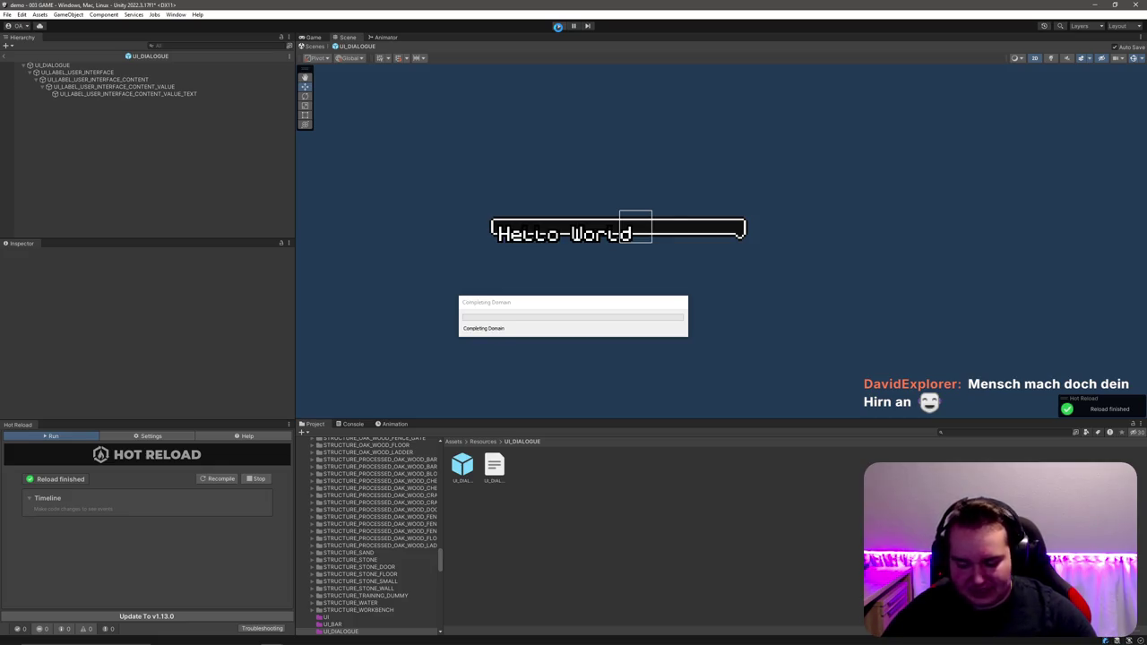
Step: Re-enter Play mode so the game runs with the latest changes
click(559, 26)
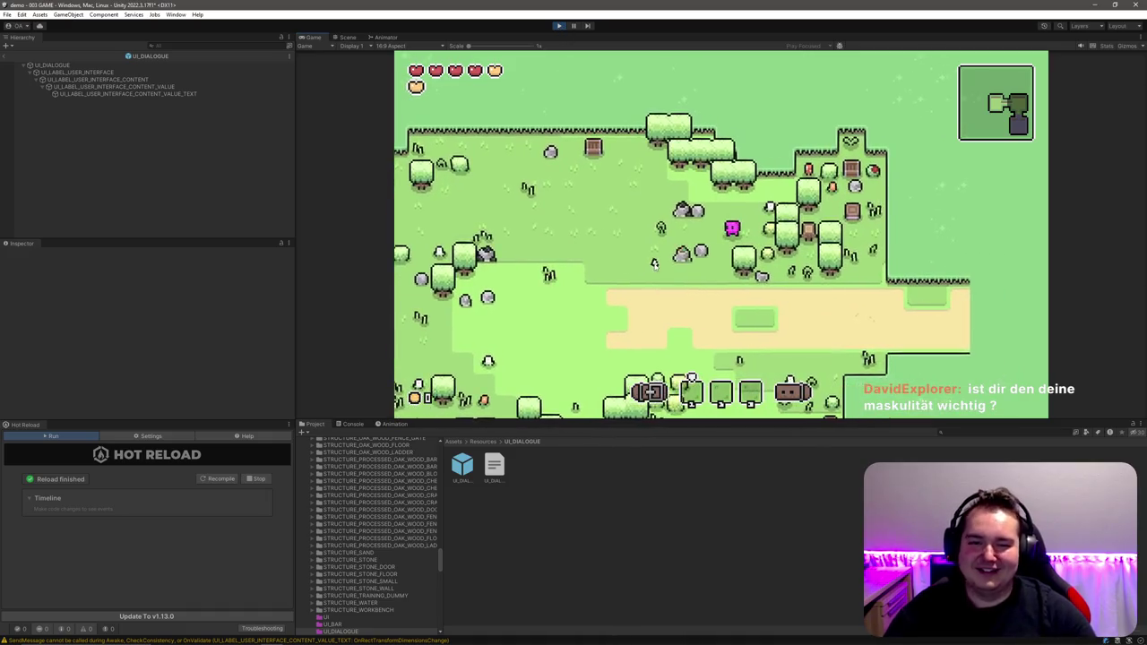
Step: Open and close the in-game build menu and walk the player left
key(b)
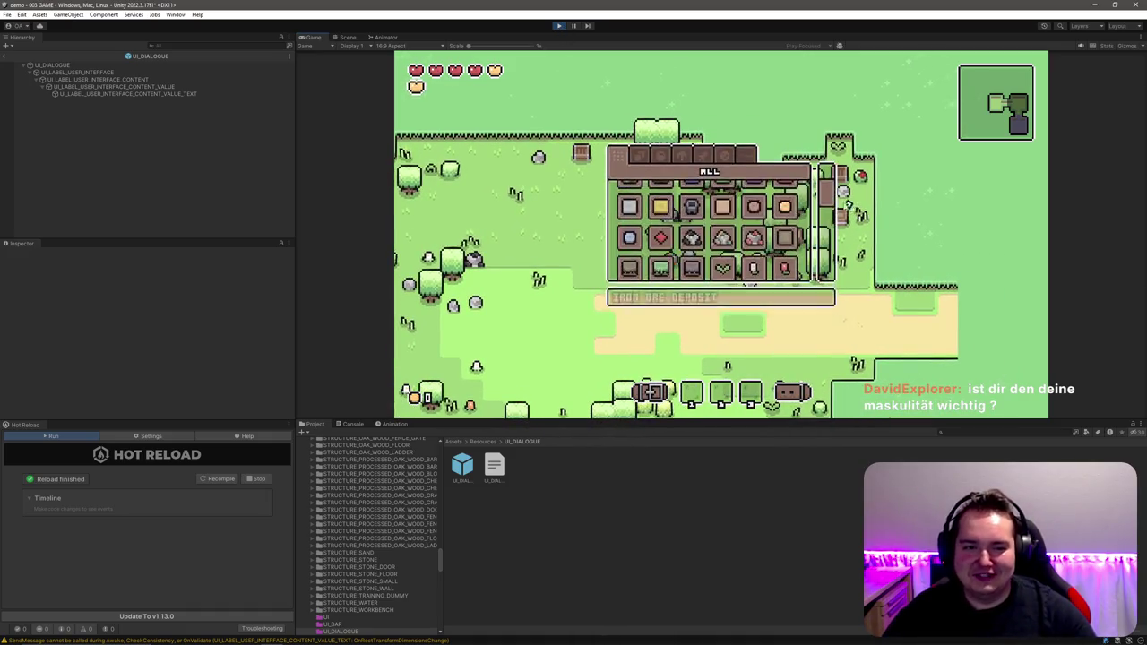
click(692, 264)
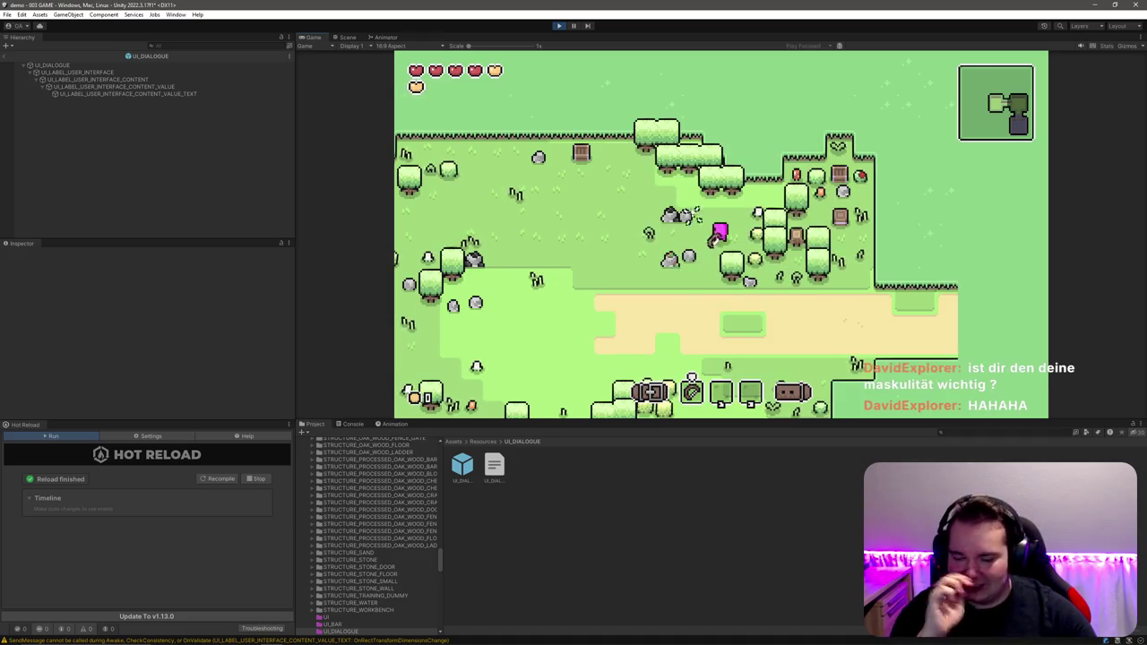
key(a)
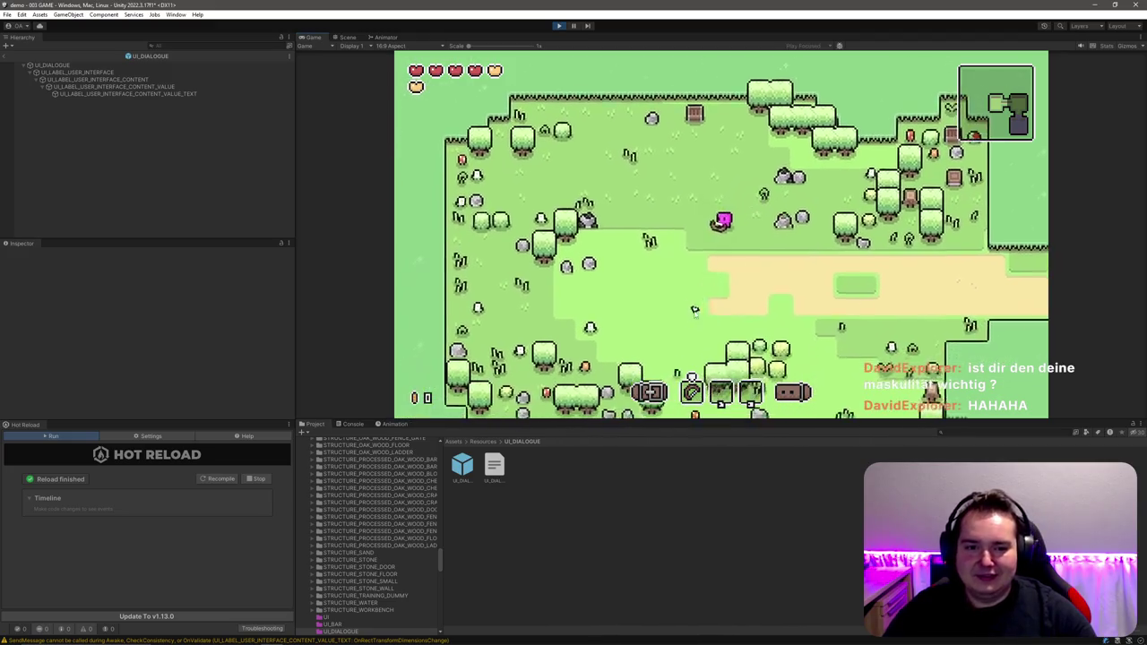
key(b)
key(b)
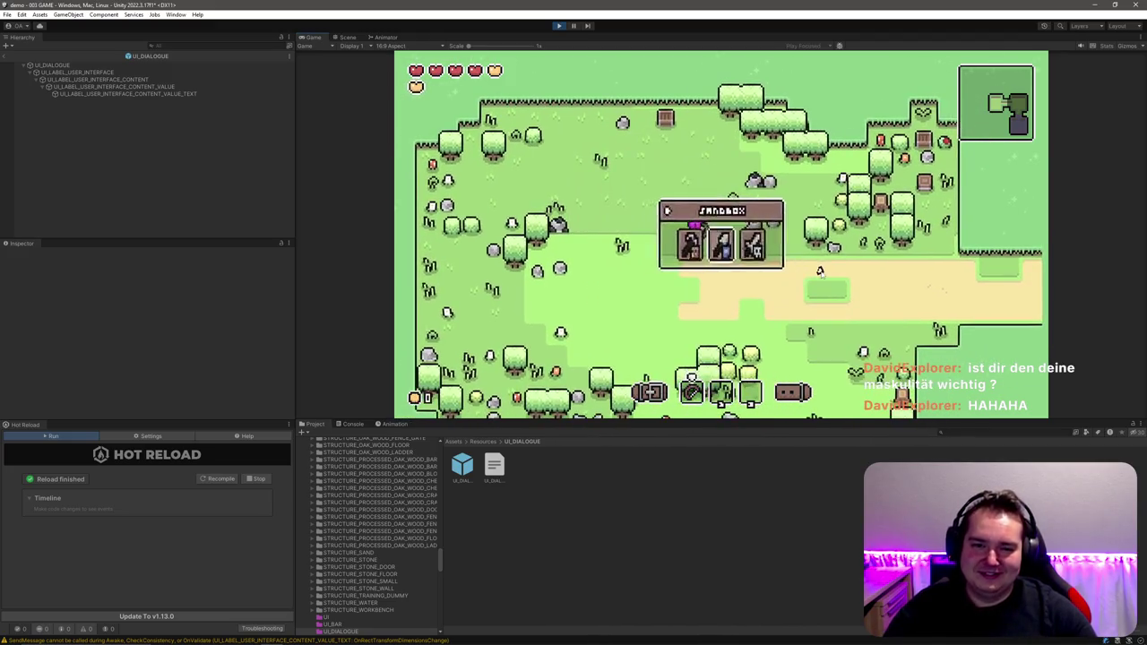
Step: Spawn a test NPC with the console command 'NPC SPAWN NPC'
key(grave)
text(NPC SPAWN NP)
text(C_OAK_SPRO)
key(Return)
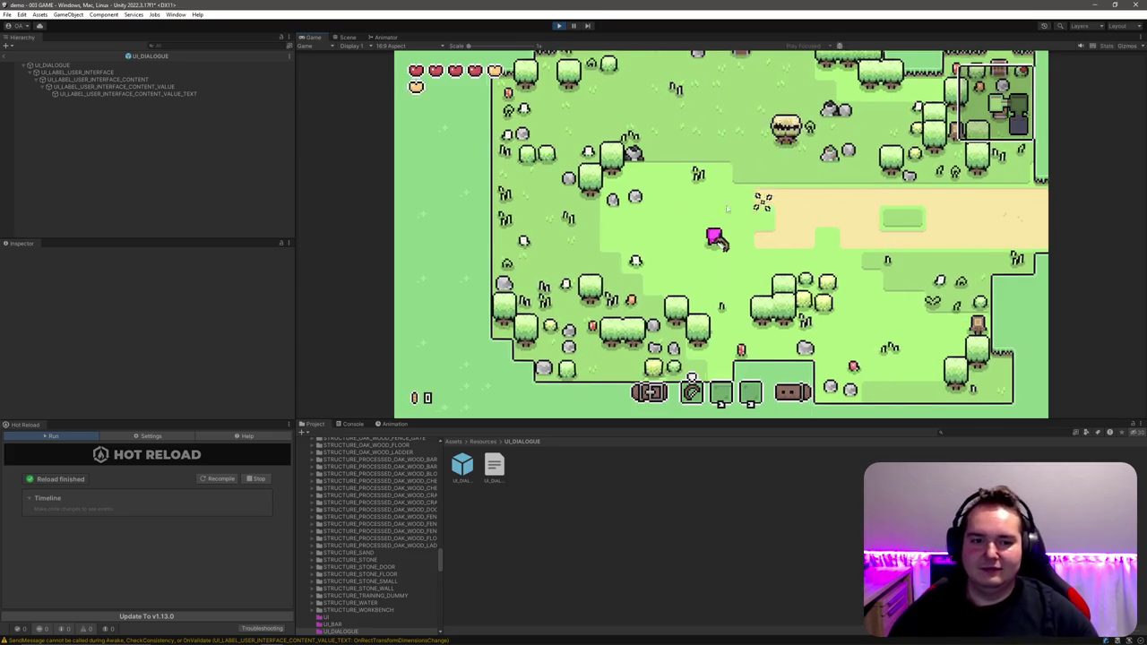
Step: Walk the player left, up and right across the map, then open the build item grid
key(a)
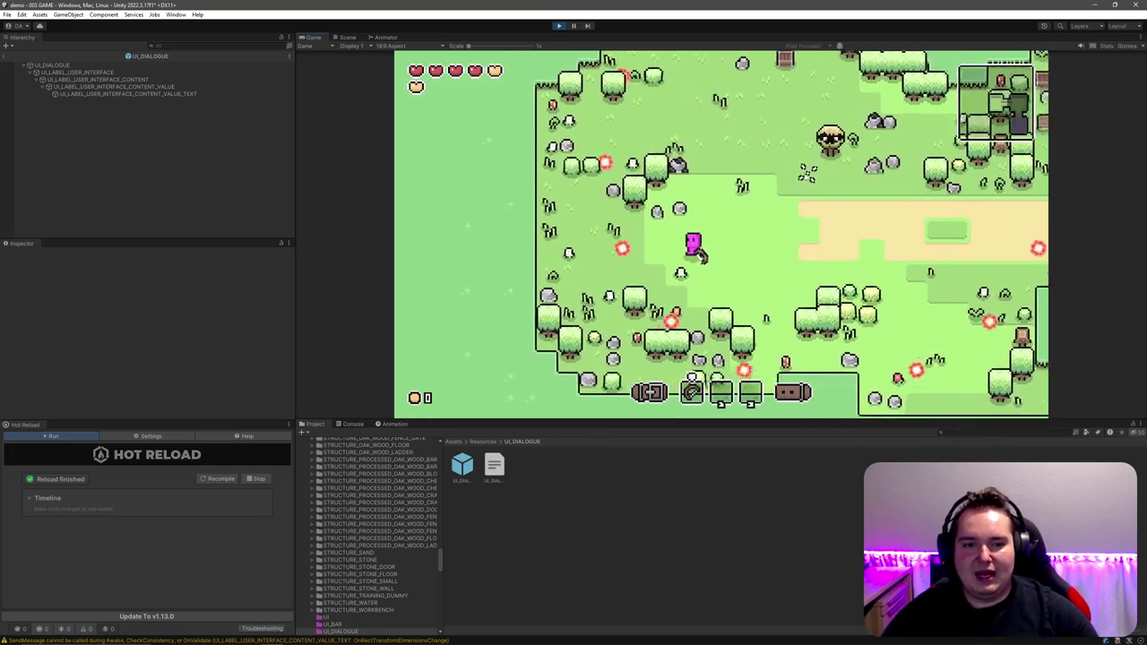
key(w)
key(a)
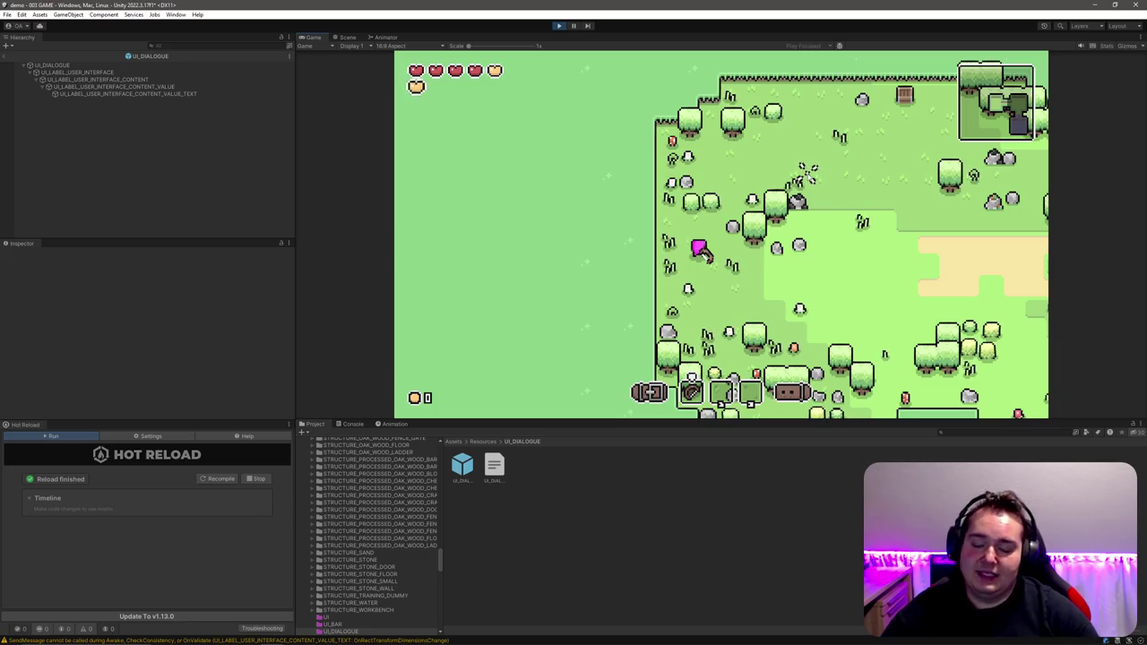
key(d)
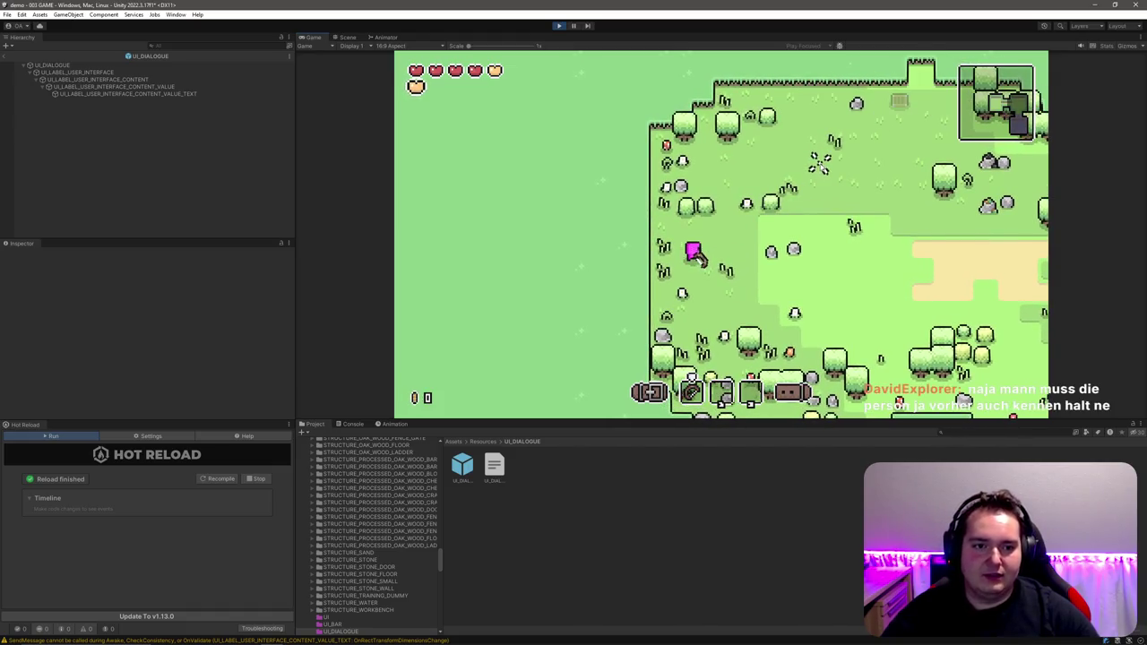
key(w+d)
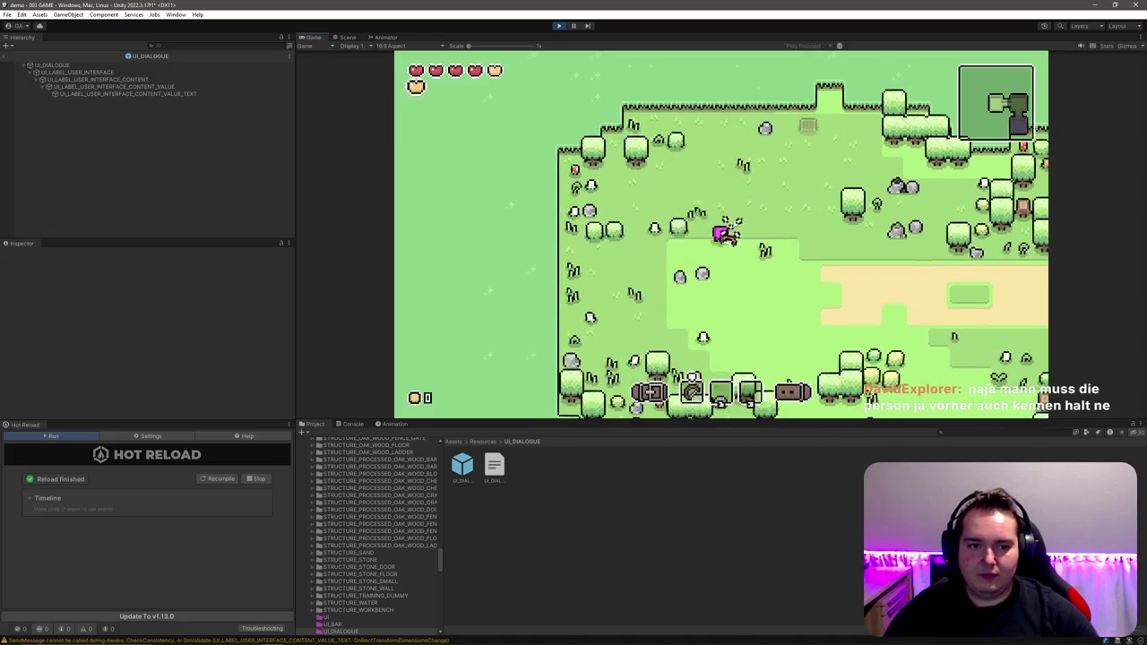
key(e)
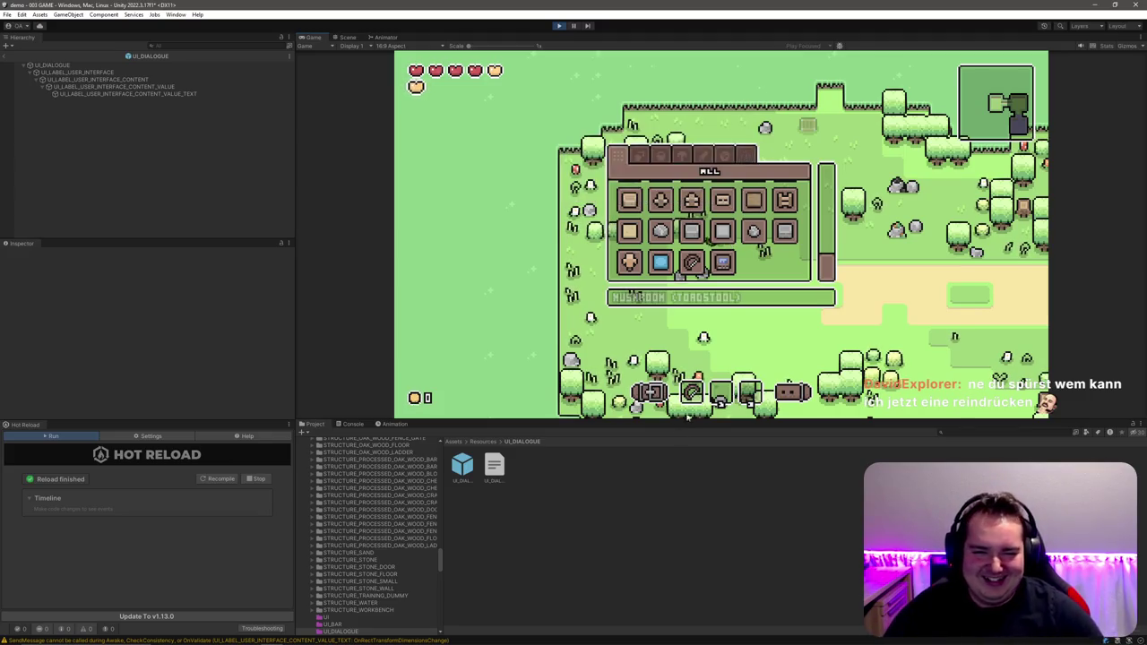
Step: Spawn a DUCK NPC by recalling the previous console spawn command and editing the name
key(Escape)
key(grave)
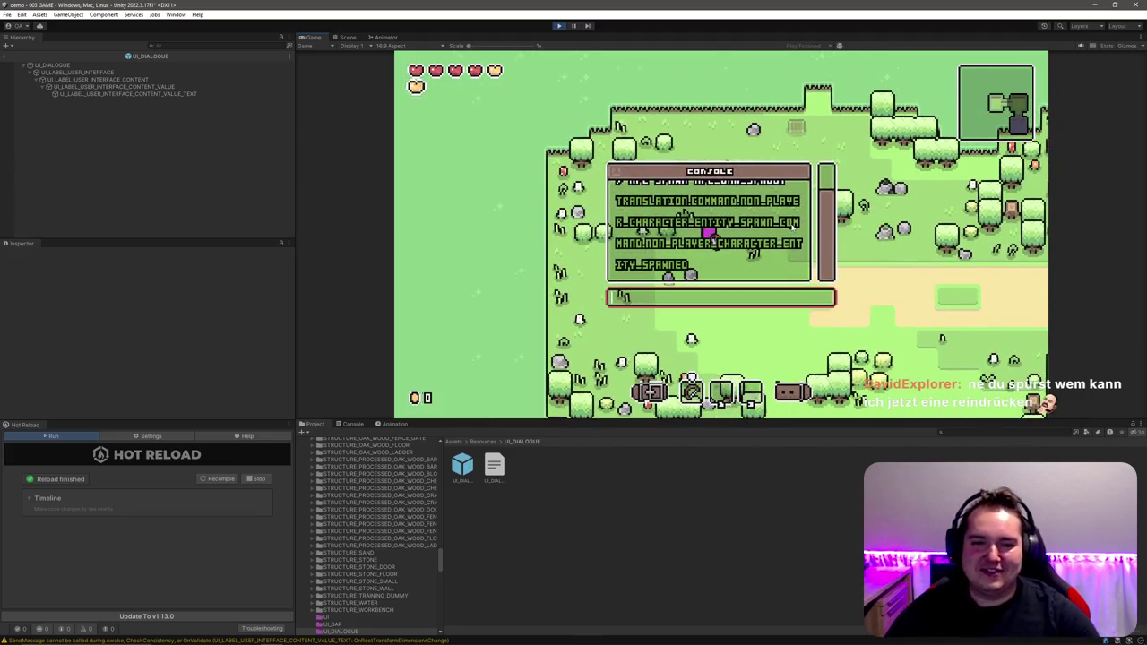
key(Up)
key(BackSpace)
key(BackSpace)
key(BackSpace)
key(BackSpace)
key(BackSpace)
key(BackSpace)
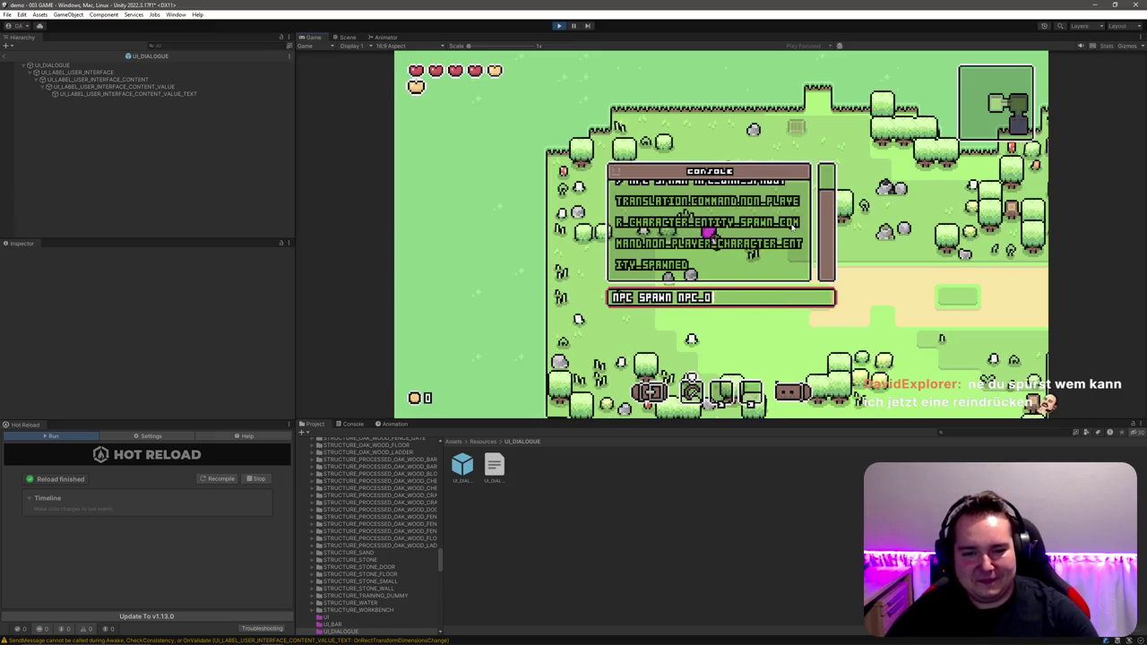
text(DUCK)
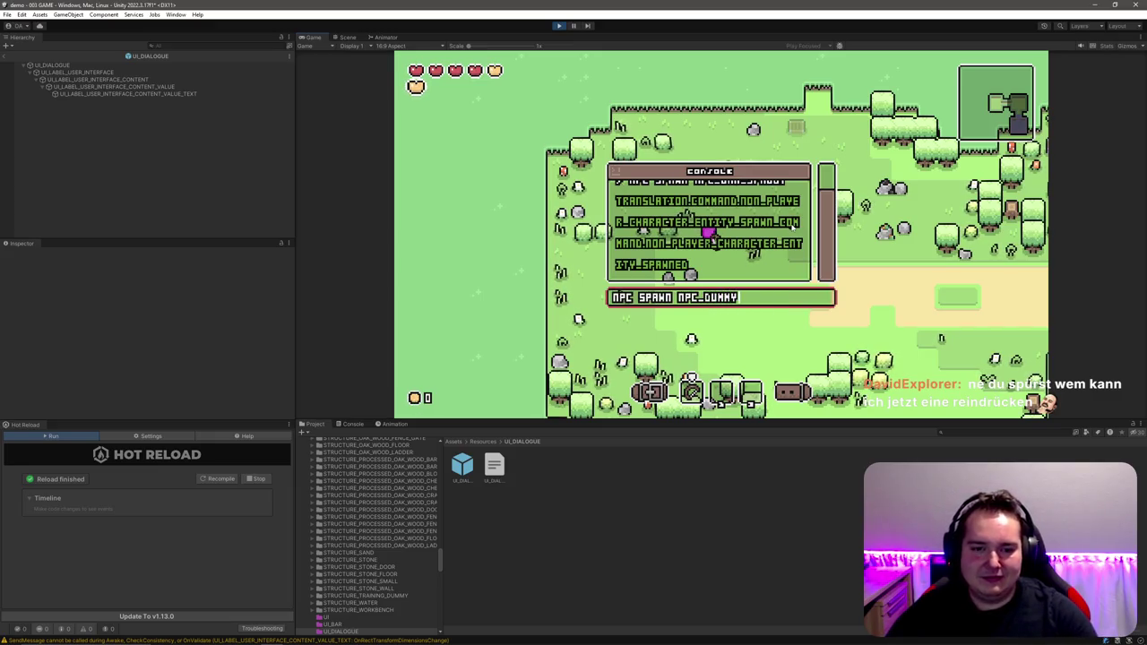
key(Return)
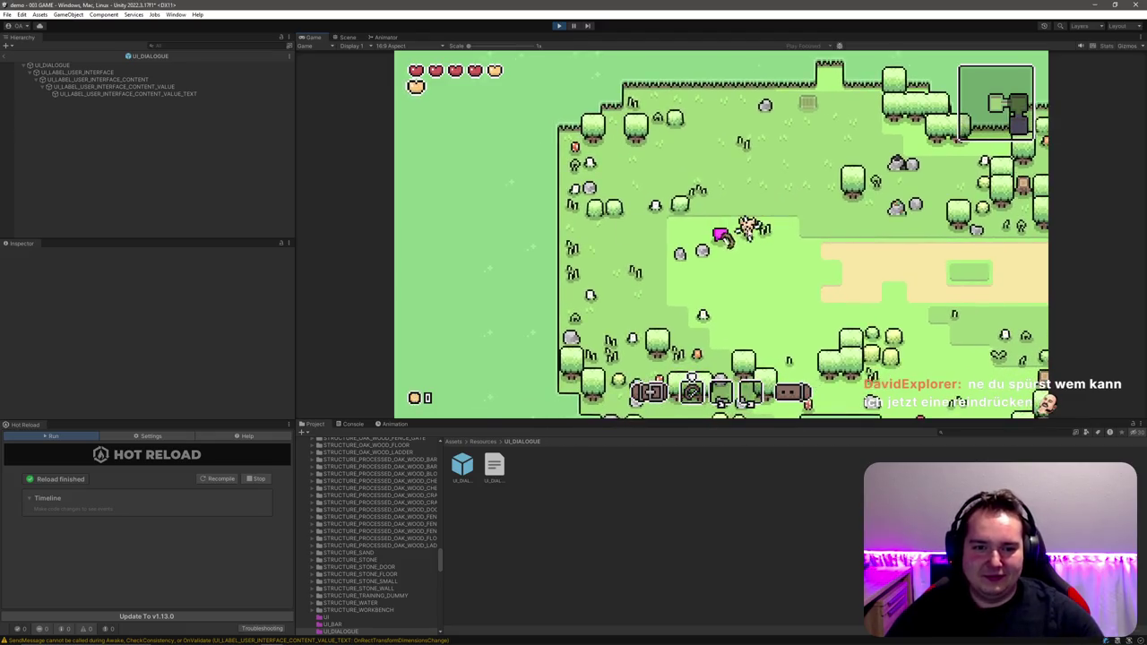
Step: Talk to the new NPC to bring up its empty dialogue box, then view the UI_DIALOGUE prefab
click(748, 233)
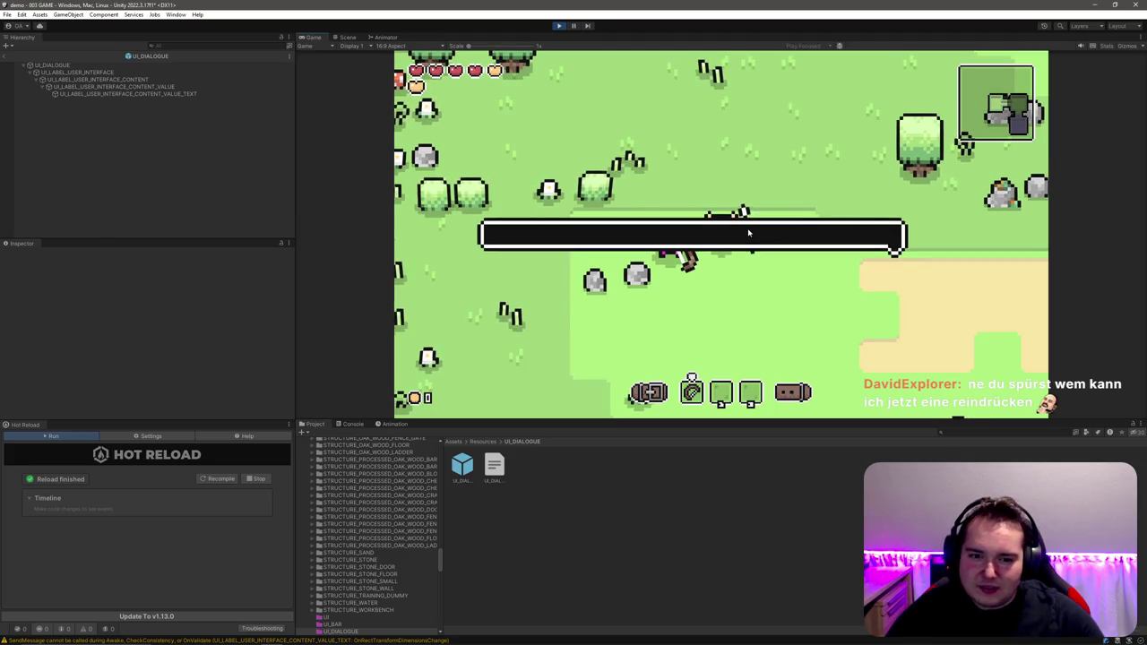
scroll(down, 3)
click(740, 233)
click(746, 234)
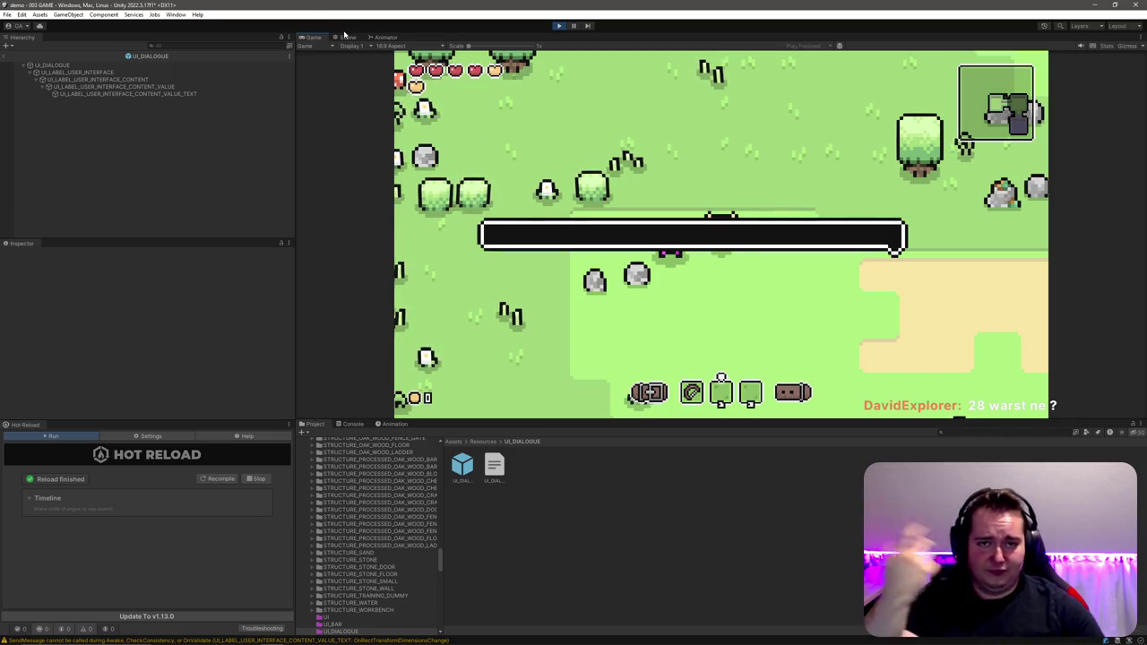
click(347, 38)
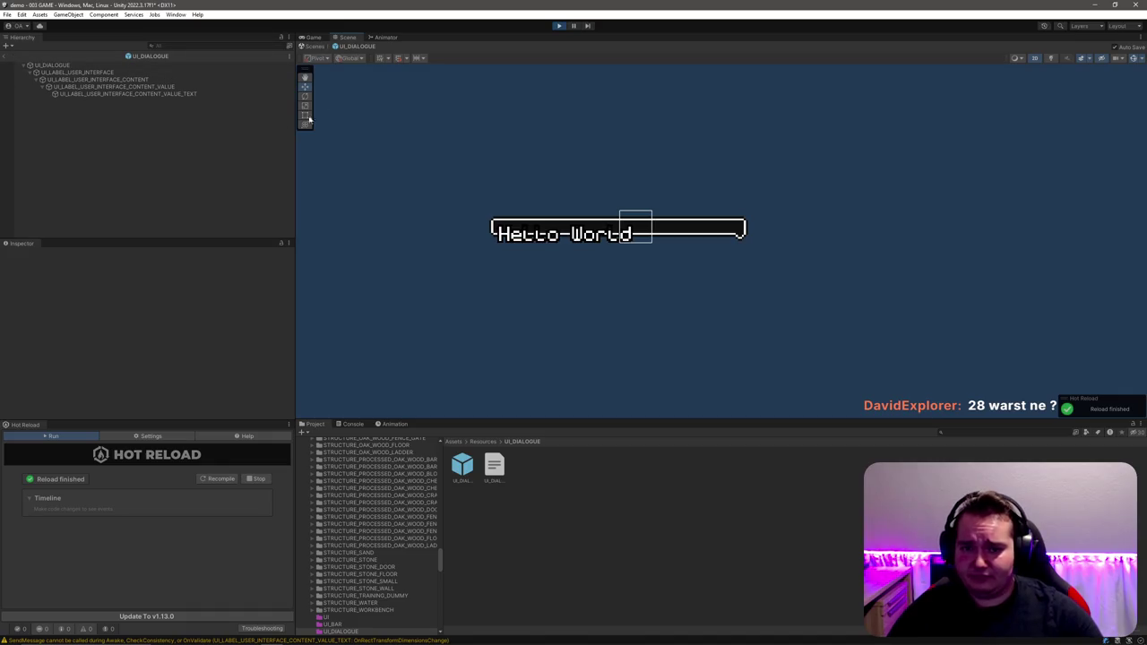
Step: Clear the 'Hello World' text from CONTENT_VALUE_TEXT's Text field, leaving the label empty
click(148, 86)
click(148, 93)
click(120, 308)
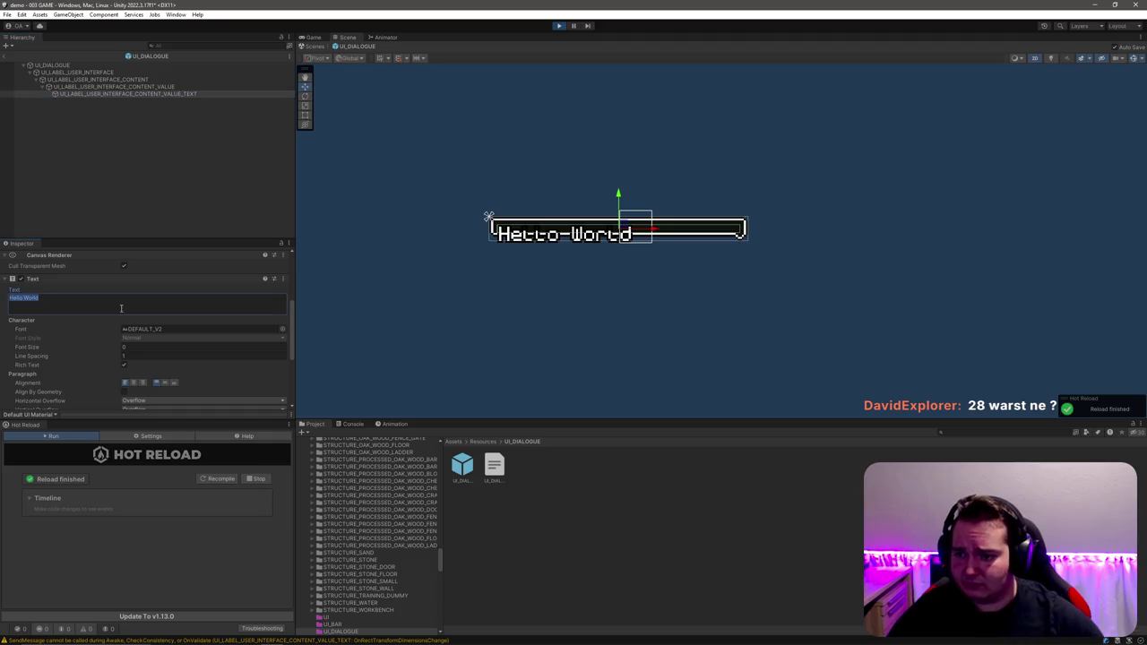
key(Return)
key(ctrl+a)
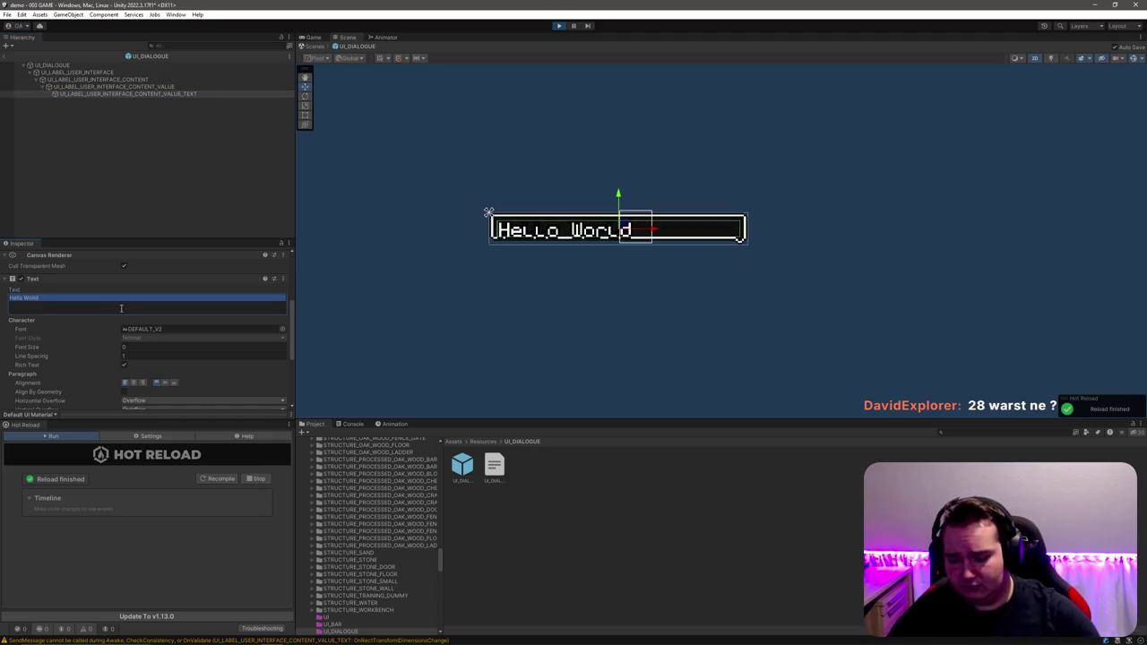
key(BackSpace)
key(Return)
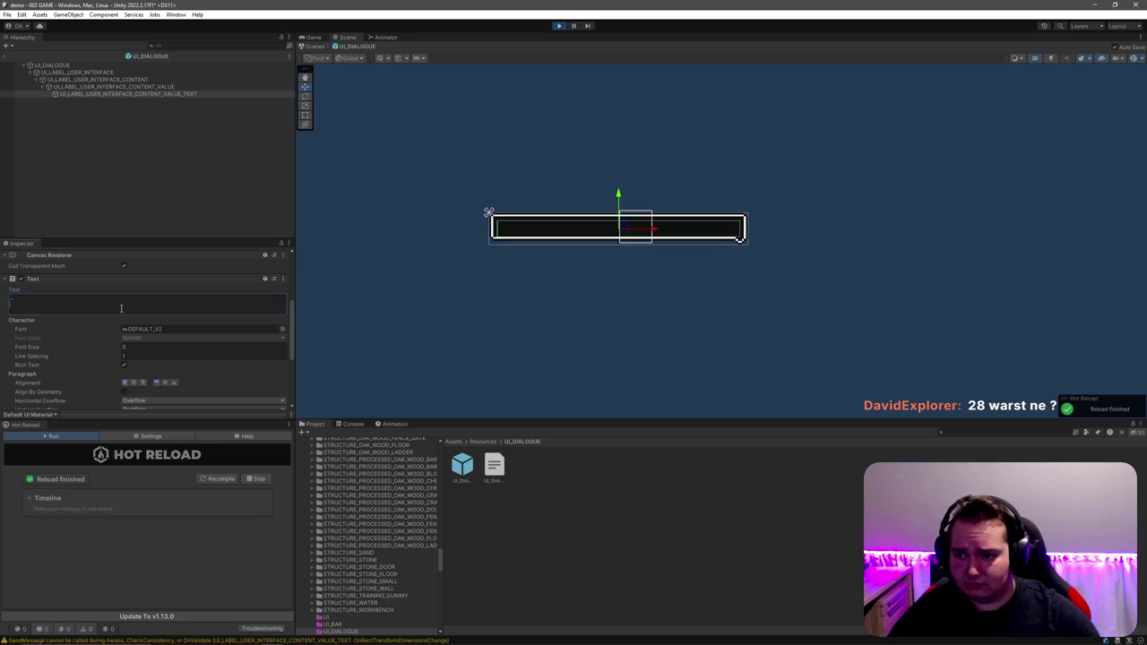
text(Na)
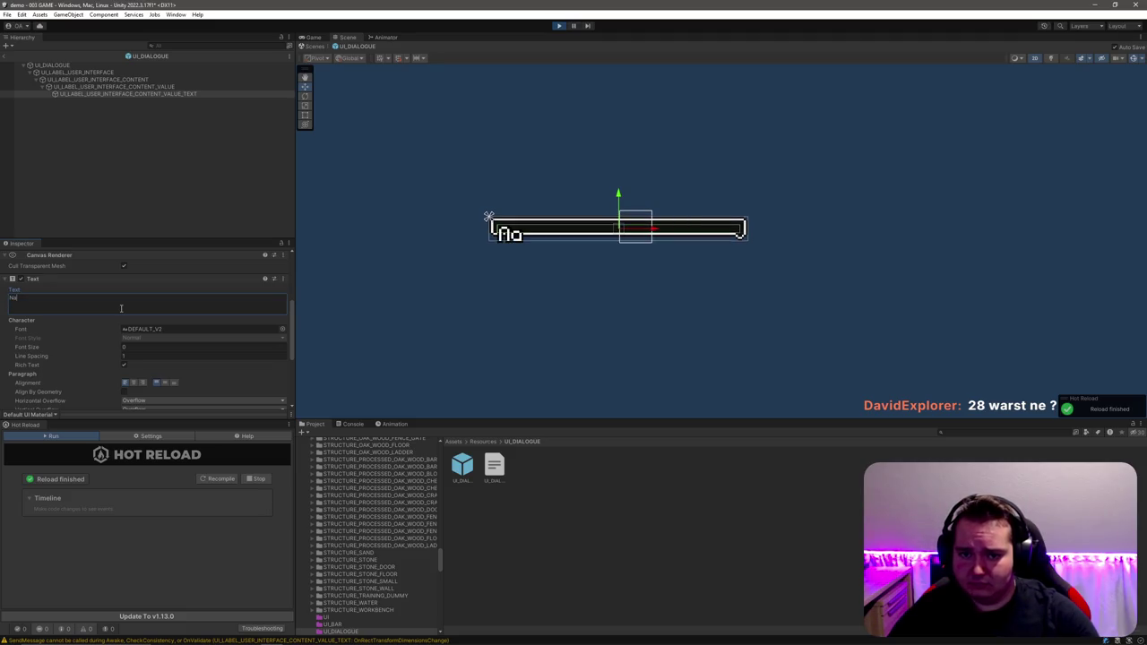
key(ctrl+a)
key(BackSpace)
key(Return)
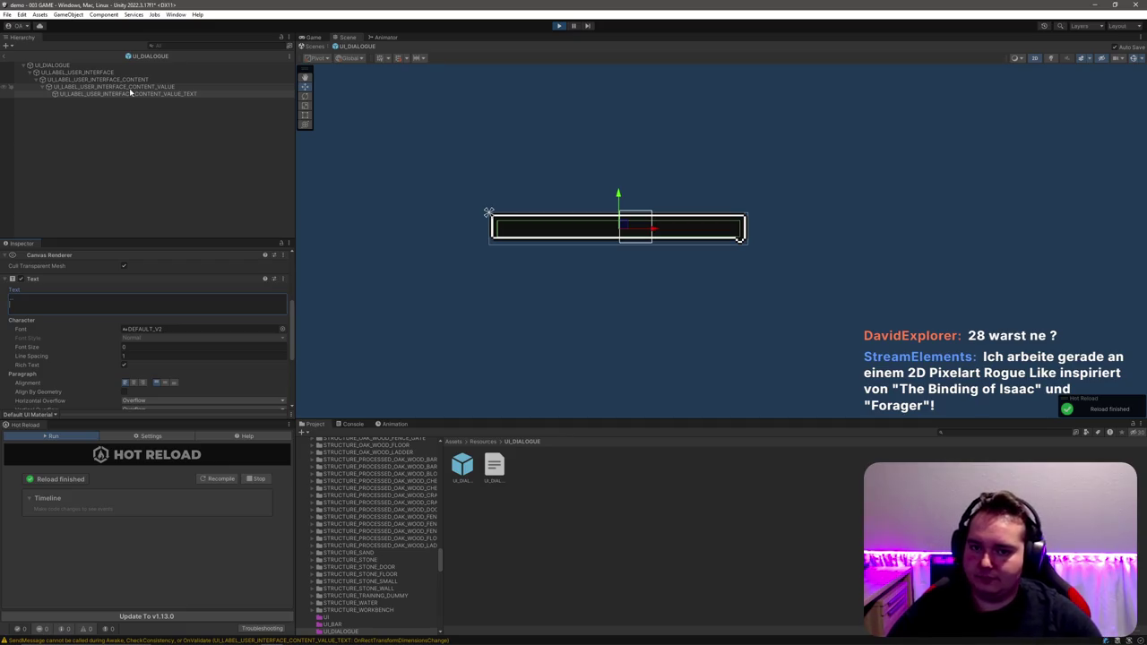
Step: Set CONTENT_VALUE's Content Size Fitter Horizontal Fit to Preferred Size
click(130, 87)
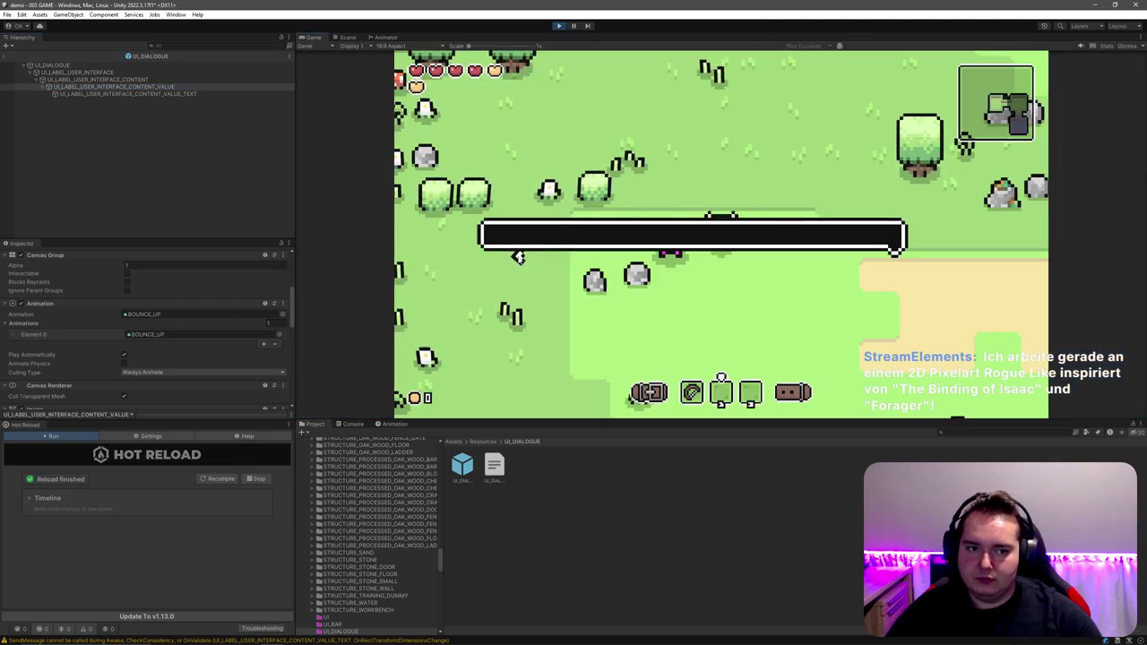
click(345, 36)
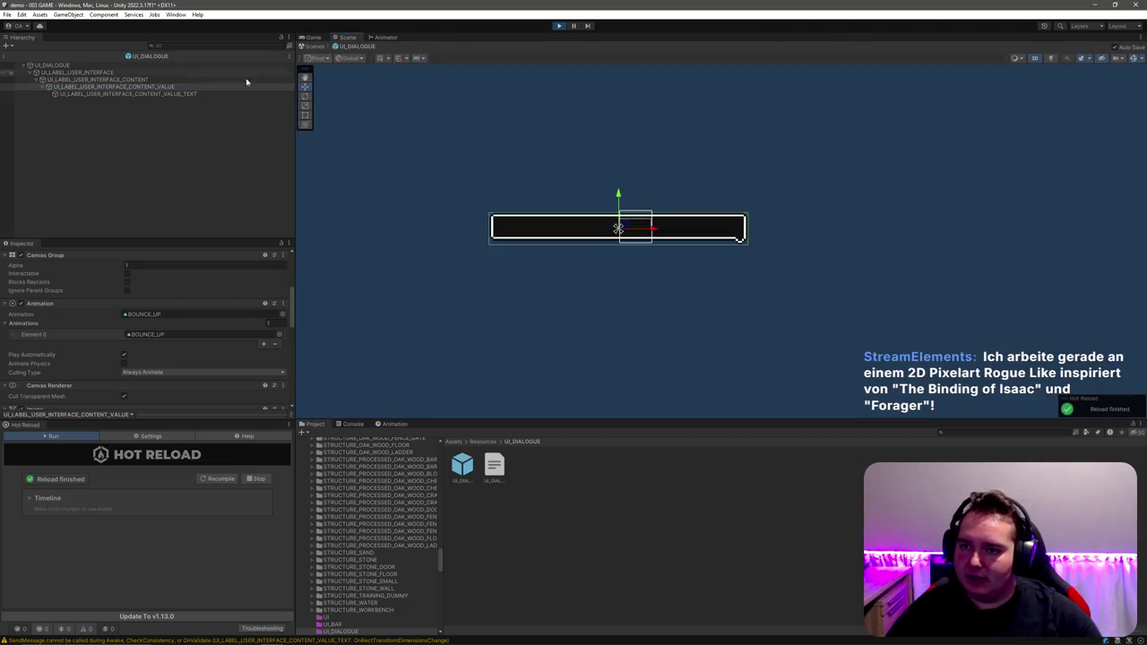
scroll(up, 3)
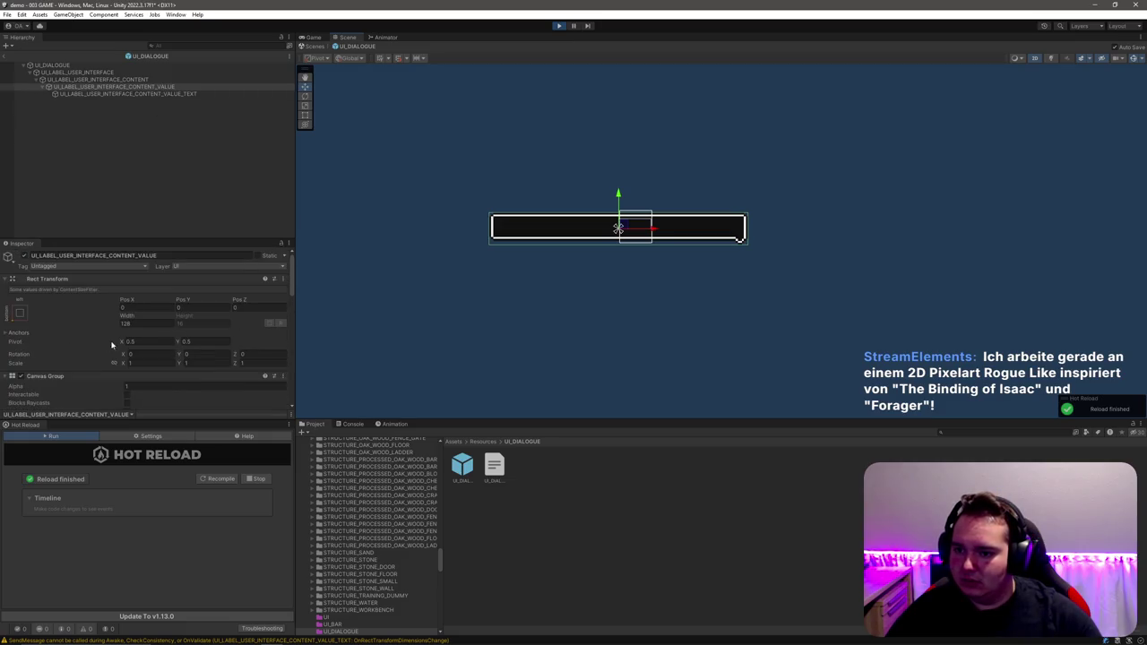
scroll(down, 3)
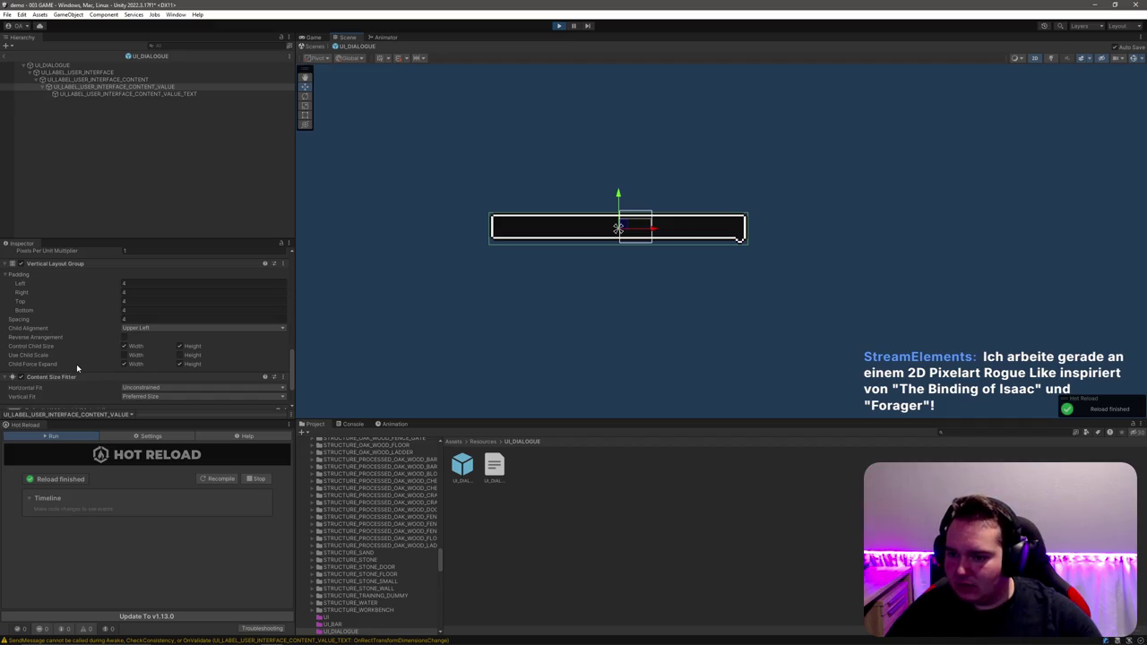
scroll(down, 3)
click(144, 343)
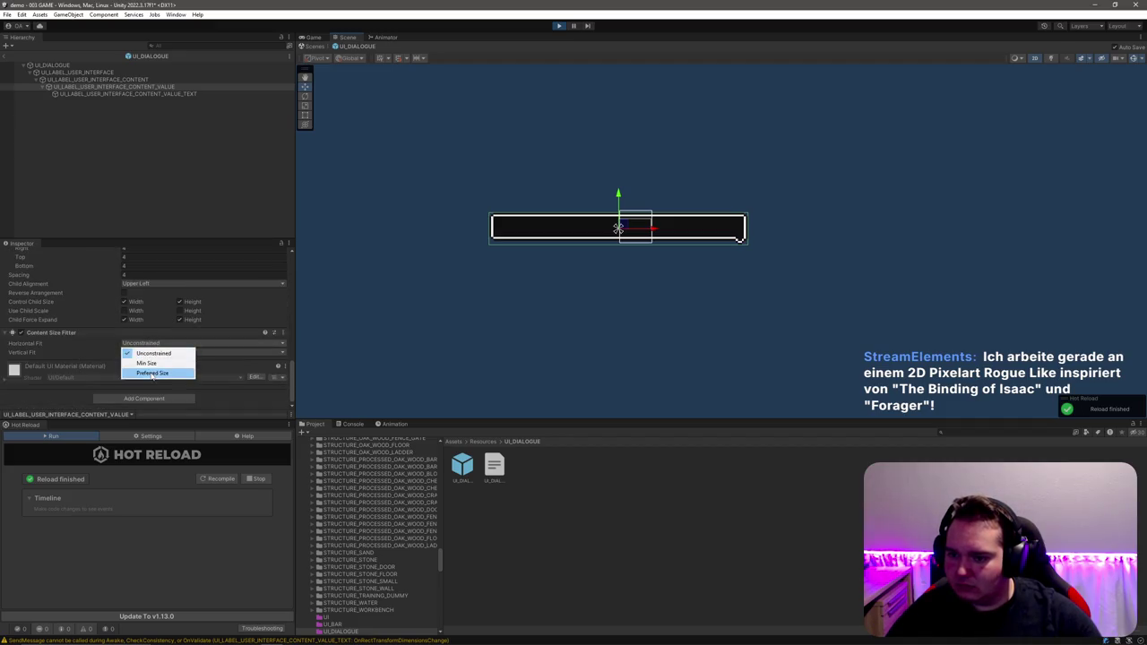
click(152, 374)
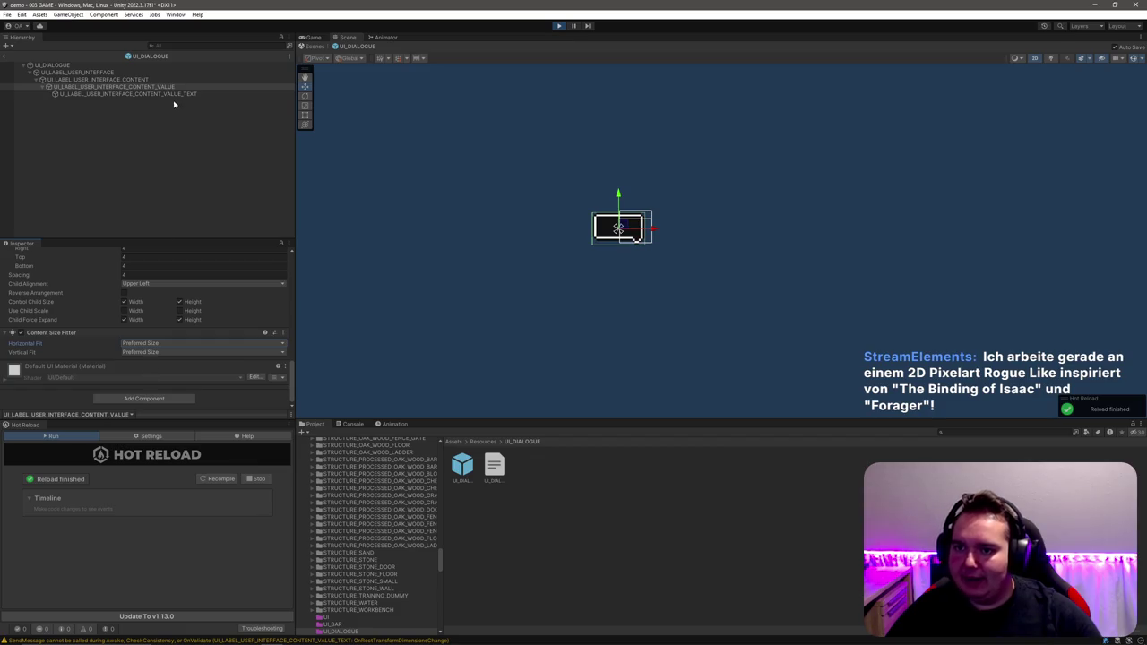
click(173, 94)
scroll(up, 3)
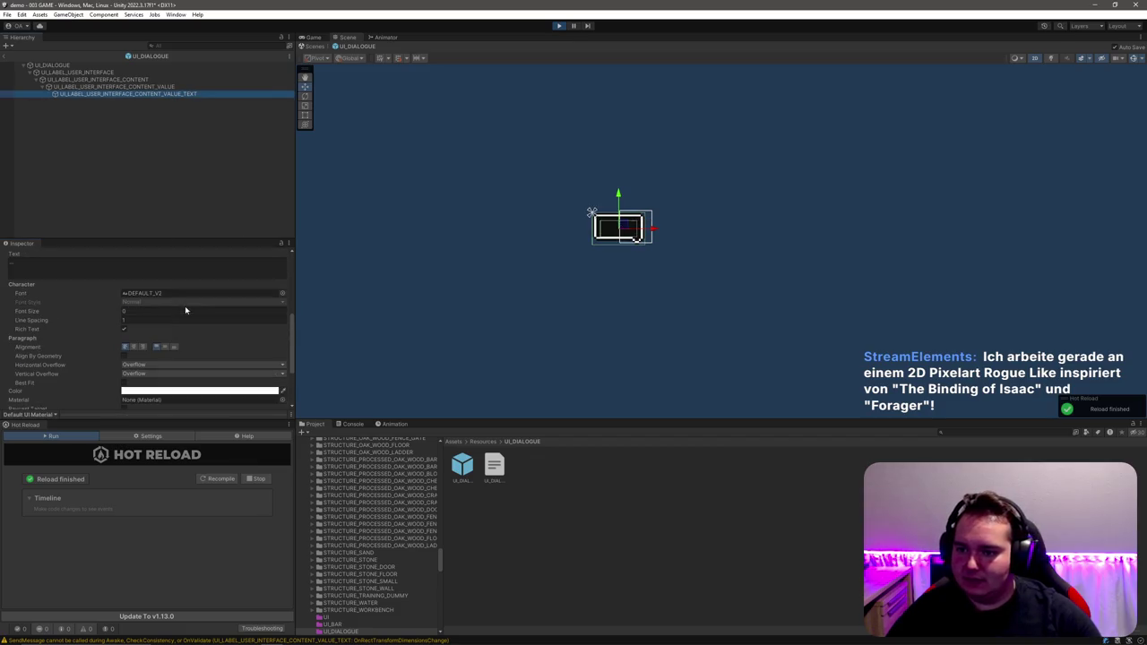
Step: Replace the label text with 'ABC DEFSD' followed by a line break
click(113, 274)
key(BackSpace)
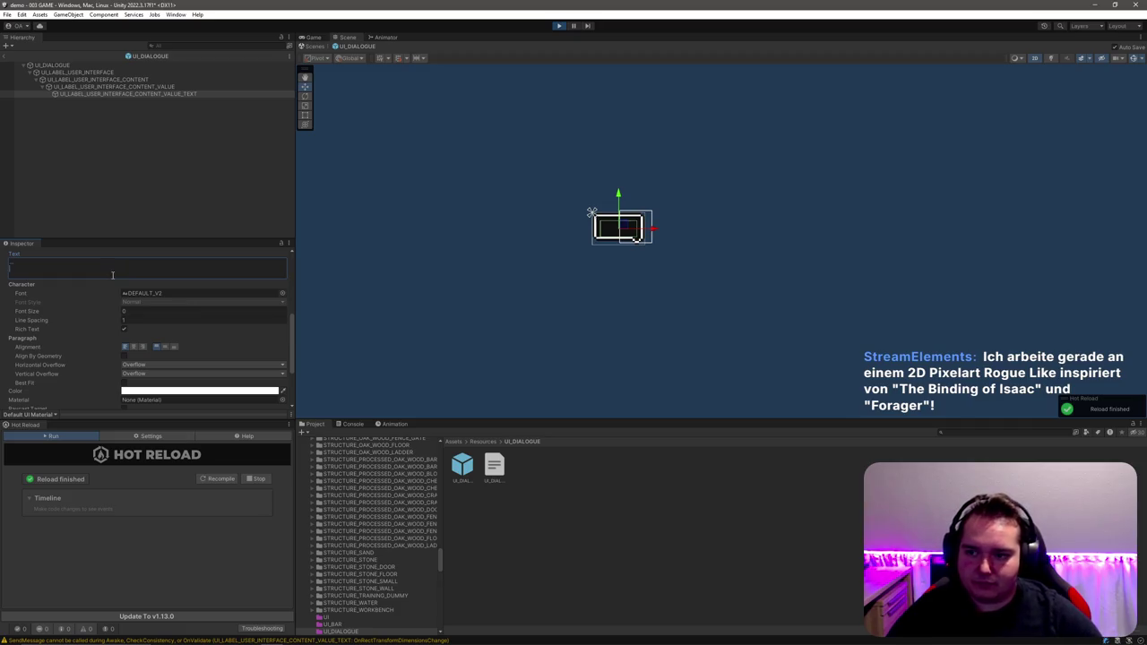
text(ABC DEFSD)
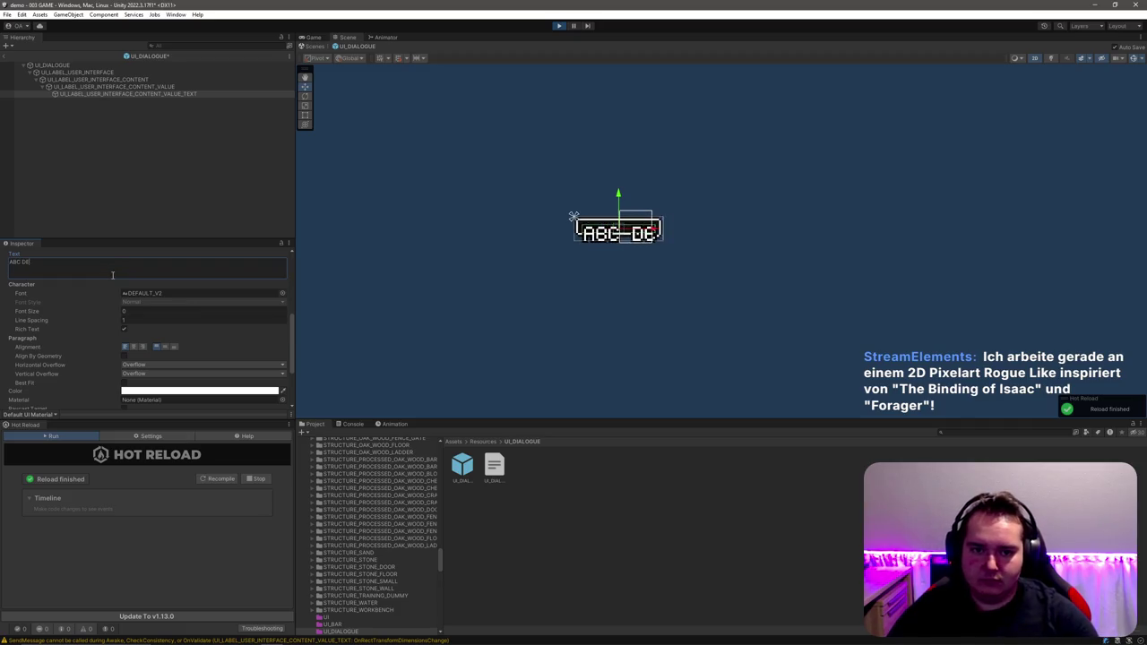
key(Return)
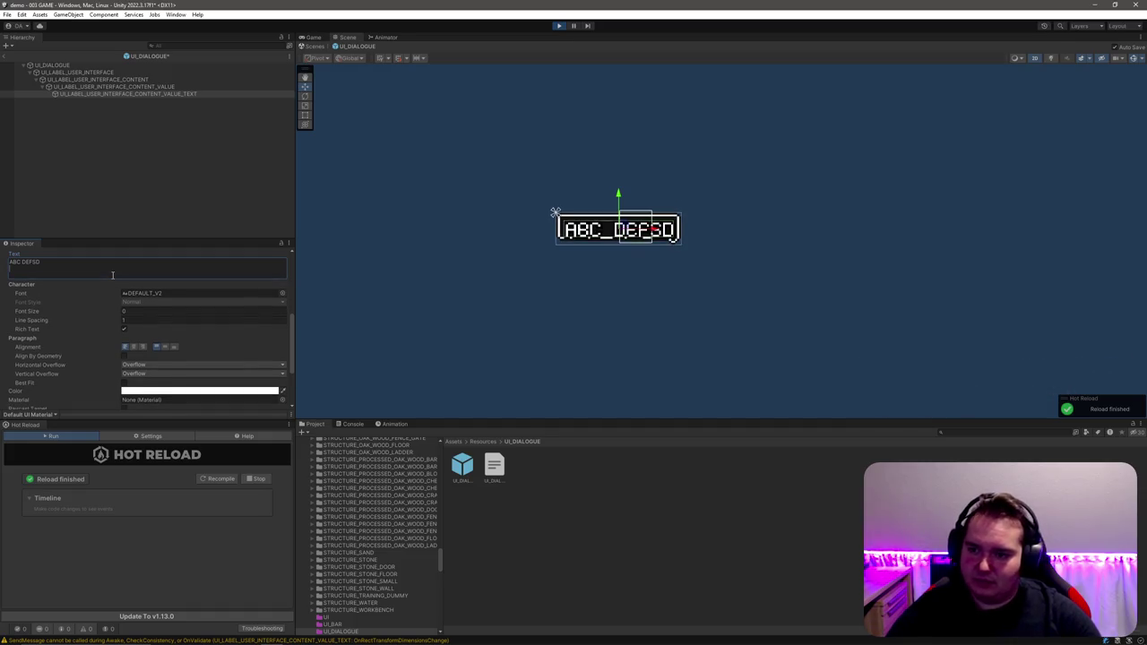
Step: Set the Vertical Layout Group spacing to 2 and try several bottom padding values, saving the scene
click(153, 87)
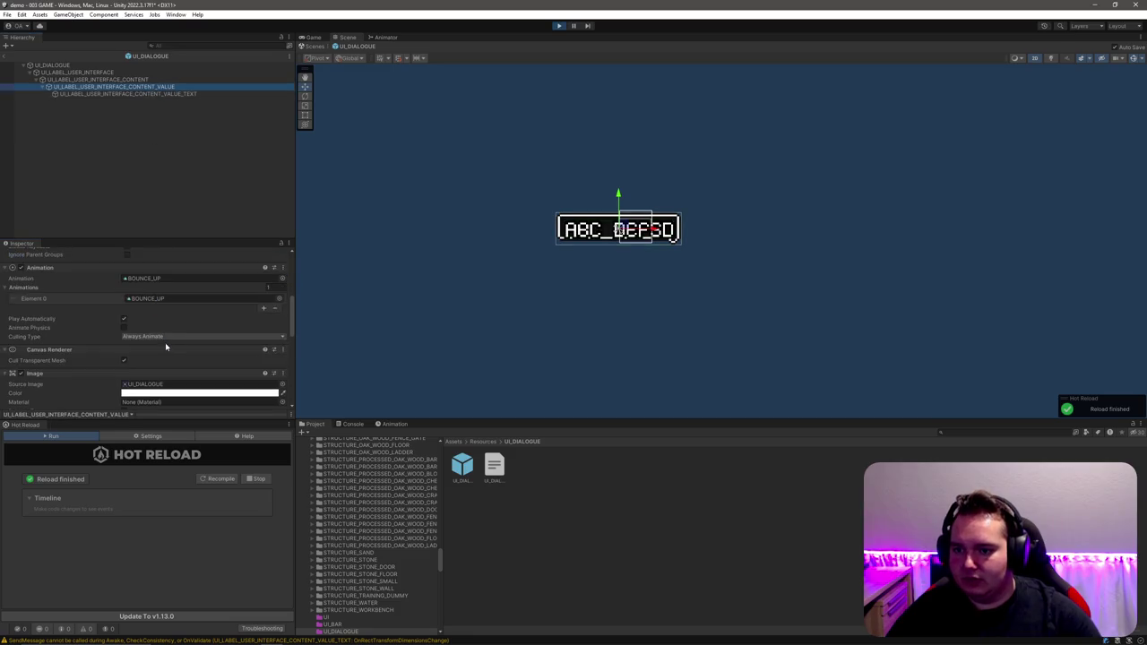
scroll(down, 3)
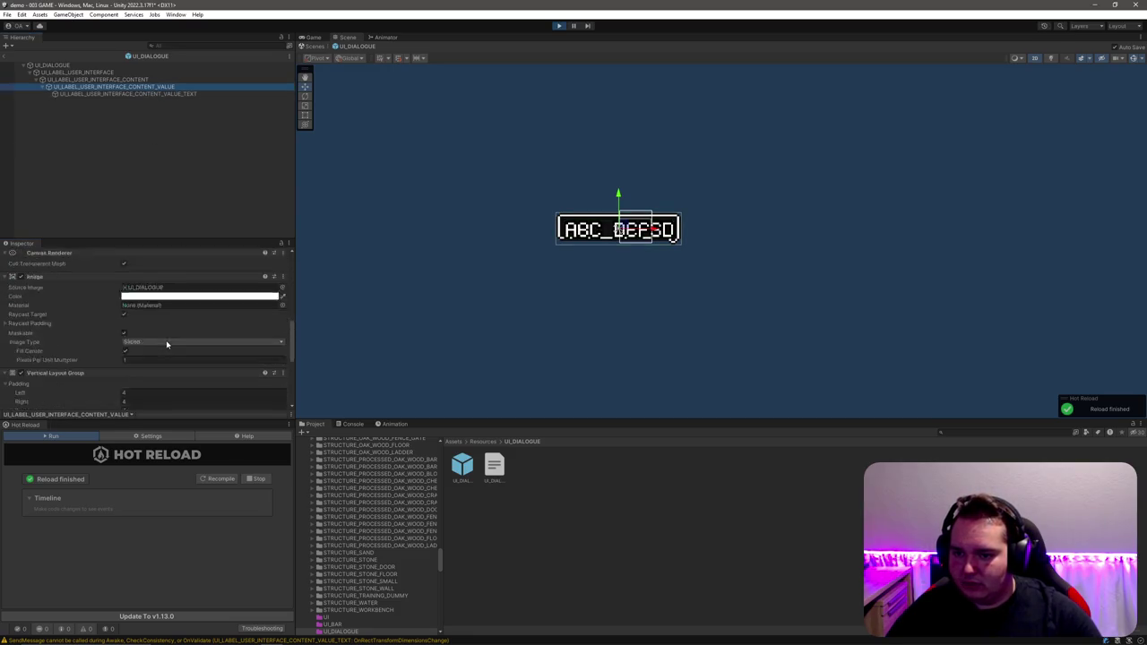
scroll(up, 3)
click(140, 291)
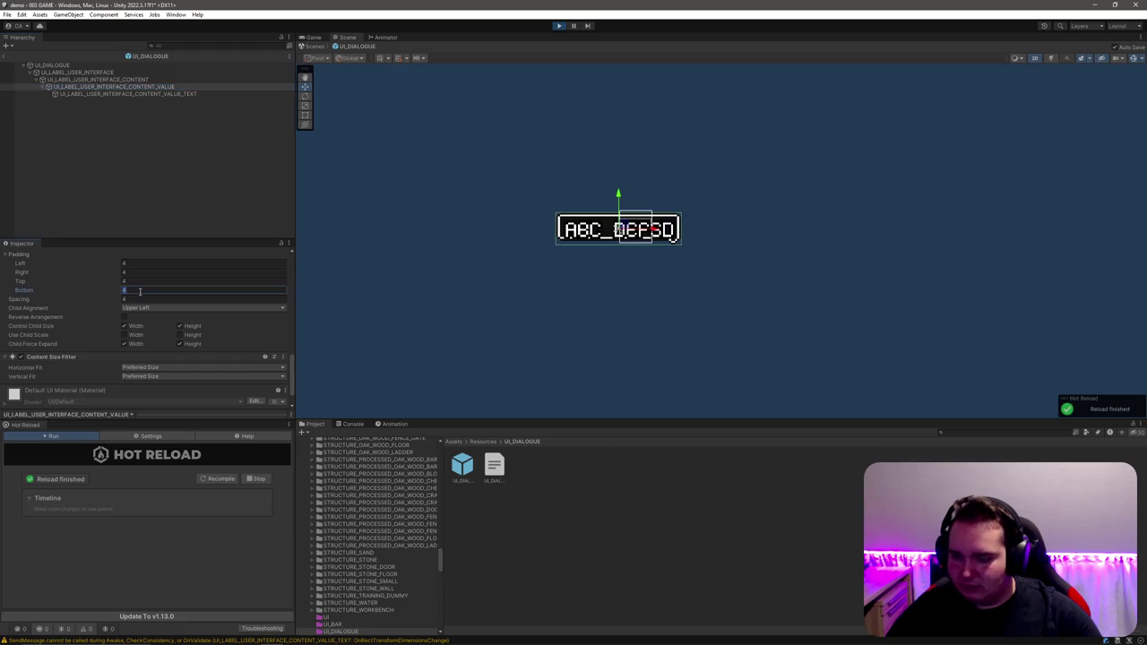
text(0)
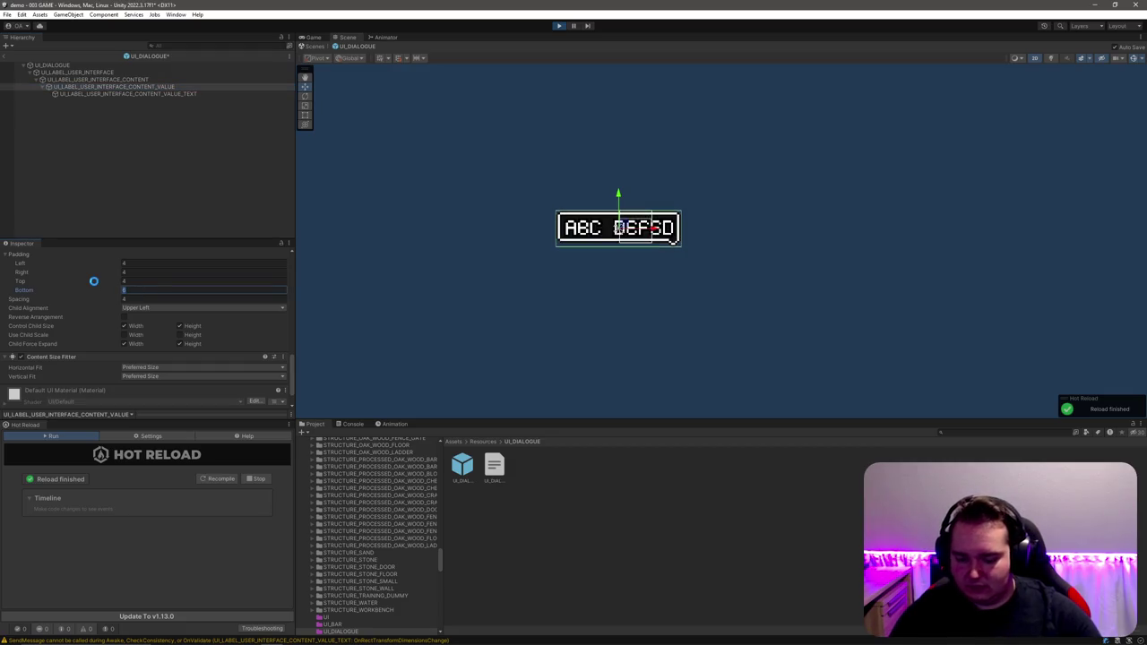
drag(97, 284, 111, 289)
text(4)
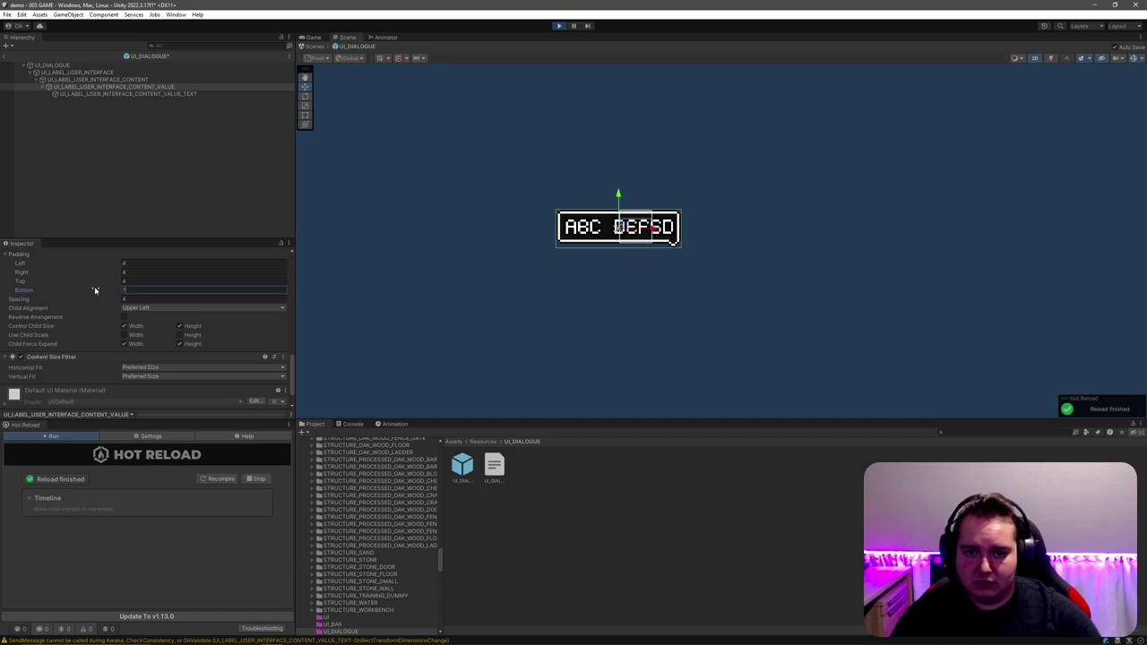
click(139, 299)
text(2)
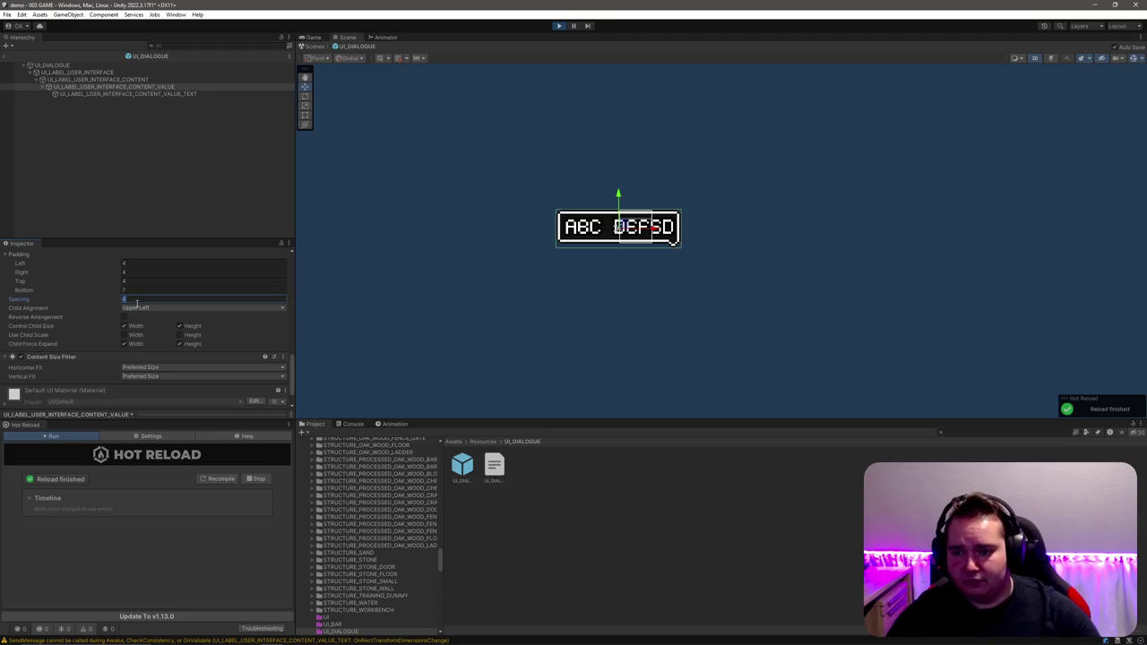
click(141, 291)
text(6)
key(ctrl+s)
text(7)
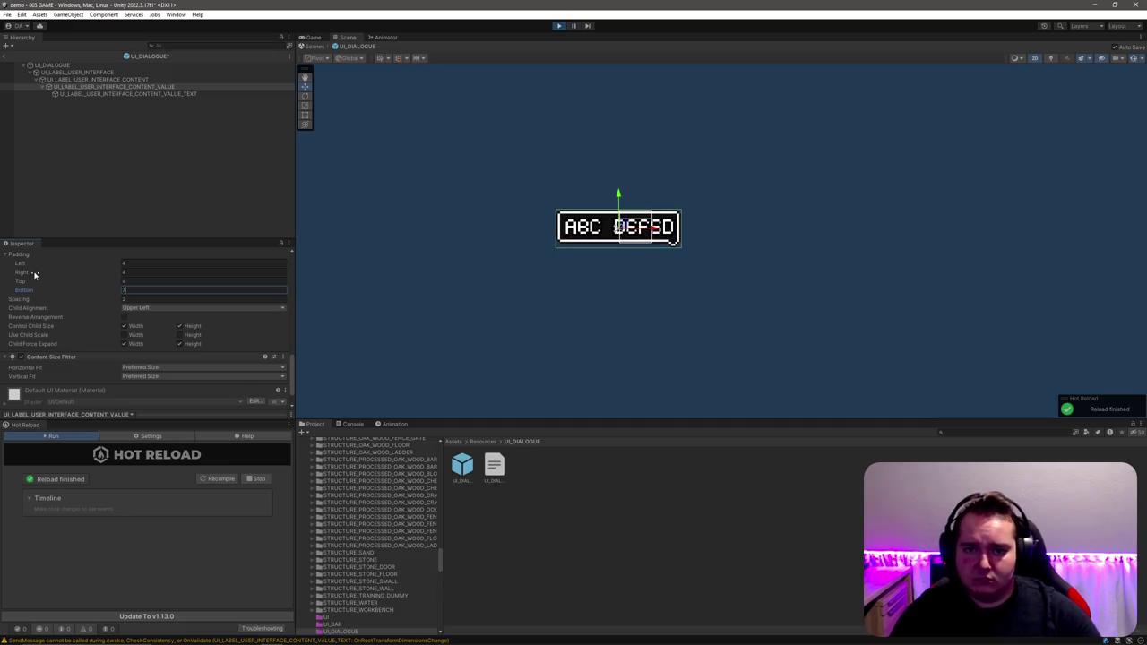
Step: Set padding to Left 8, Right 8, Top 4 and Bottom 5, then deselect to preview
click(173, 263)
key(ctrl+s)
scroll(up, 3)
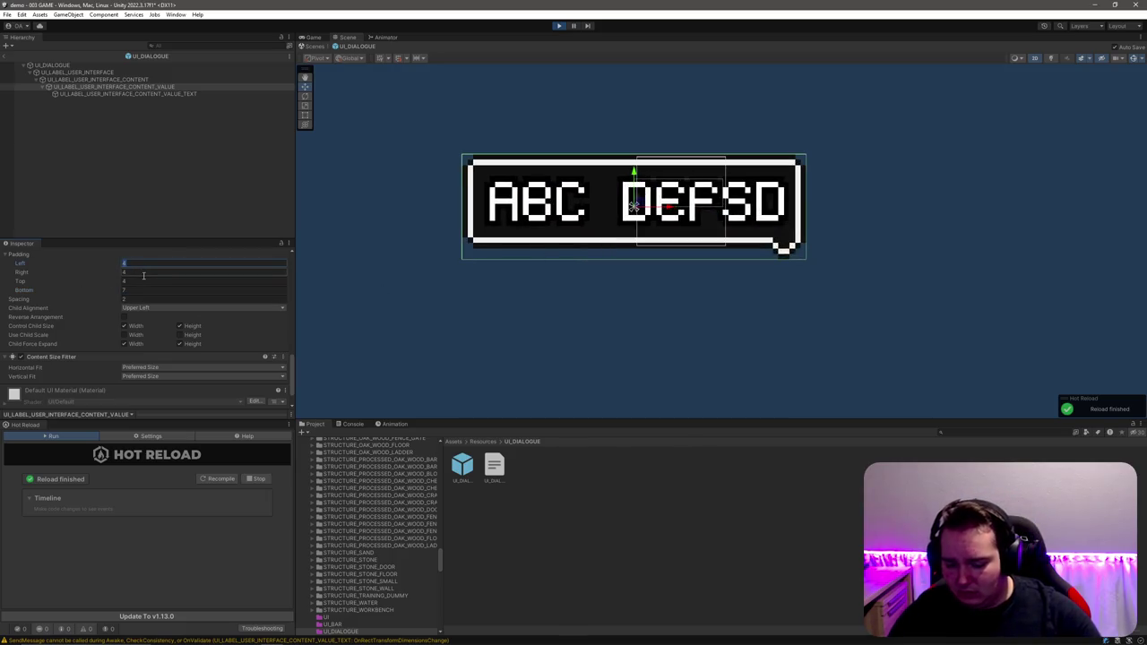
text(8)
click(141, 273)
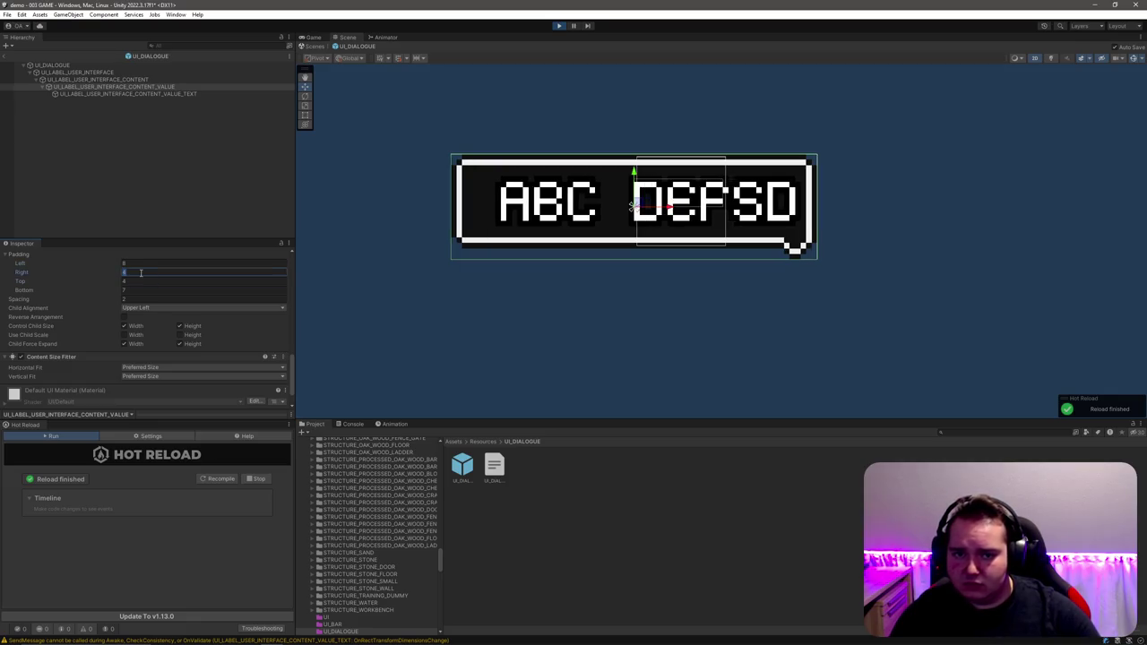
text(8)
click(143, 281)
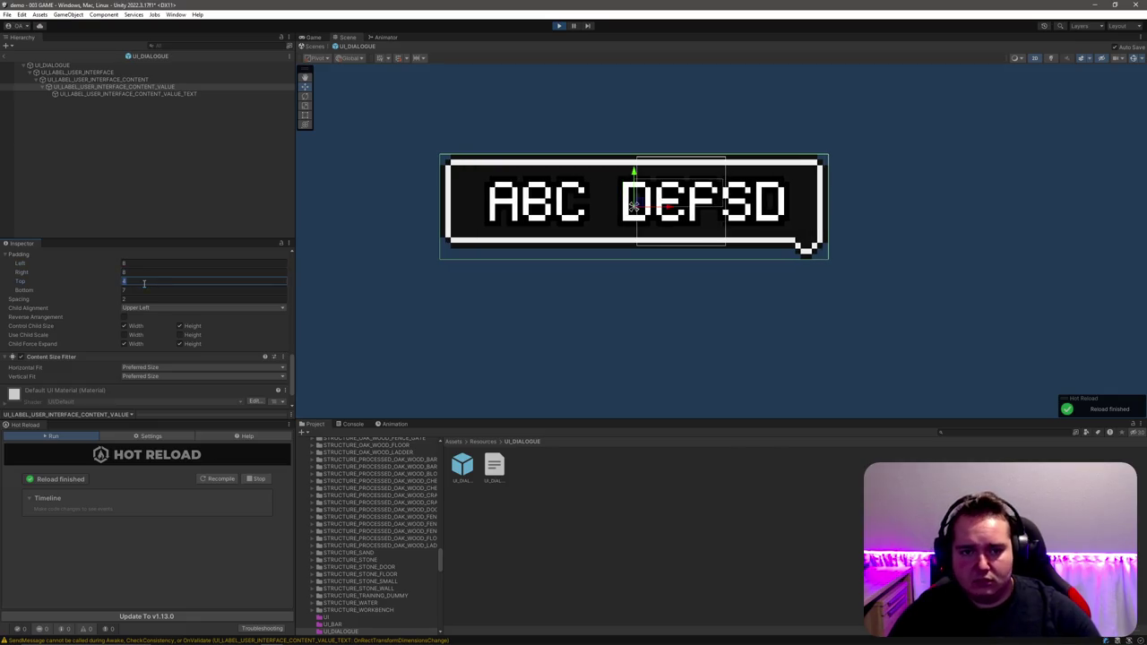
text(5)
click(143, 290)
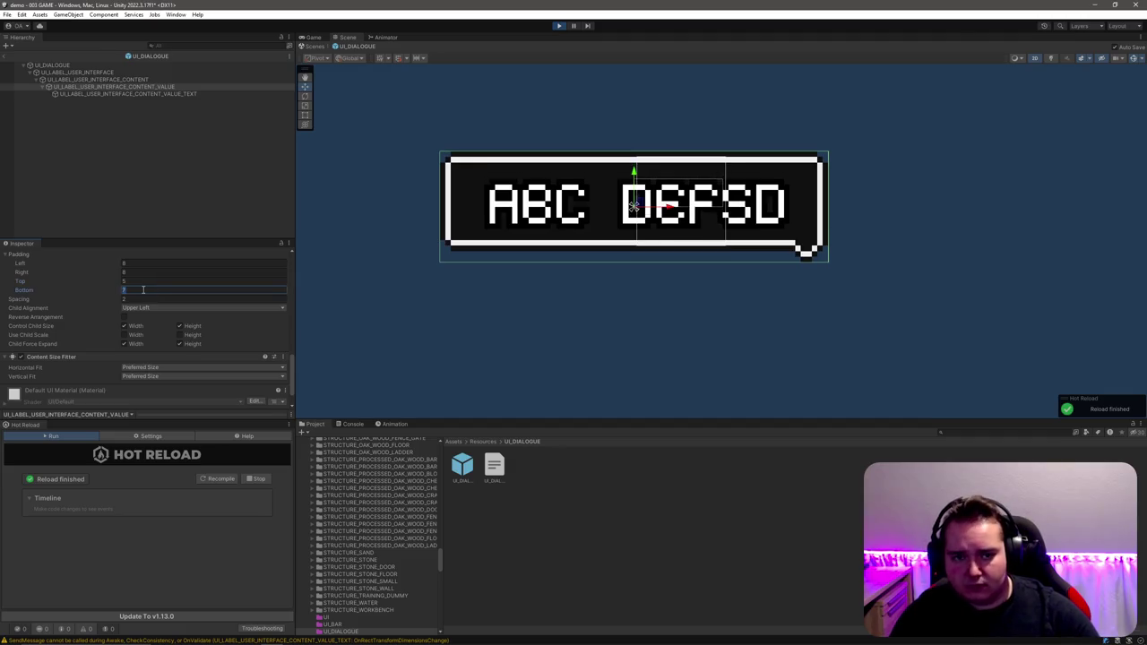
text(5)
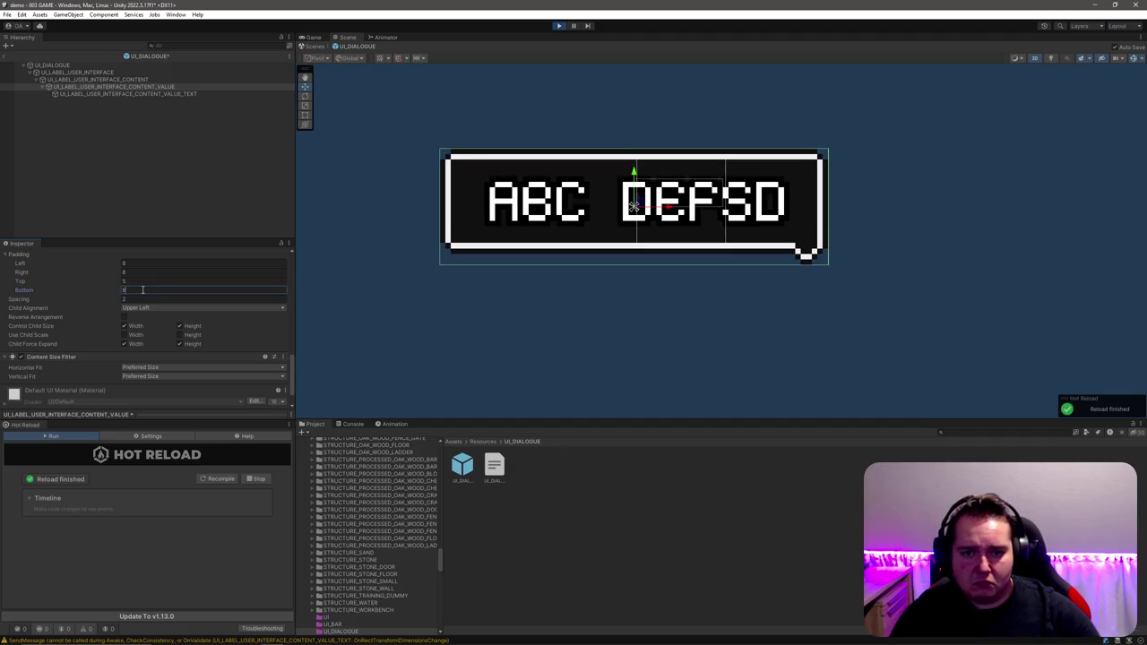
click(128, 284)
text(4)
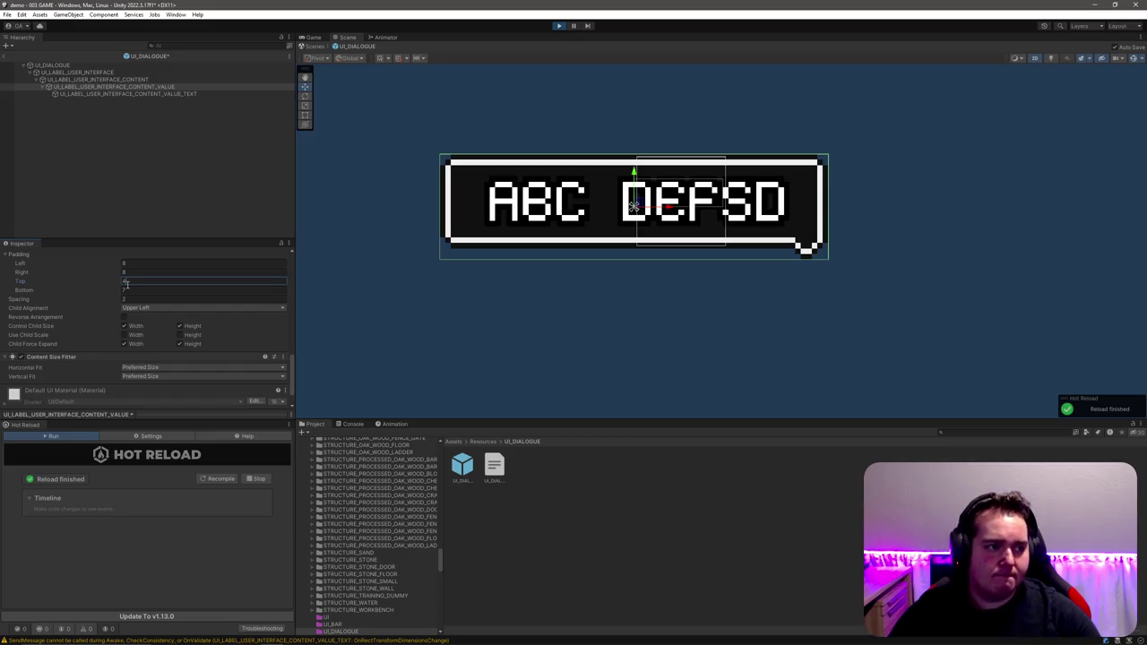
click(126, 288)
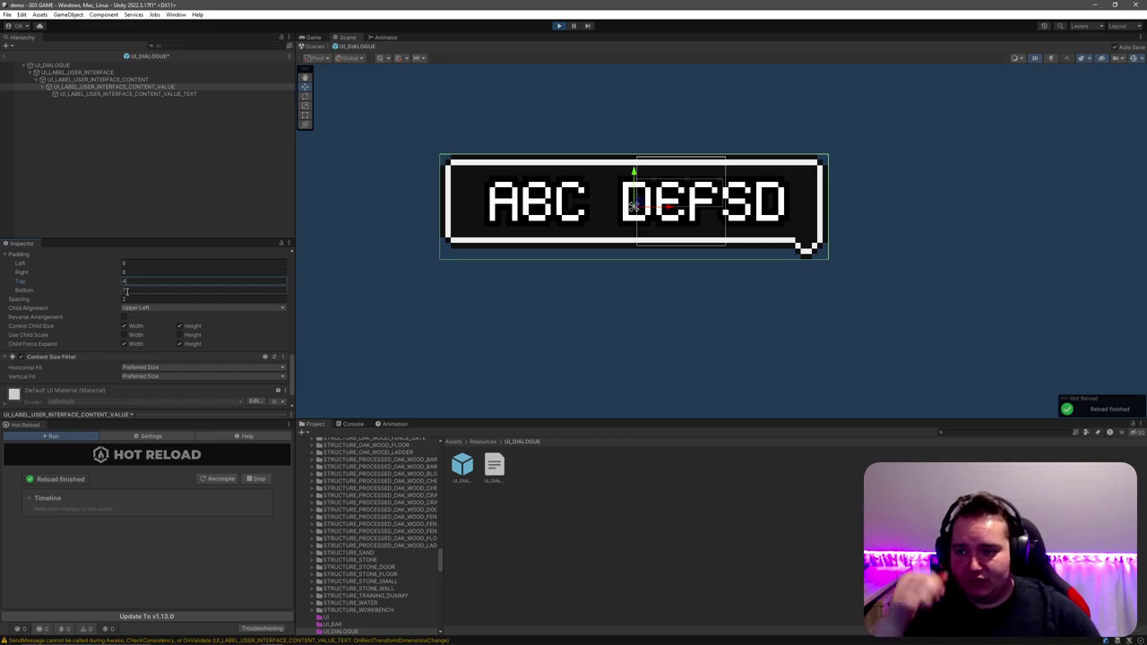
click(122, 133)
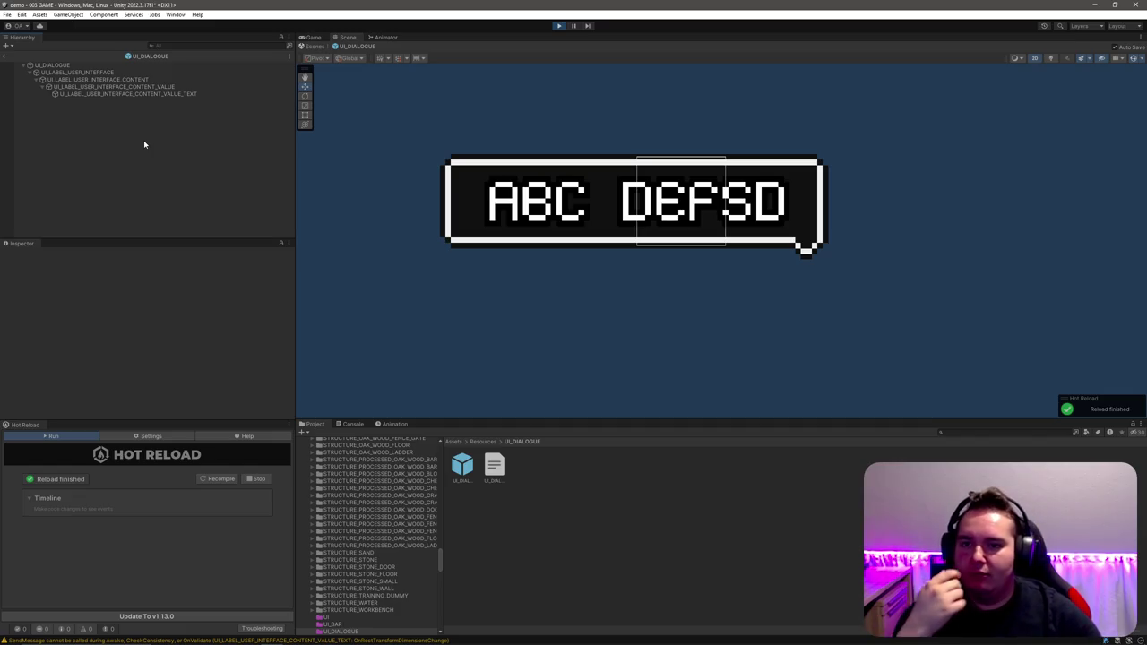
Step: Check the running game and Console warnings, then switch to the Rider code editor
click(312, 37)
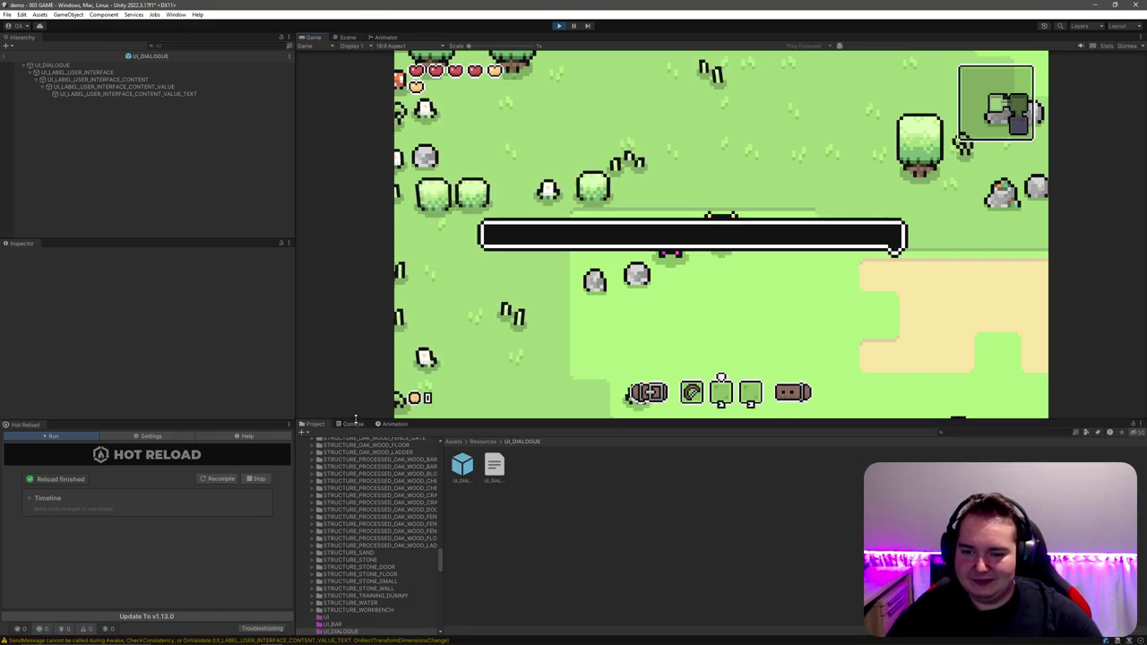
click(350, 424)
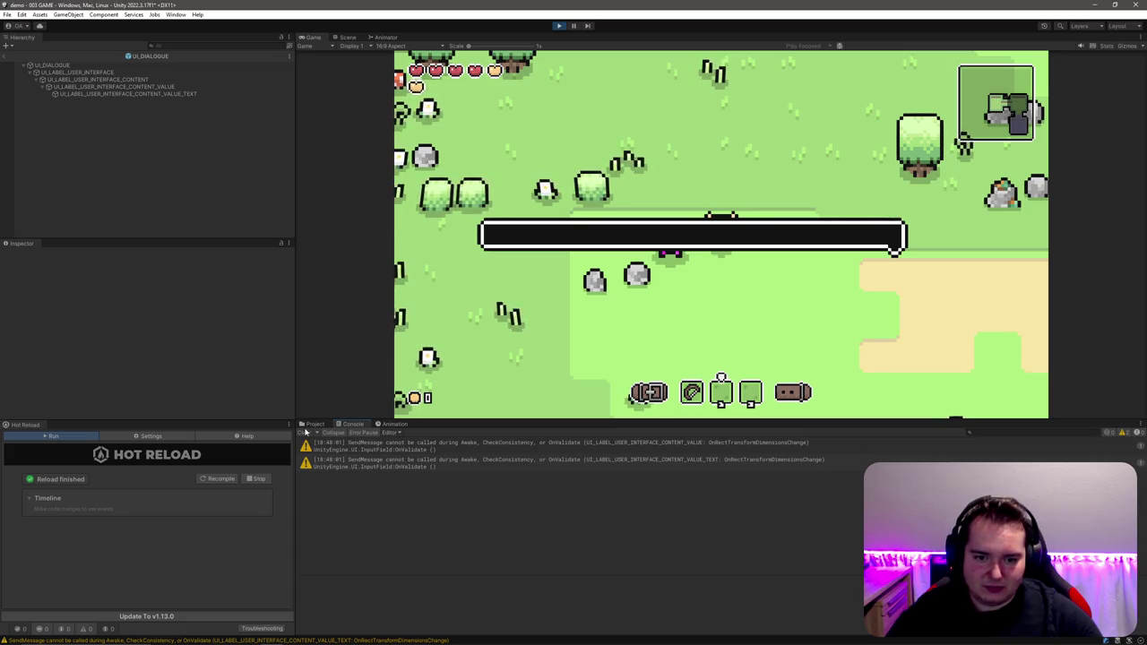
click(312, 424)
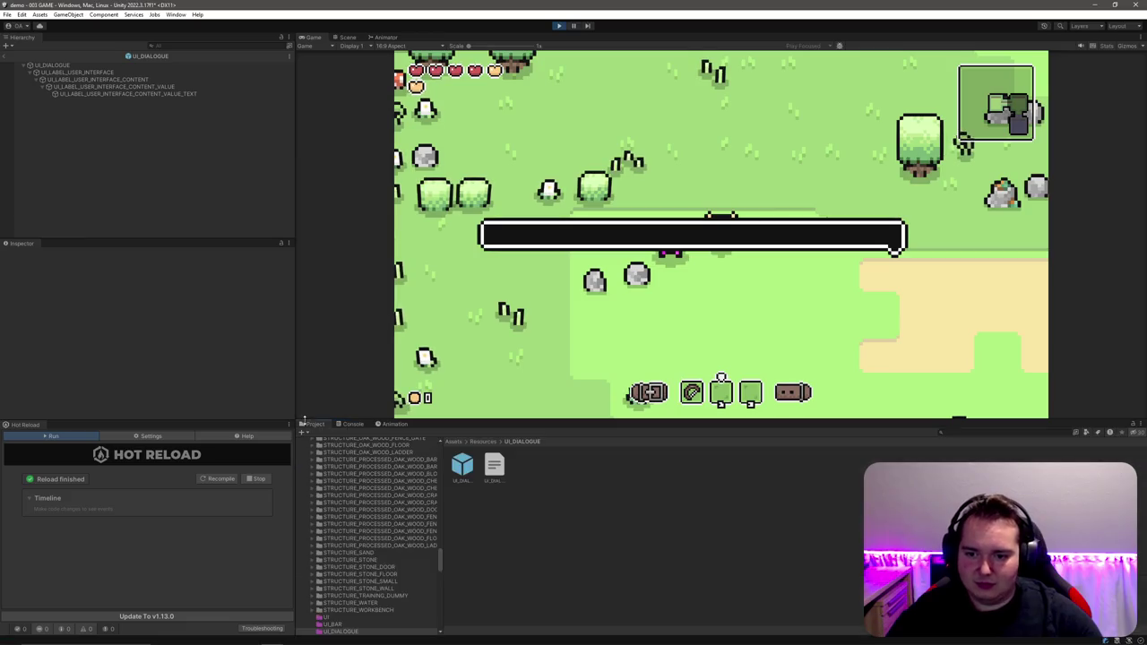
click(294, 640)
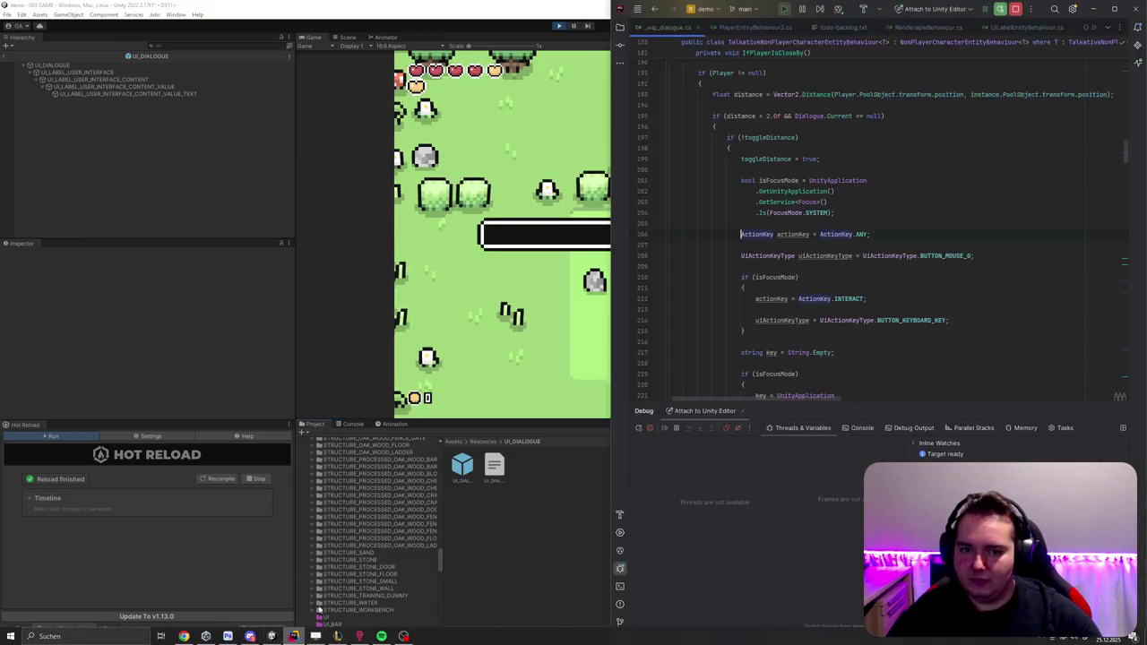
Step: Delete the hide call-to-action, adjust dialogue size and focus-with-camera todo lines
scroll(down, 3)
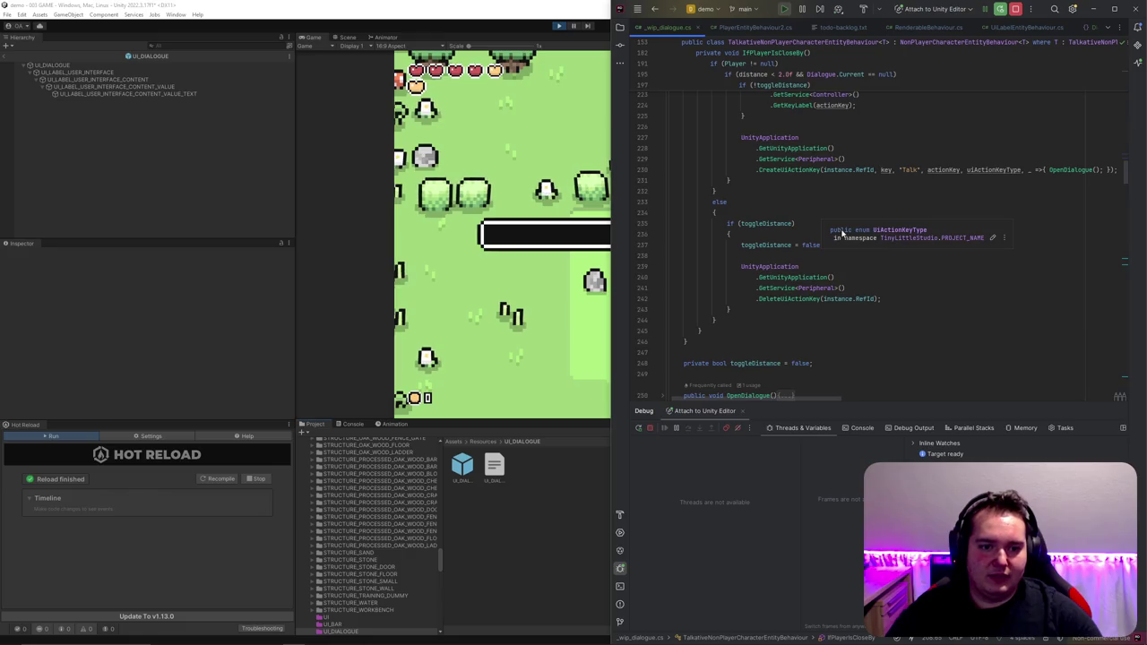
scroll(down, 3)
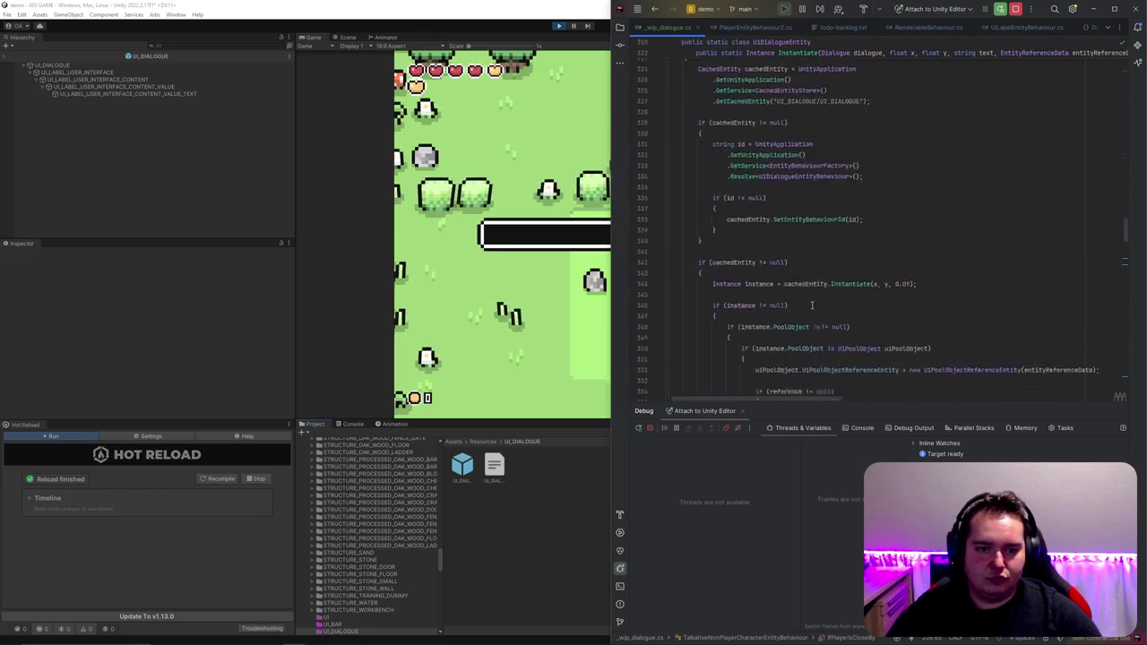
scroll(up, 3)
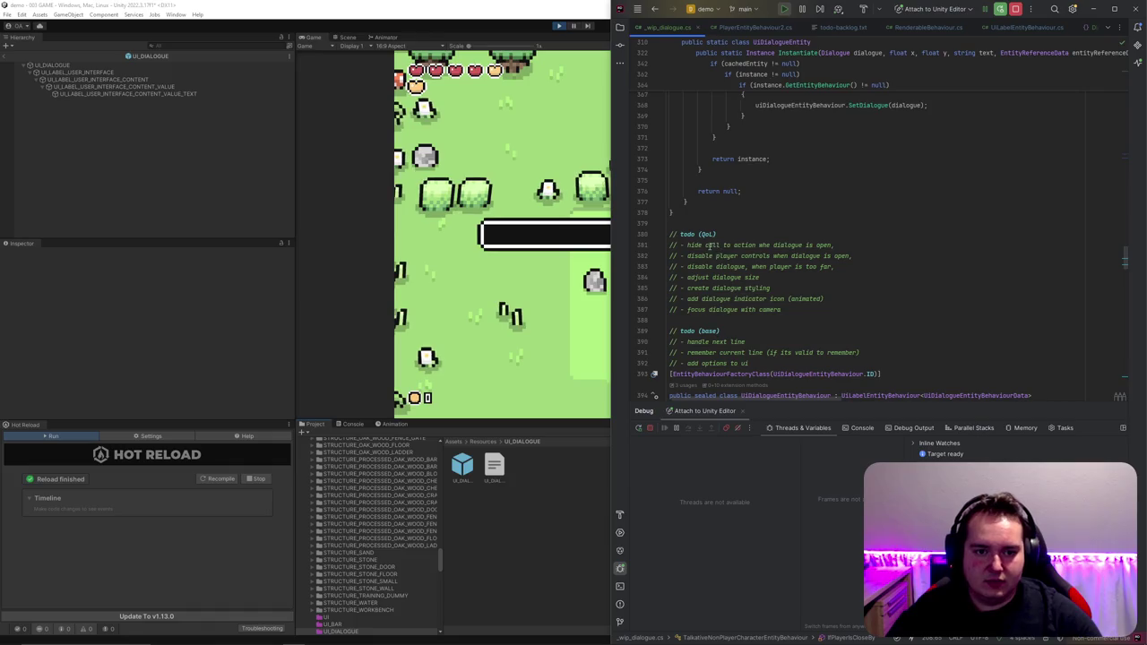
click(710, 245)
key(ctrl+x)
key(ctrl+x)
click(774, 245)
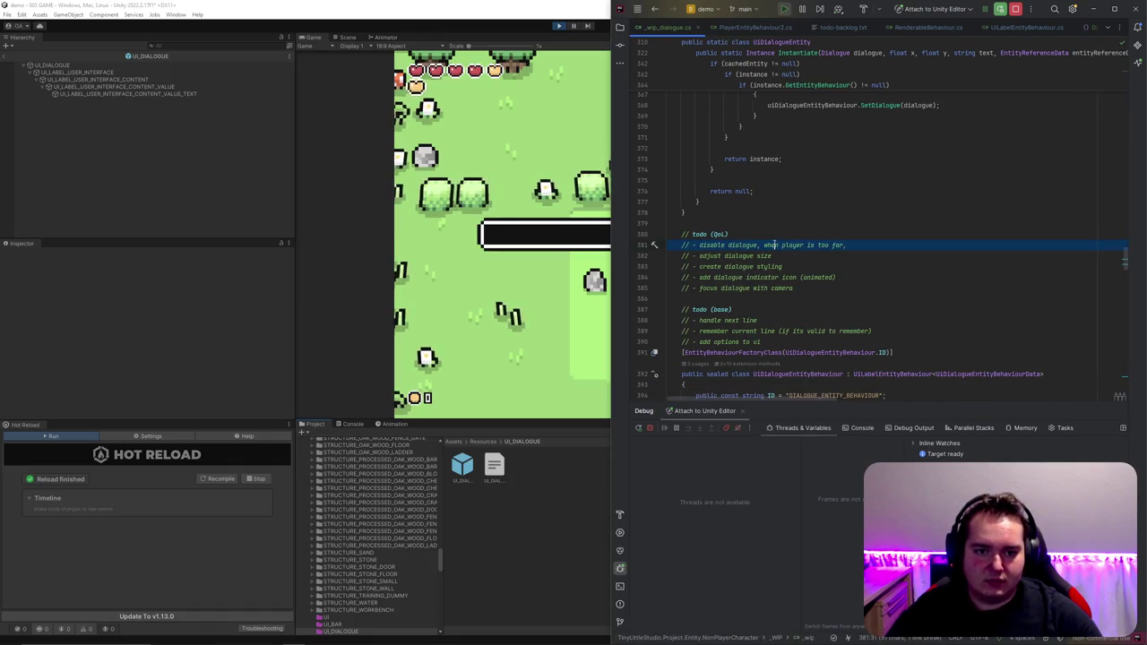
click(725, 257)
key(ctrl+x)
key(ctrl+x)
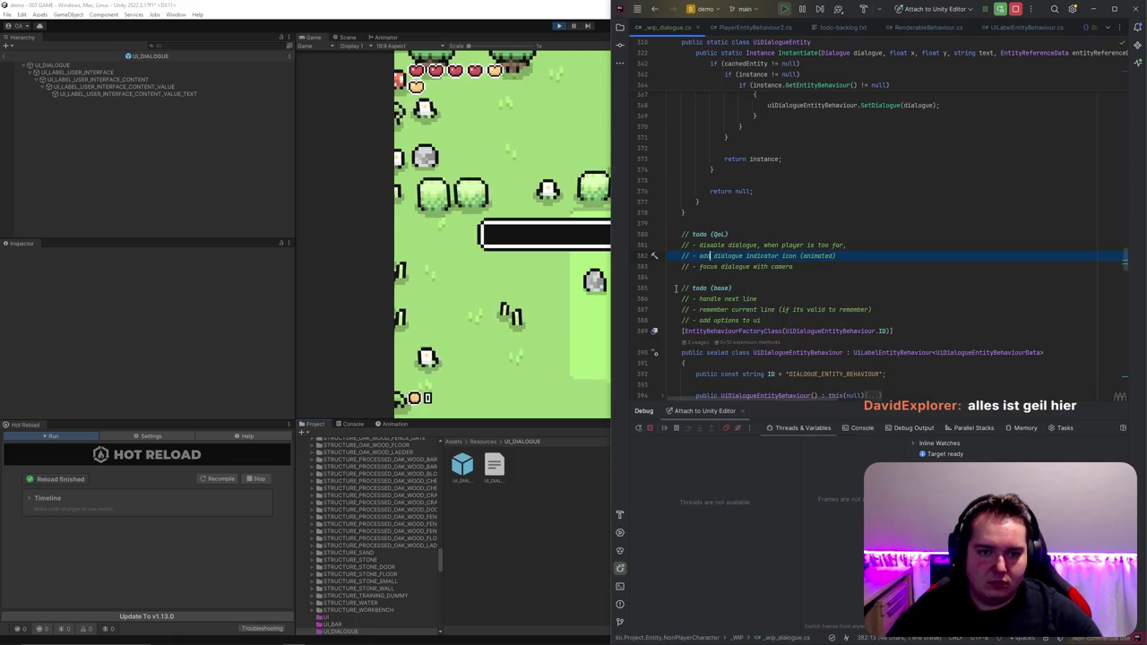
click(752, 266)
key(ctrl+x)
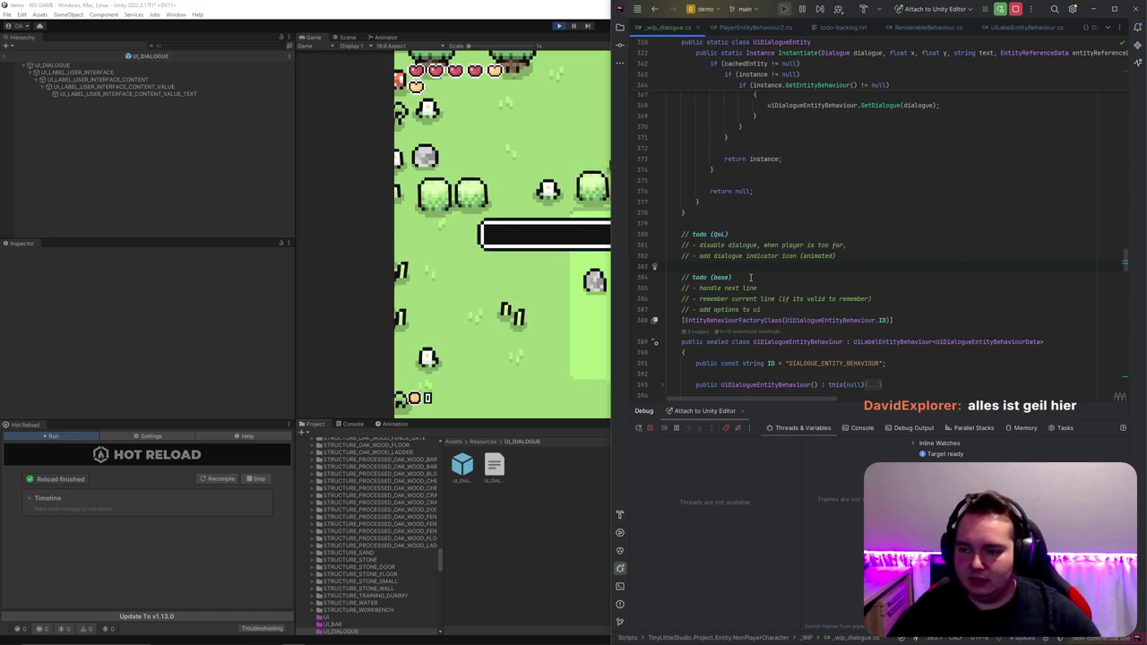
drag(764, 300, 618, 278)
Step: Fold the OnPrepare, OnDispose and OnUpdateWithTick method bodies
scroll(down, 3)
scroll(down, 3)
scroll(up, 3)
scroll(up, 3)
click(662, 128)
click(663, 162)
click(664, 191)
scroll(up, 3)
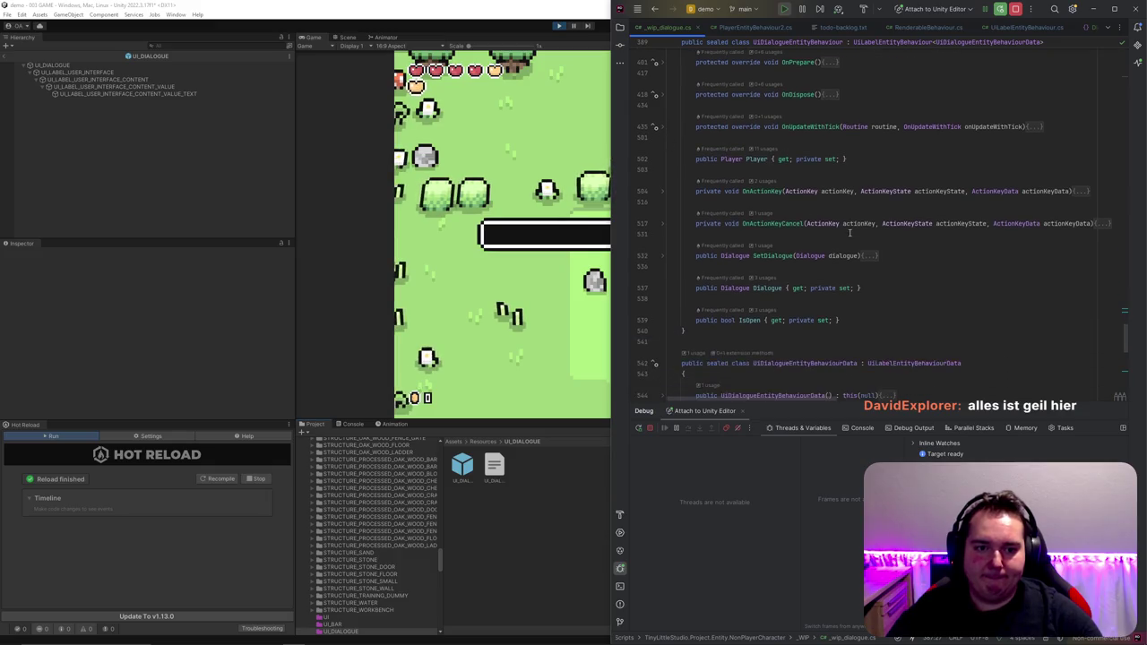
Step: Add an empty private HandleLine method and a public int lineIndex field set to 0
click(1064, 263)
key(Return)
key(Return)
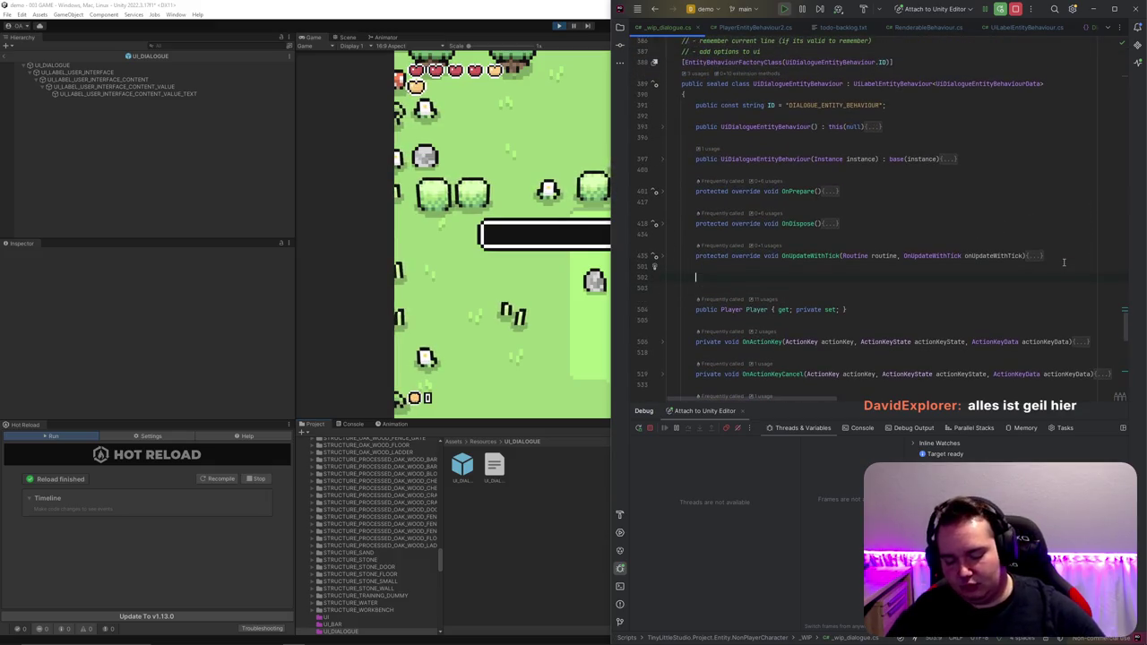
text(private void Handl)
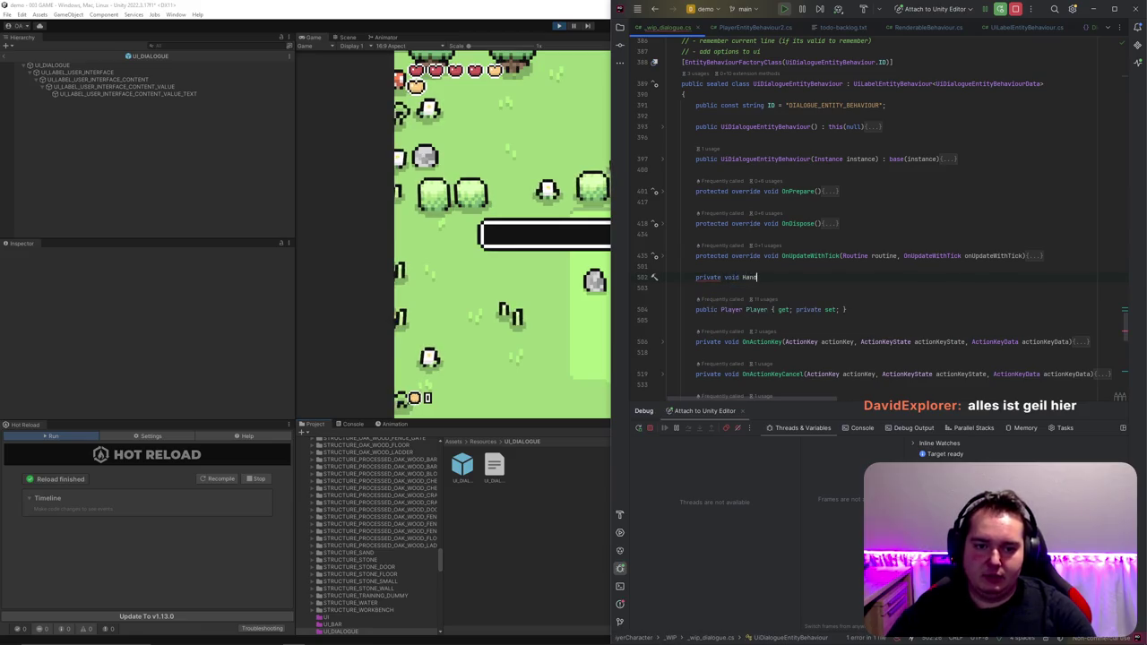
text(eLine())
key(Return)
text({)
key(Down)
key(Down)
key(Return)
text(public int I)
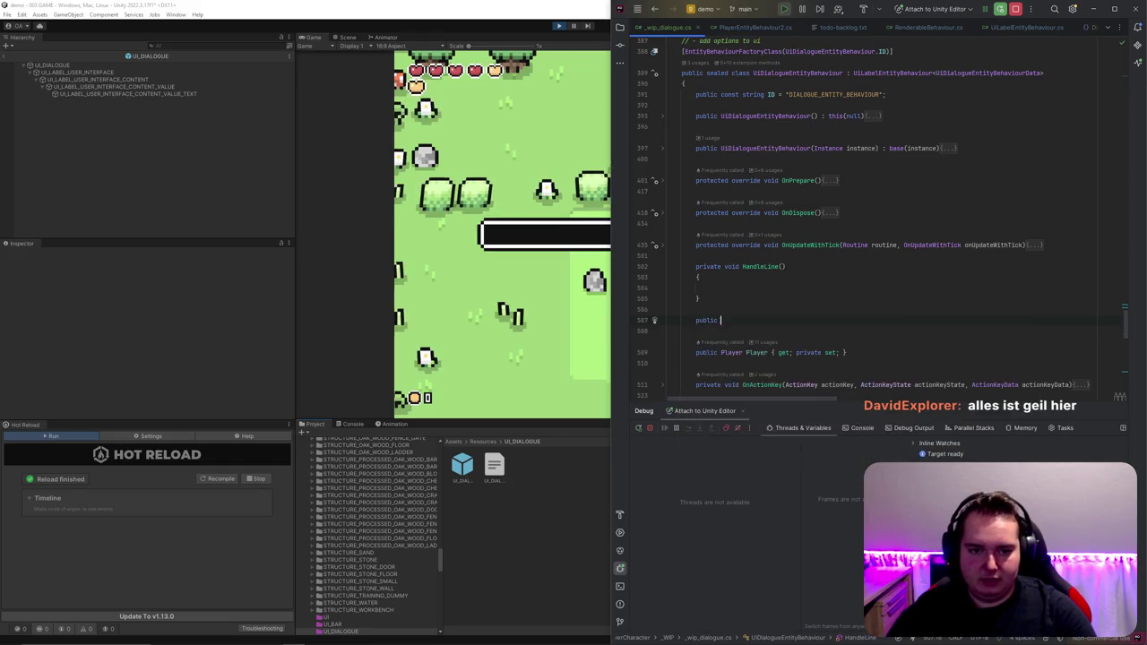
text(Index =)
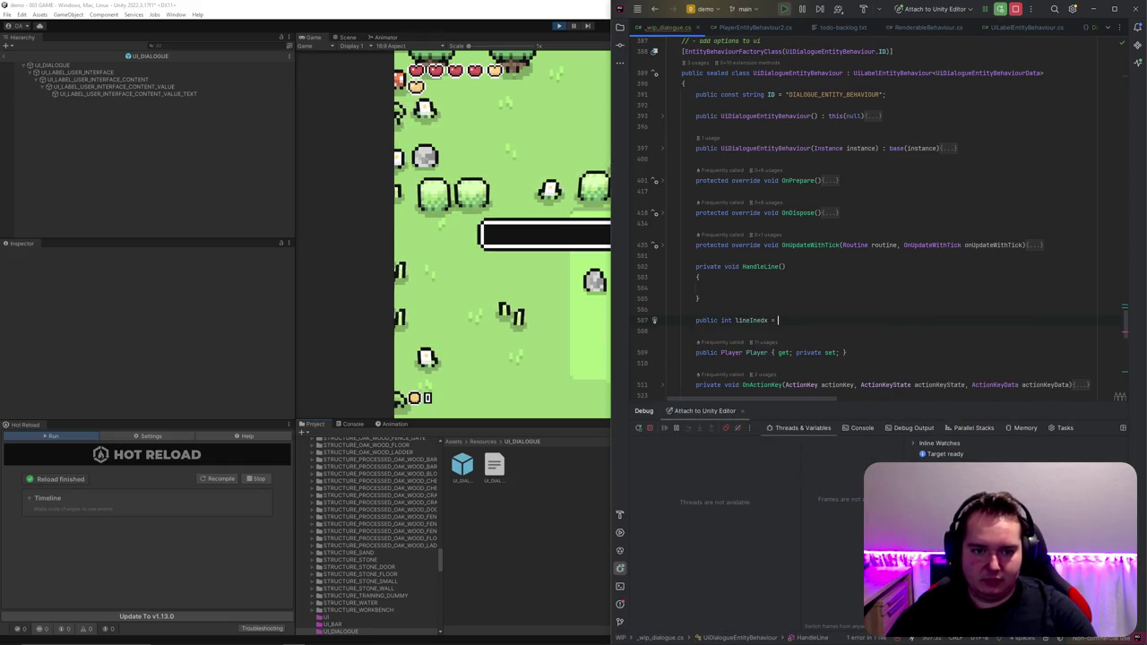
key(BackSpace)
key(BackSpace)
key(BackSpace)
text(0;)
Step: Make HandleLine store Dialogue.GetDialogueLines() in a lines variable
click(710, 287)
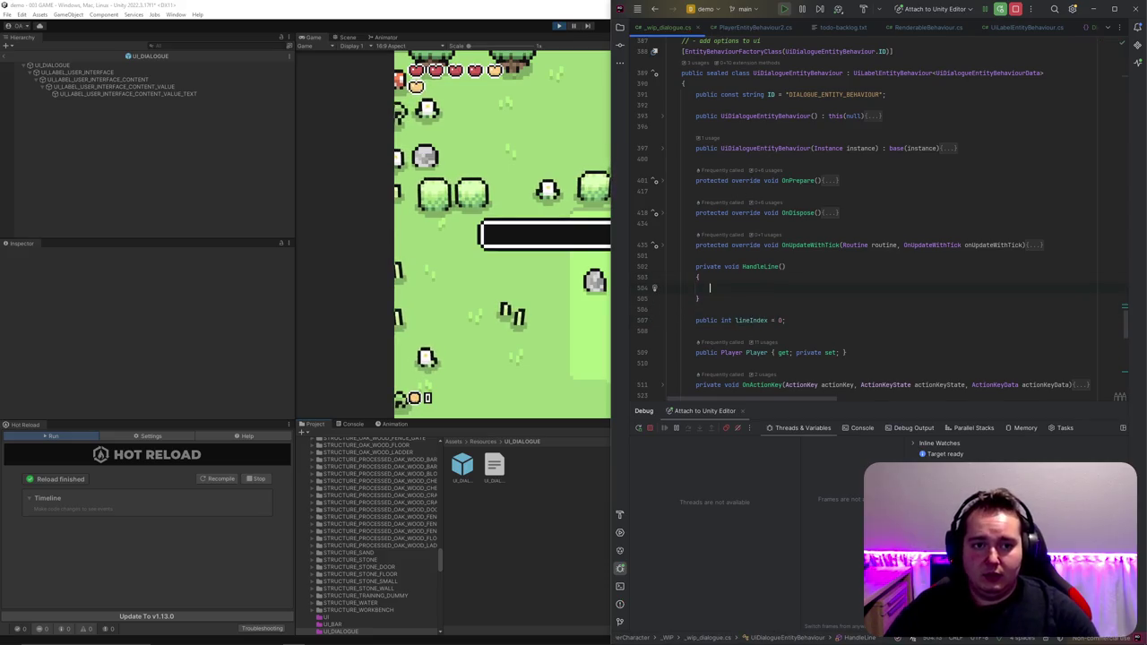
text(Dialogue)
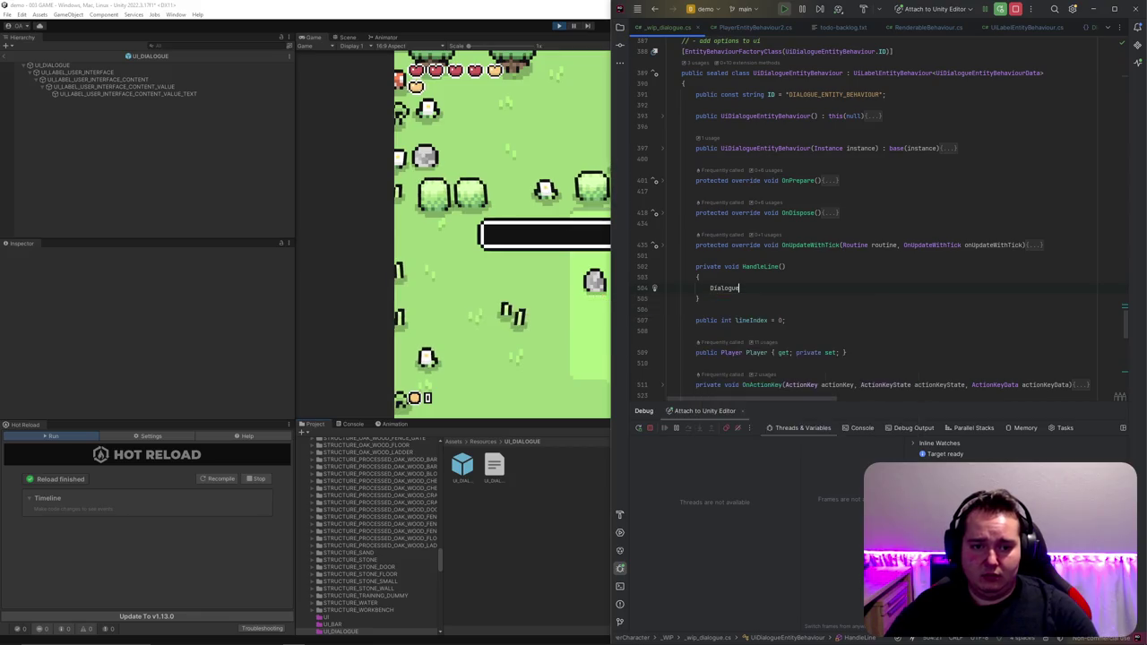
text(.)
key(Down)
key(Return)
text(;)
key(Home)
text(var line)
text(s =)
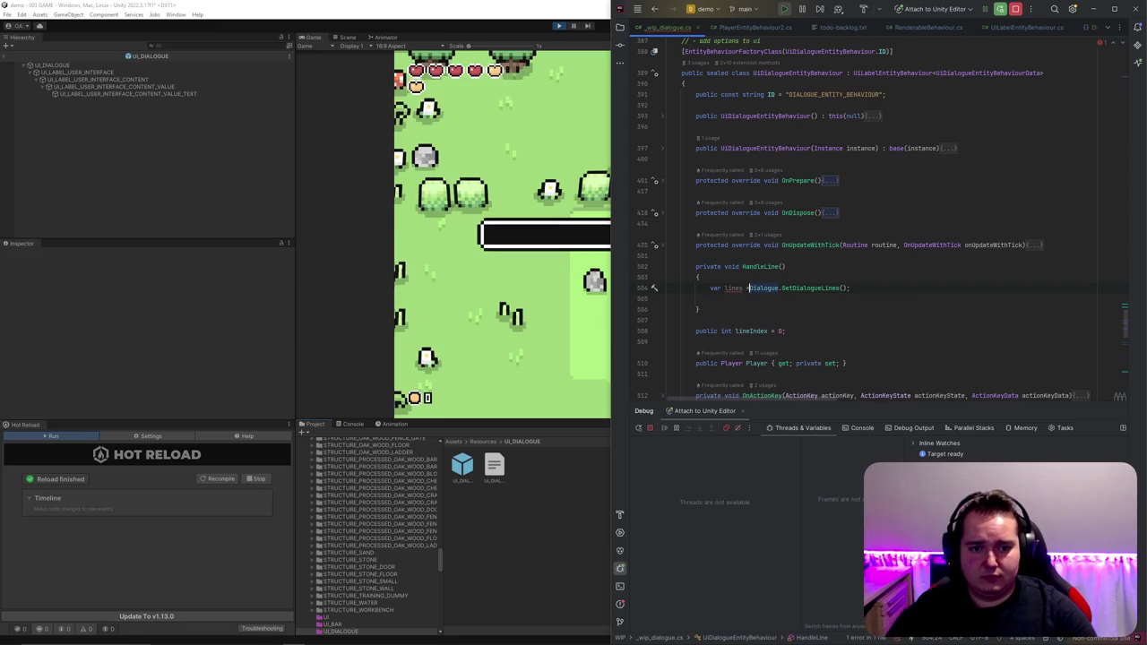
click(710, 298)
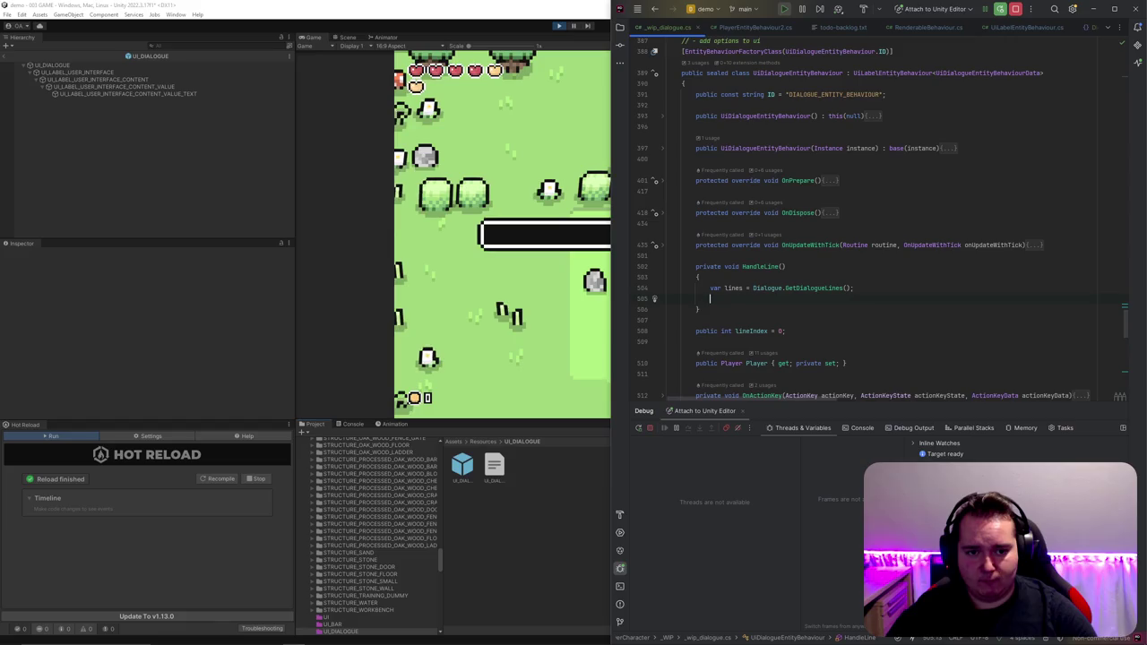
Step: Add an empty private HandleNextLine method, discarding a trial lineIndex++ statement
key(Down)
key(Return)
key(Return)
text(private void Handl)
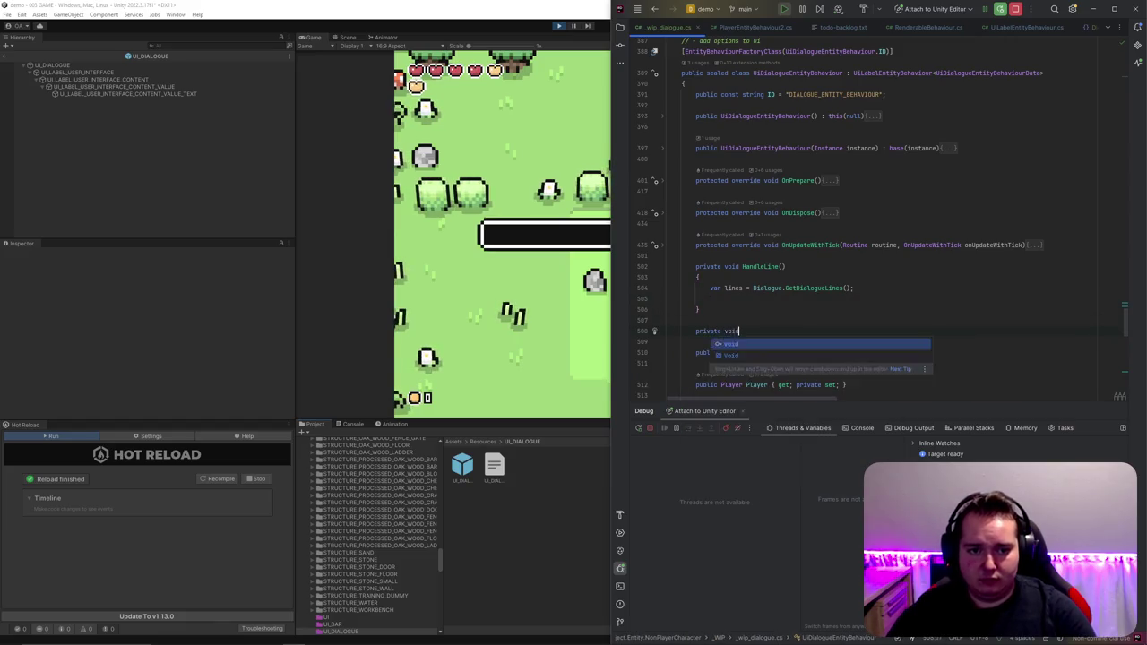
text(eNextLine())
key(Return)
text({)
key(Return)
text(line)
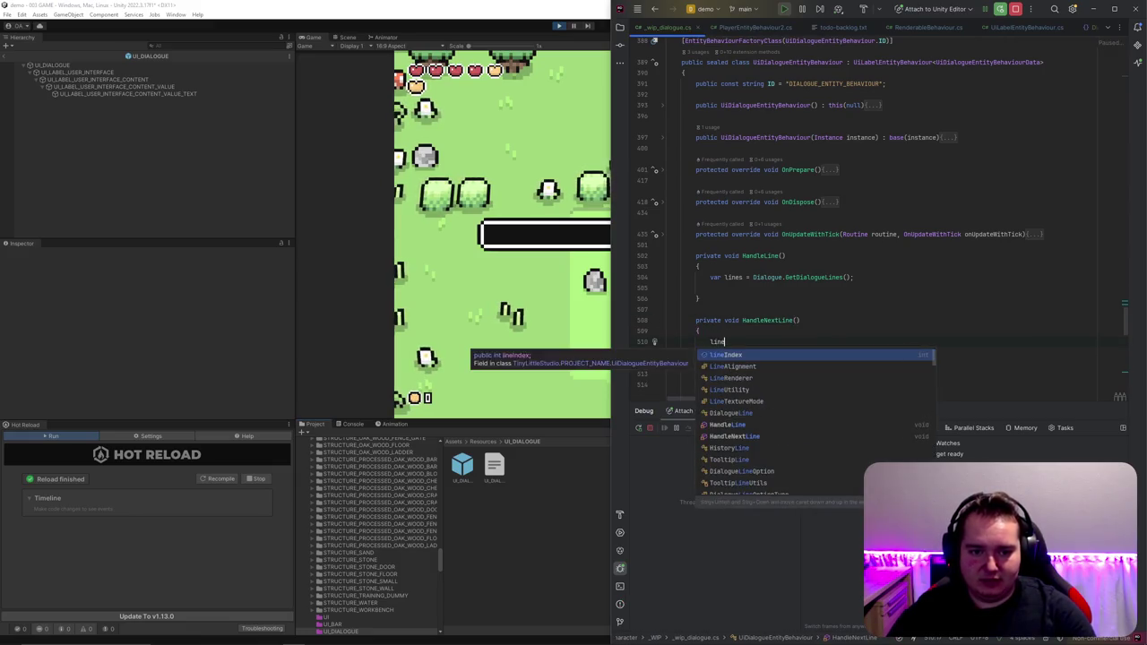
key(Return)
text(++;)
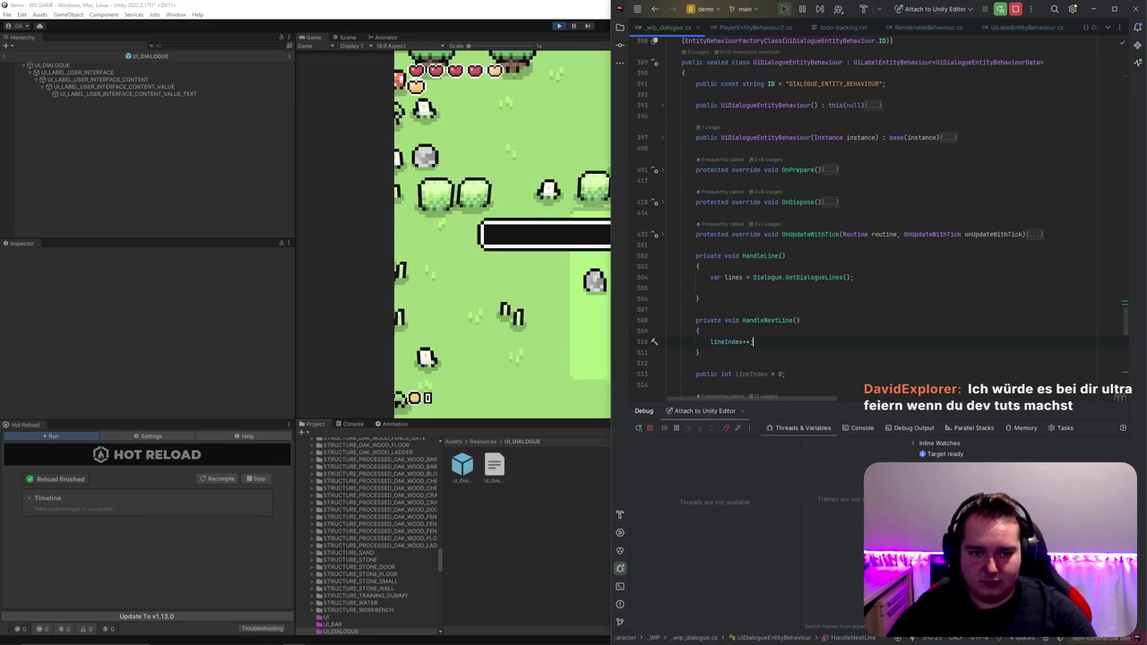
key(ctrl+w)
key(ctrl+x)
click(699, 299)
click(710, 288)
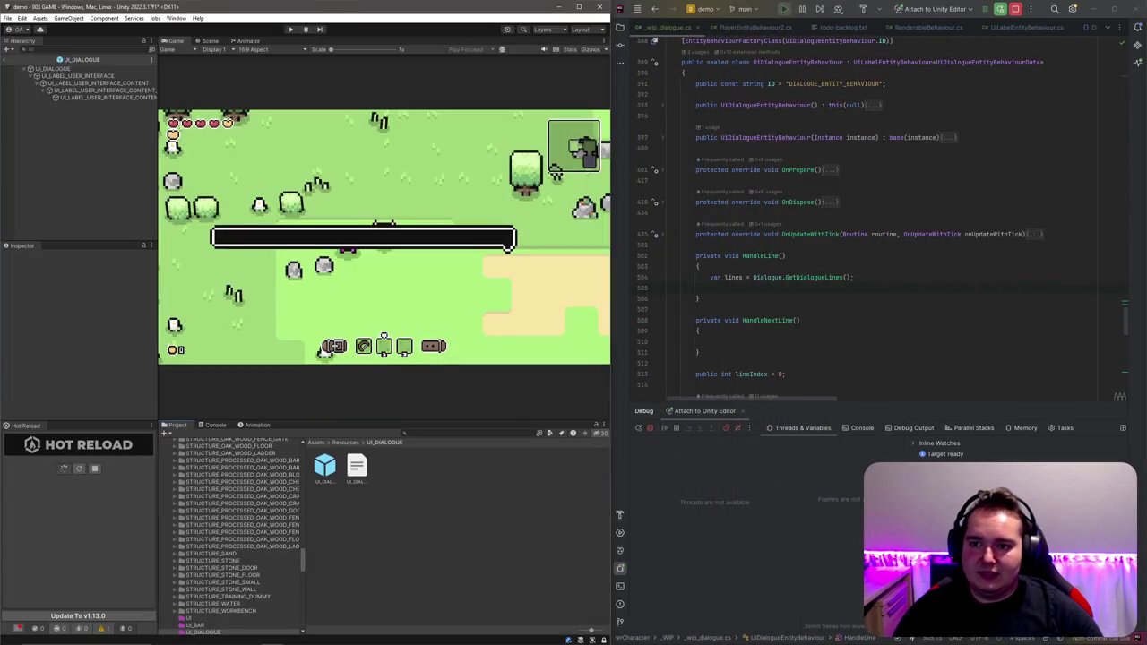
Step: Restart Play mode so the game reloads into the 001 LOAD scene
double_click(104, 91)
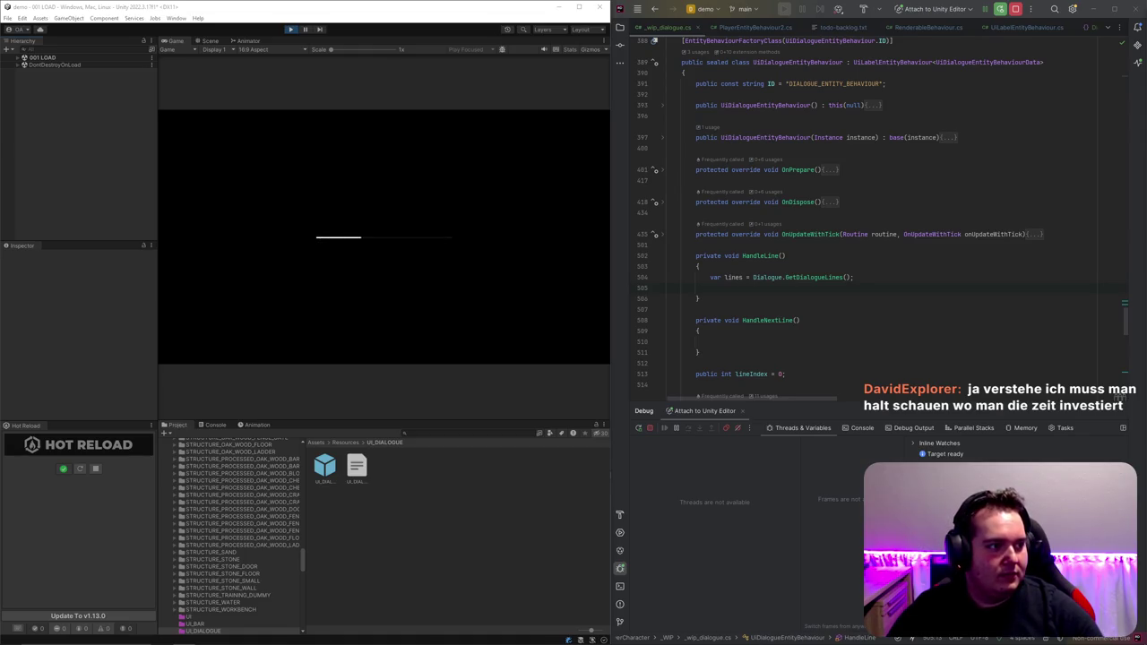
key(alt+Tab)
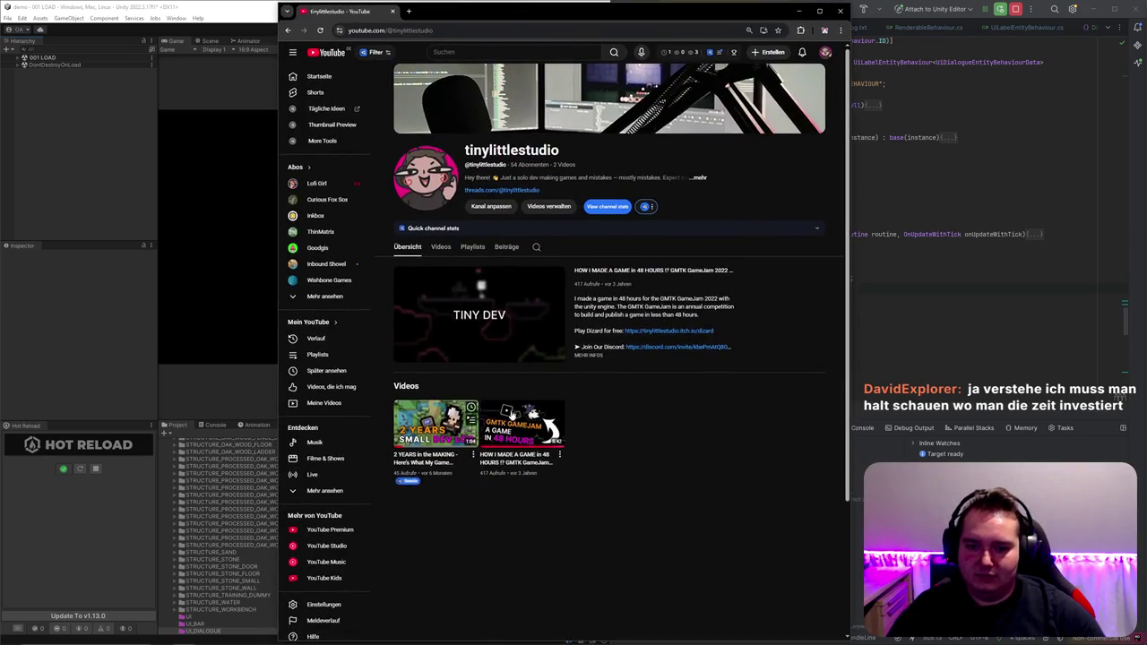
click(439, 421)
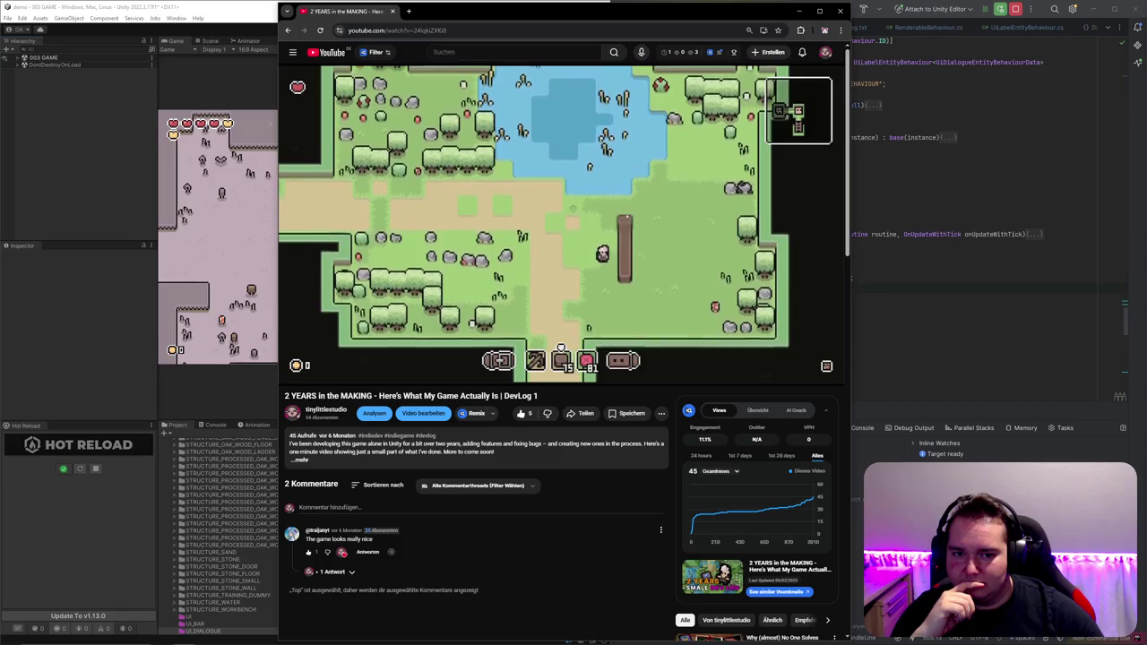
mouse_move(513, 372)
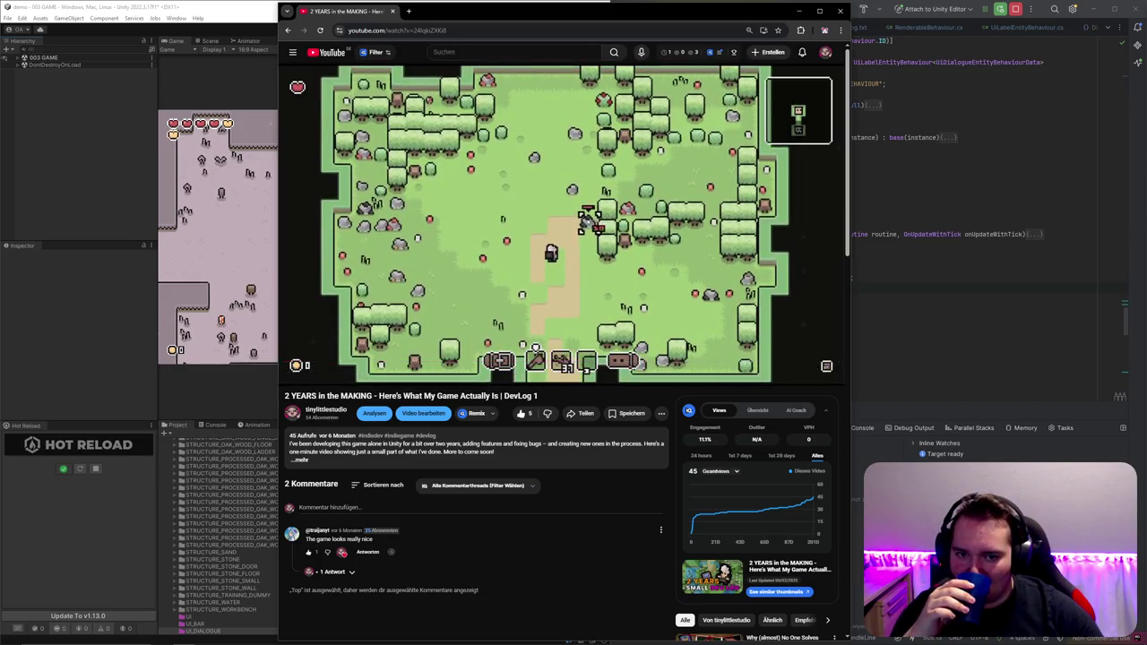
mouse_move(828, 373)
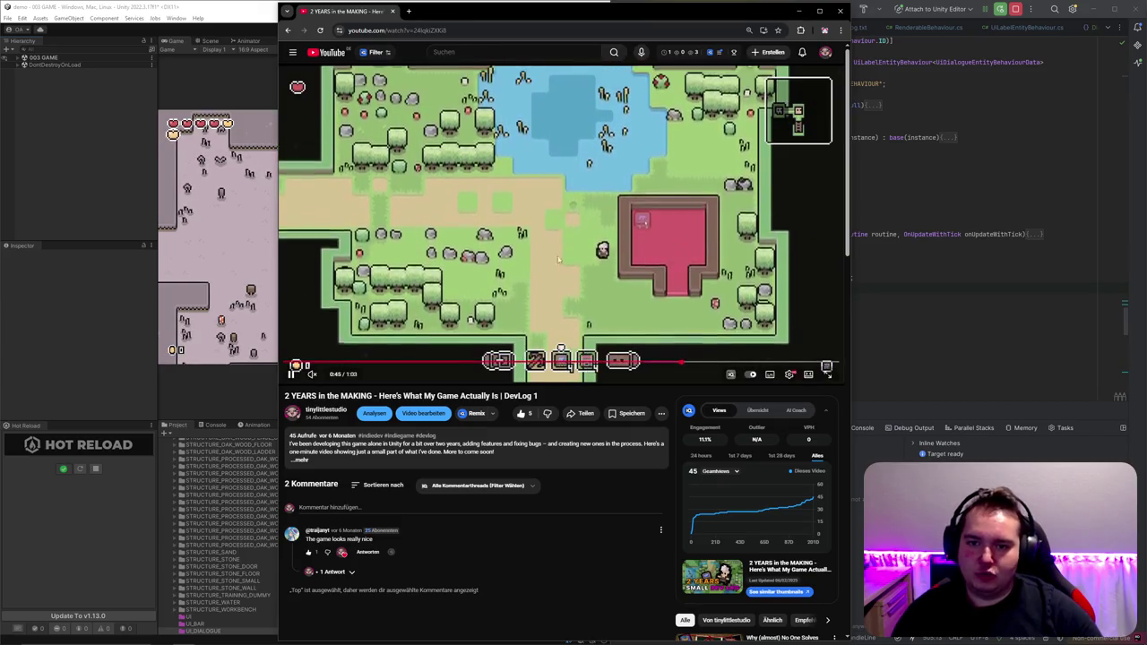
click(394, 11)
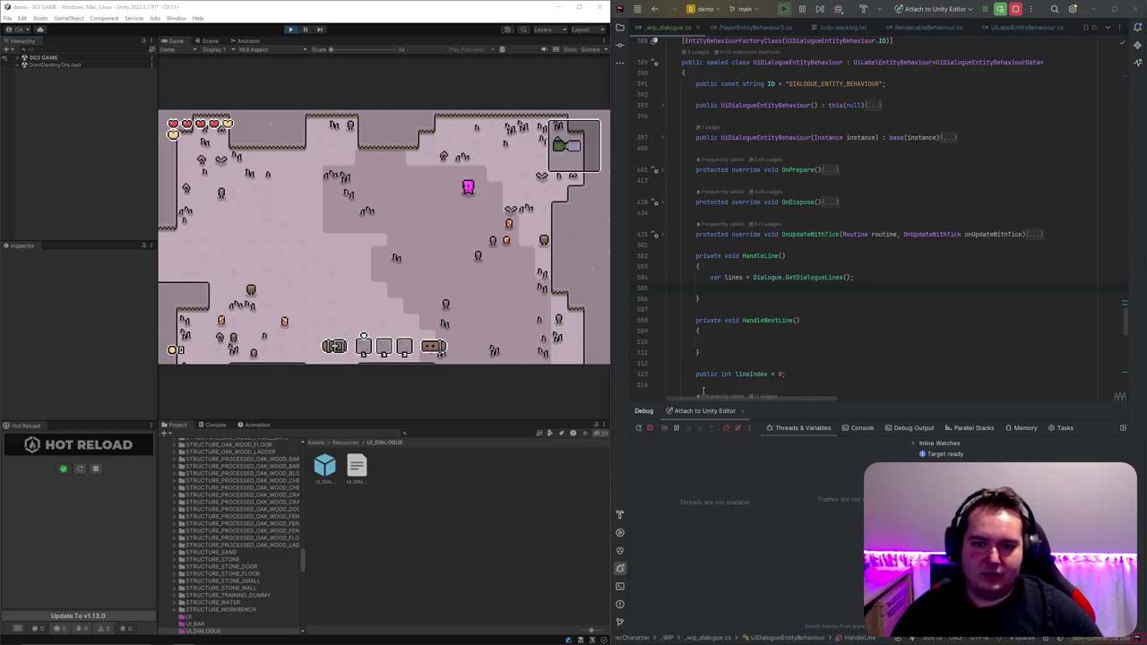
Step: Add a 'public DialogueLine CurrentLine { get; private set; }' property below the lineIndex field
click(858, 311)
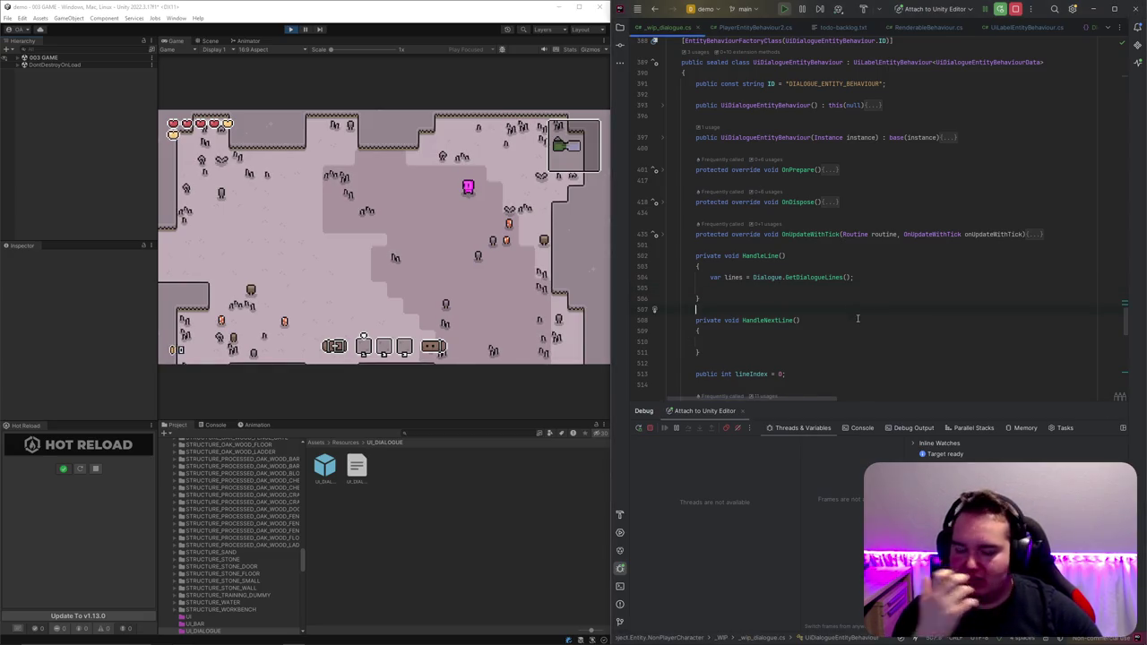
click(813, 290)
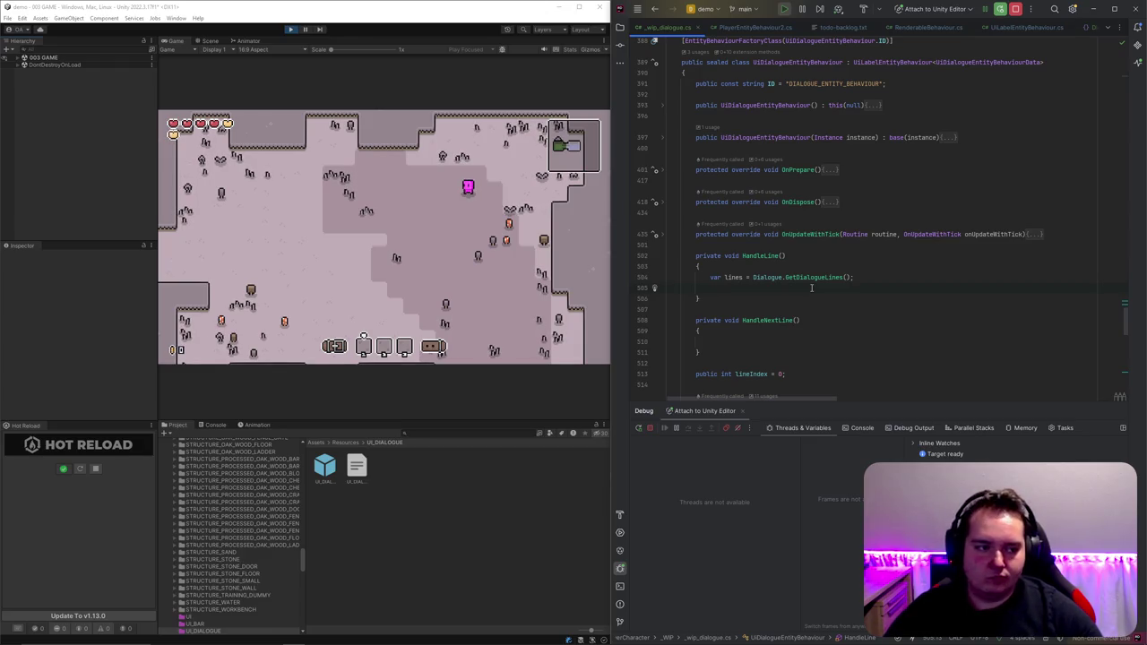
scroll(down, 3)
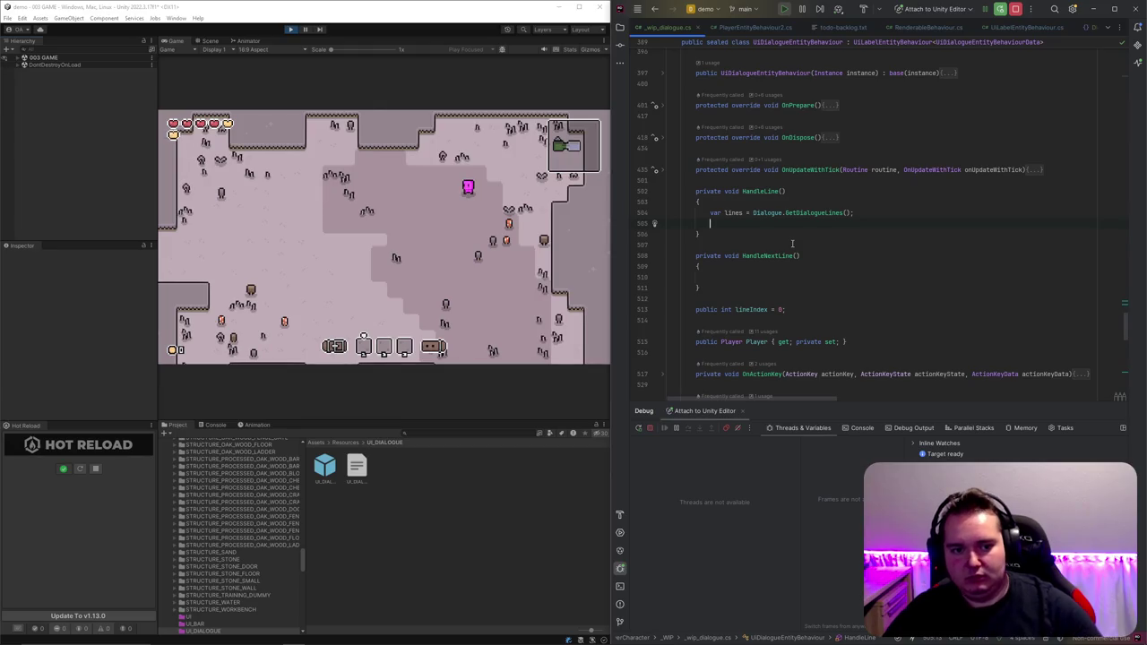
click(814, 309)
key(Return)
key(Return)
text(public )
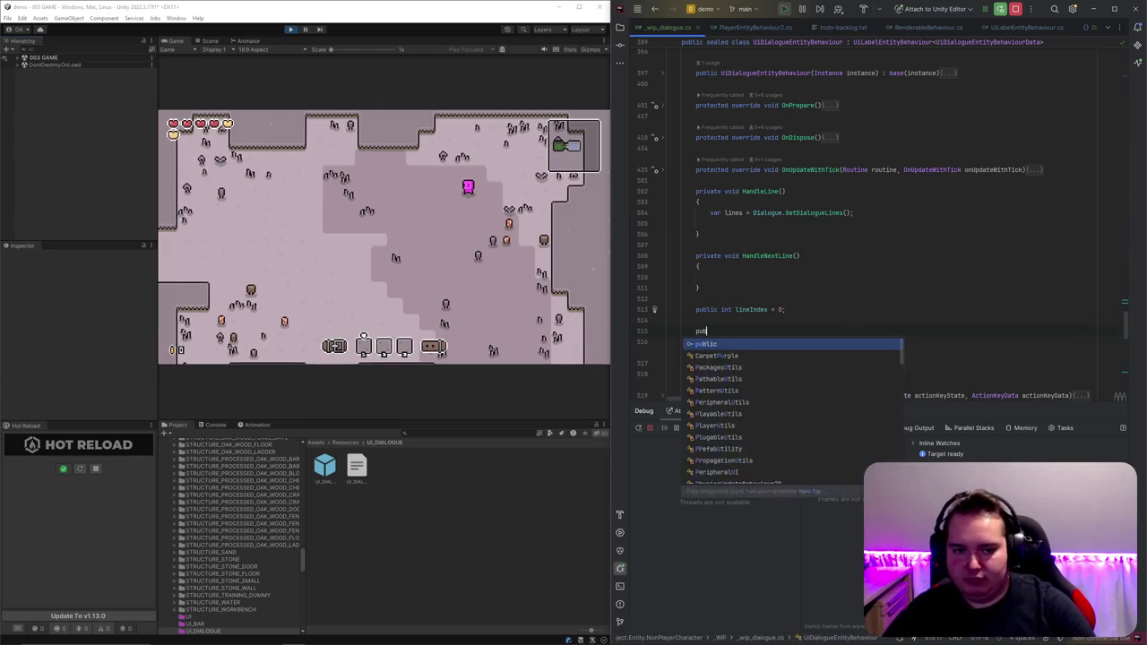
text(DialogueLine Curre)
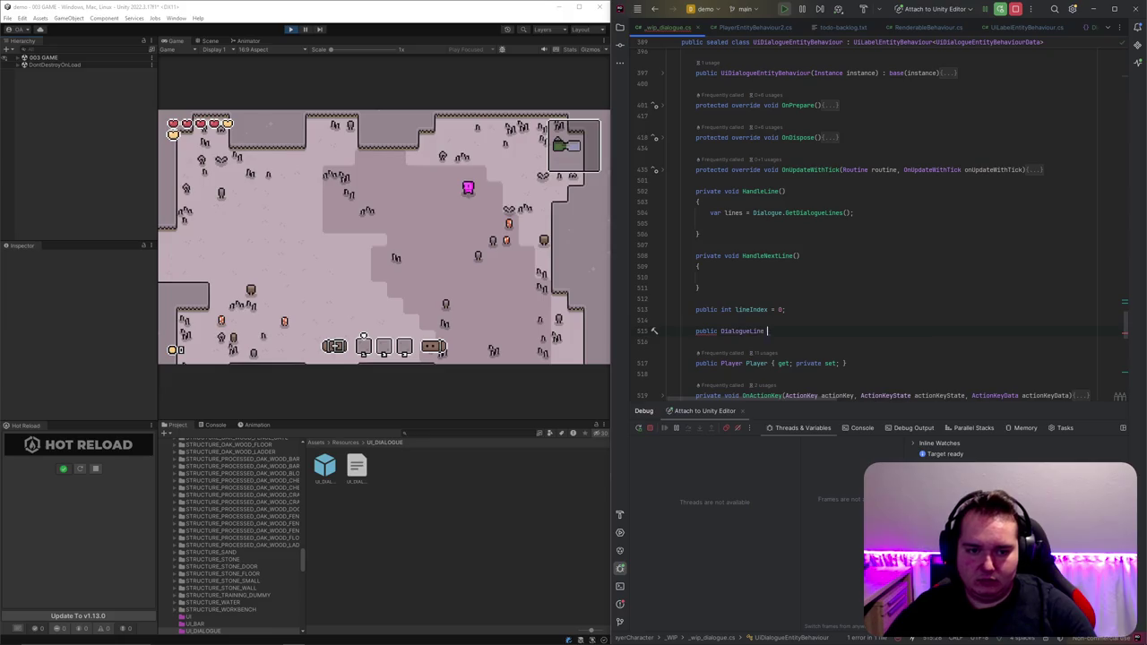
text(ntLine { get; pr)
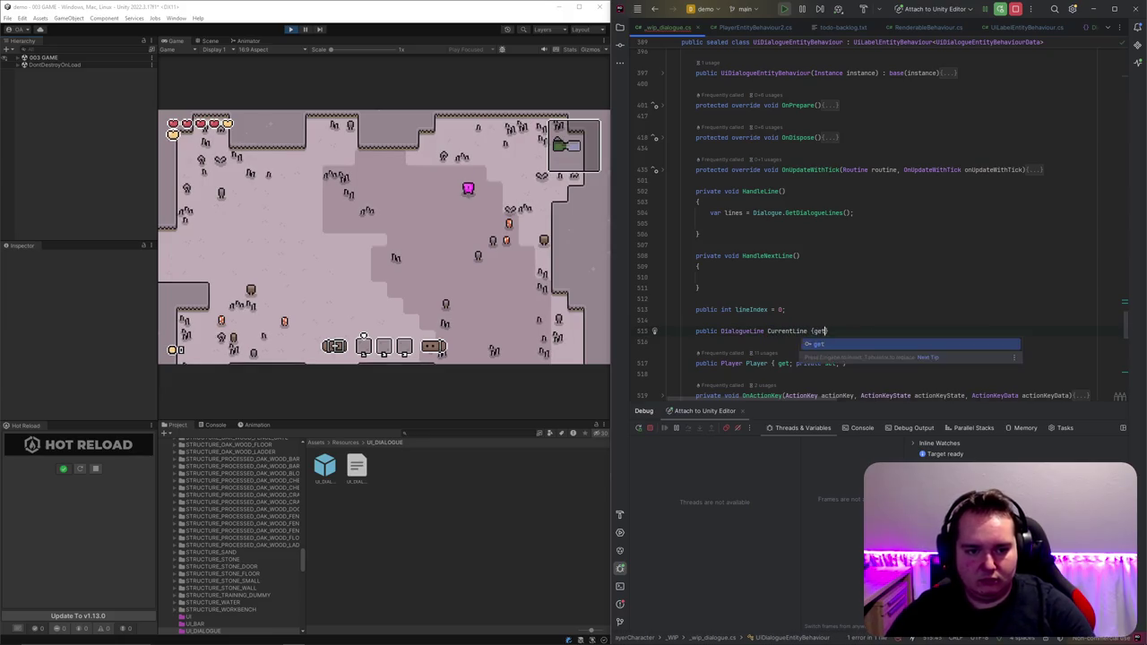
text(ivate set;)
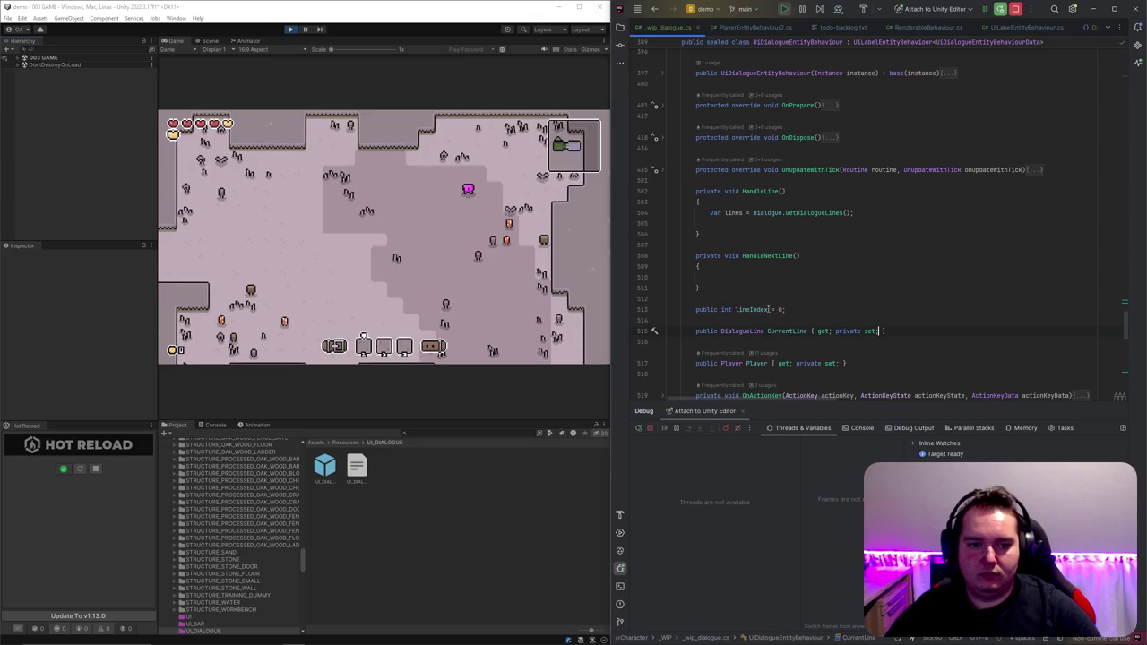
Step: Move the line fetching into HandleNextLine, delete HandleLine, and assign lines[0] when CurrentLine is null
click(762, 277)
text(if(CurrentLine =)
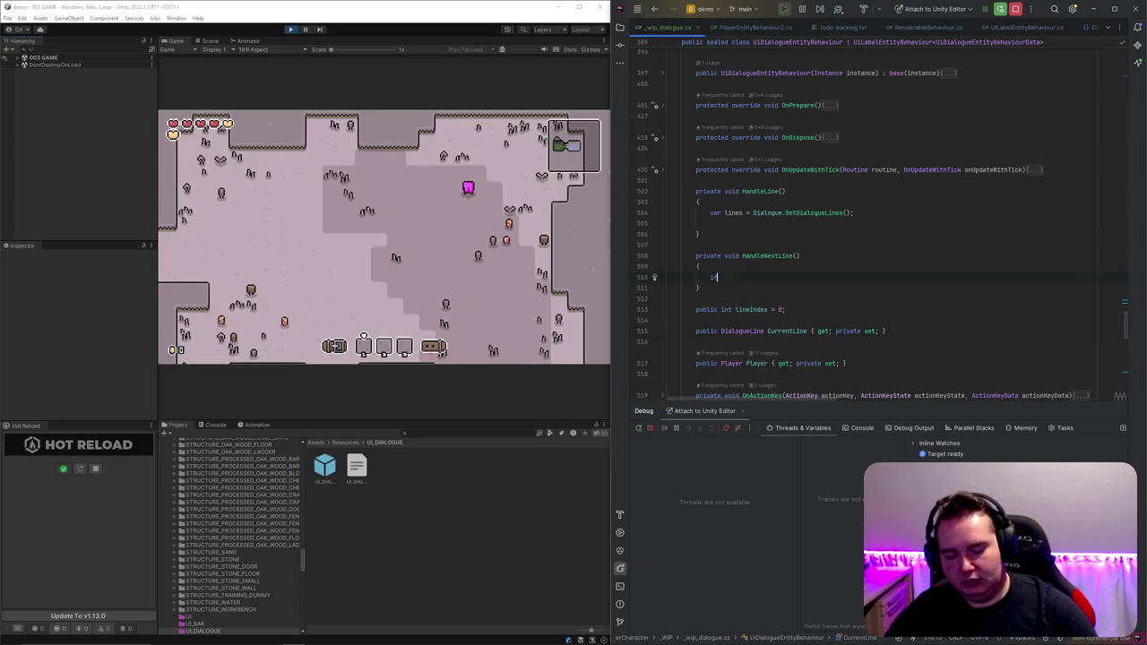
text(= null){)
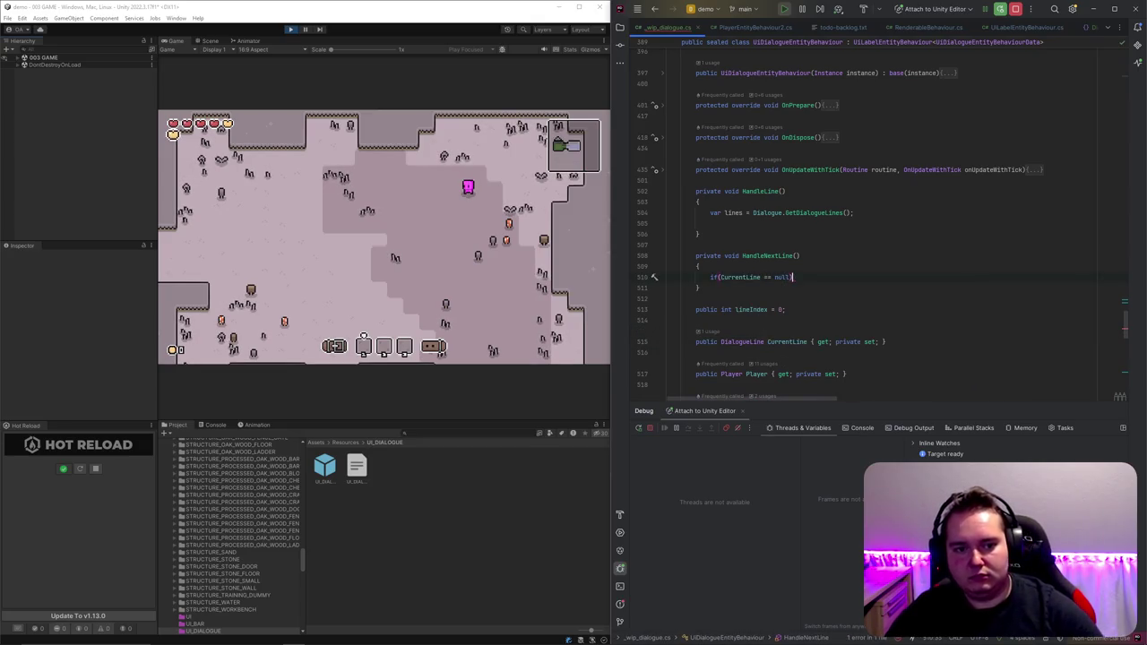
key(Return)
text(CurrentLine =)
drag(696, 191, 885, 202)
key(ctrl+x)
key(ctrl+v)
key(shift+Up)
key(shift+Up)
key(shift+Up)
key(Delete)
click(741, 201)
text(s)
click(772, 234)
text(lines[)
Step: Start an if checking whether lines is null or empty right after fetching them
click(857, 201)
key(Return)
text(if ()
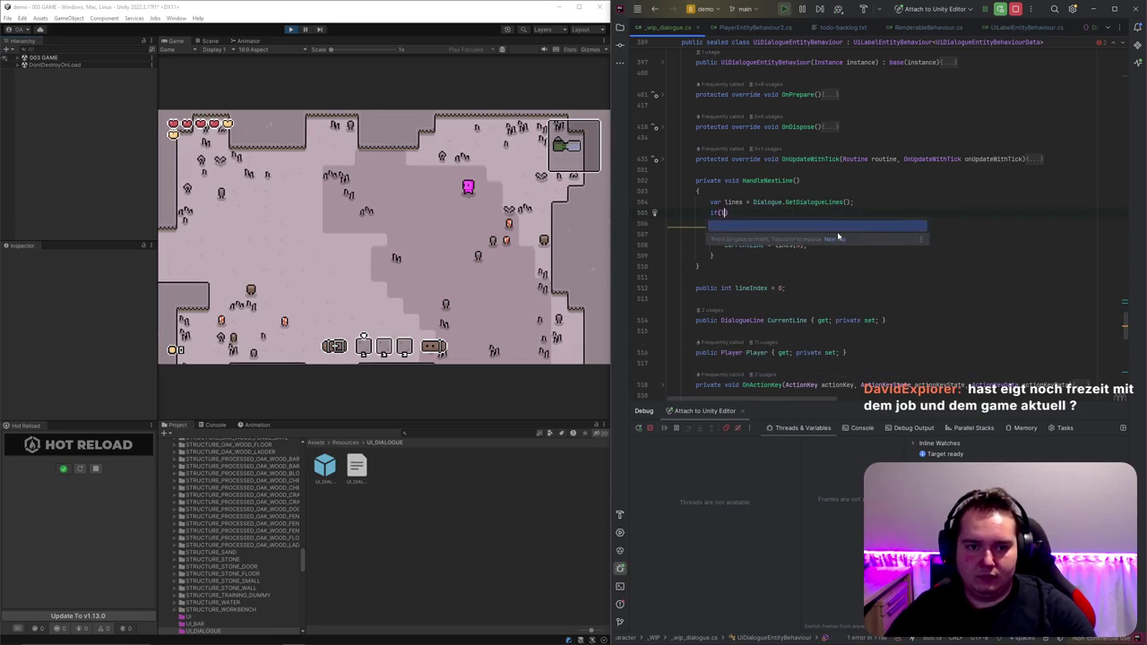
text(lines )
text(== null || line)
text(s.Length =)
text(= null))
Step: Give the empty-lines check a return block and compare lines.Length to 0
key(Return)
text({)
text(return;)
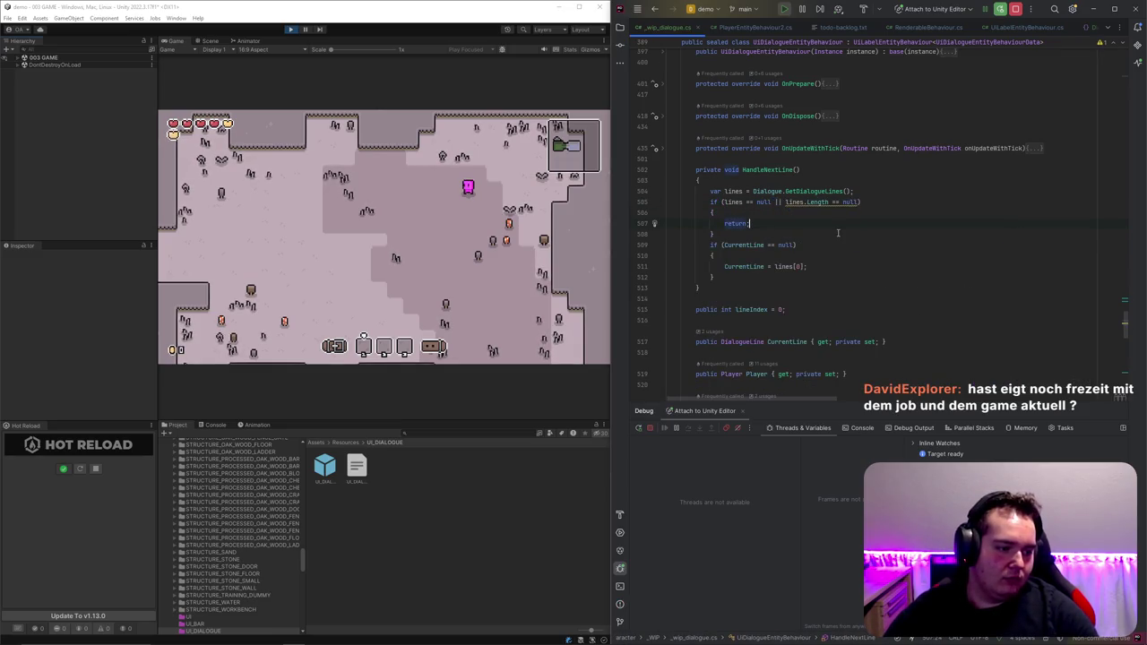
key(Down)
key(End)
key(Return)
key(Up)
key(Up)
key(Up)
key(End)
key(Left)
key(BackSpace)
key(BackSpace)
key(BackSpace)
text(0)
Step: Call Cleanup() inside the empty-lines block before returning
click(774, 213)
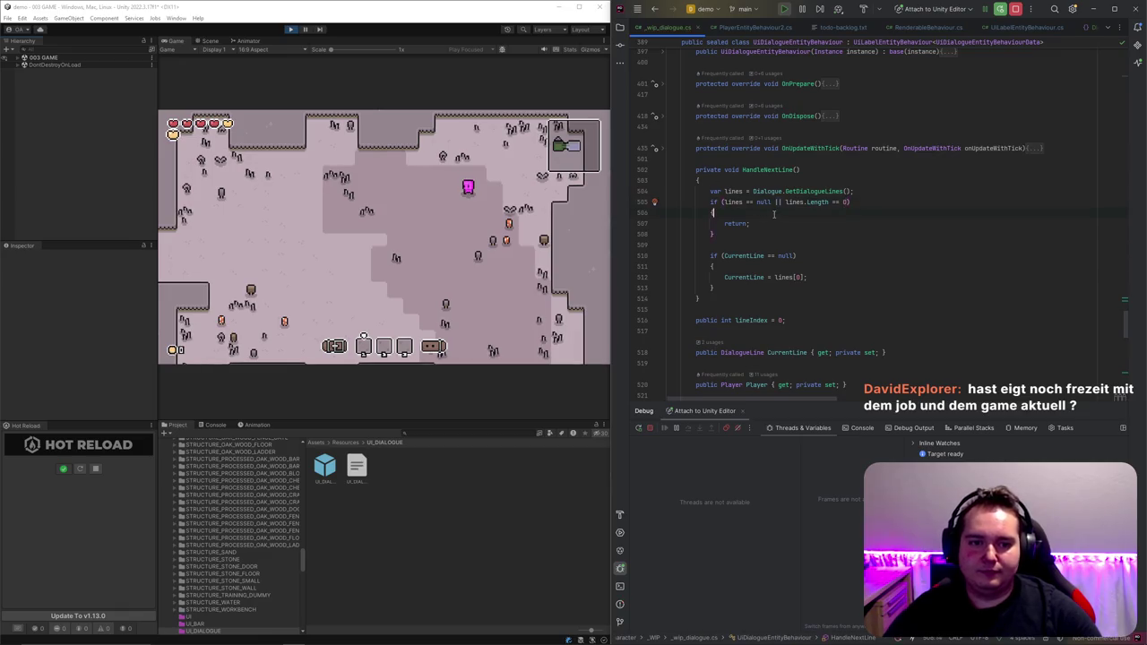
key(Return)
text(Clean)
key(Return)
text(;)
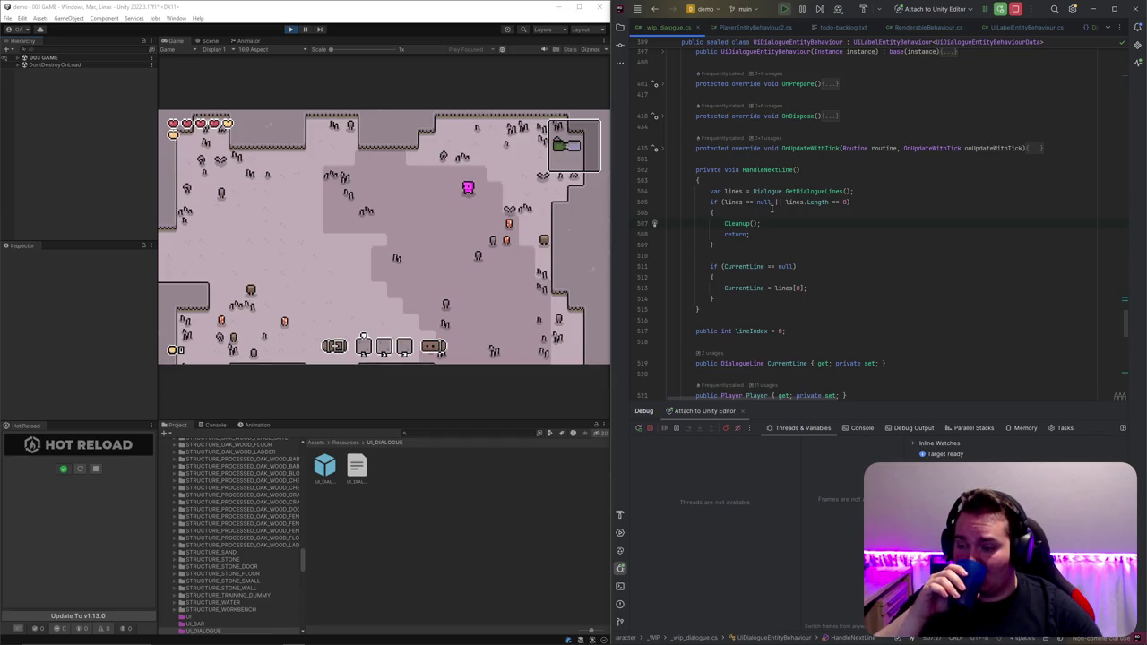
Step: Apply the Hot Reload patch and walk the player to an NPC to open its DEFAULT dialogue
click(344, 265)
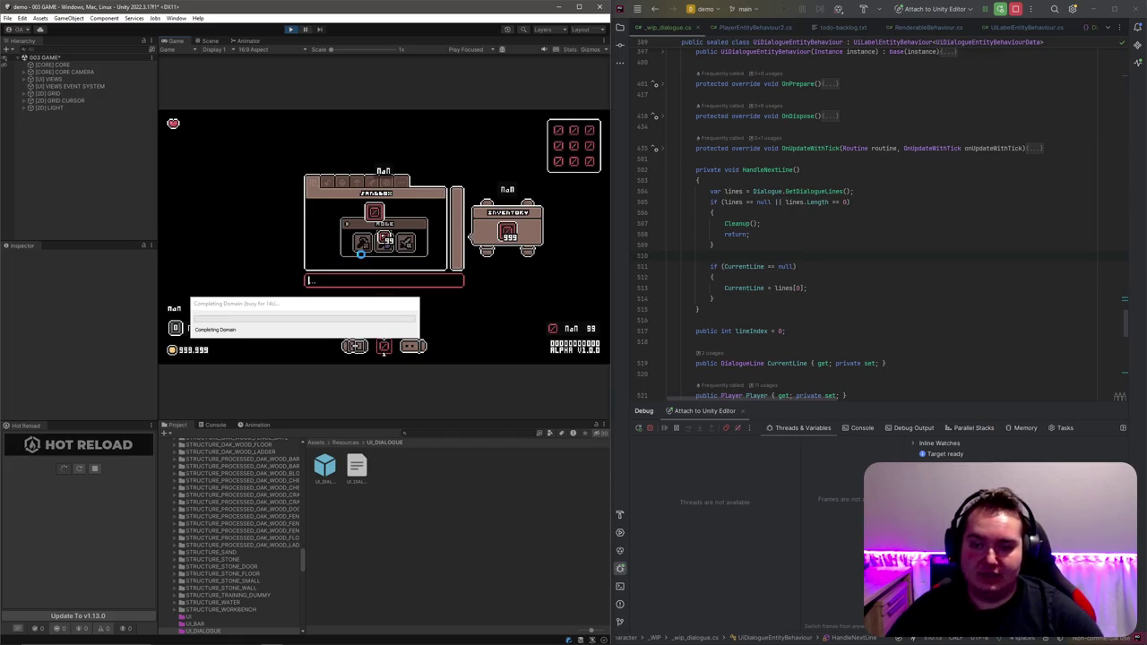
click(841, 241)
click(838, 240)
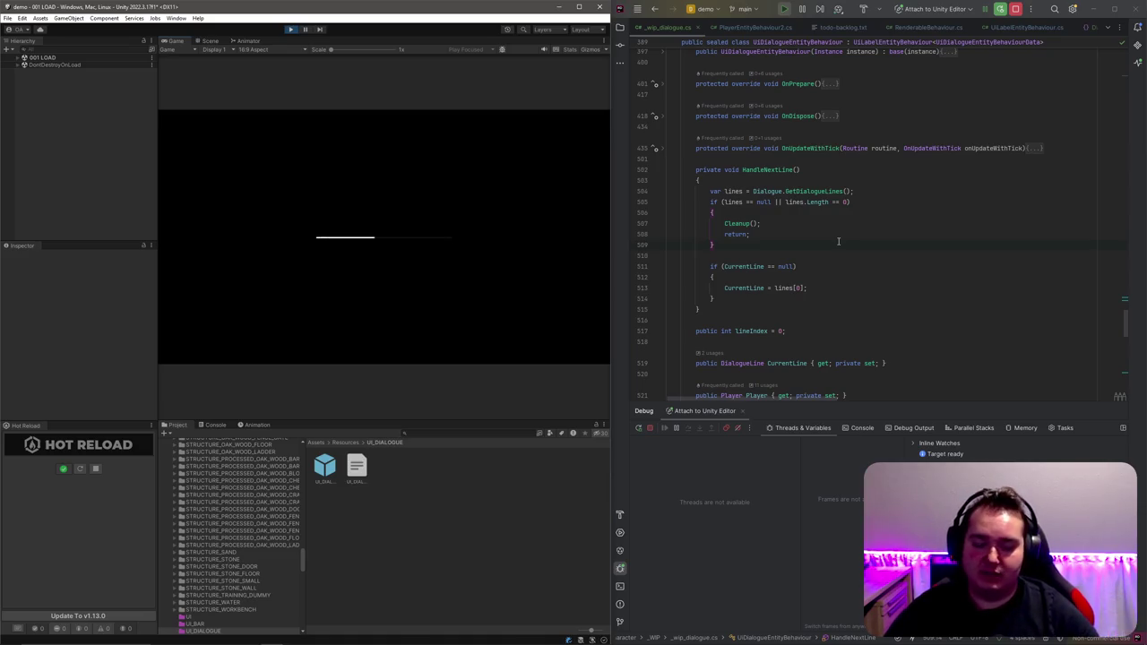
click(805, 238)
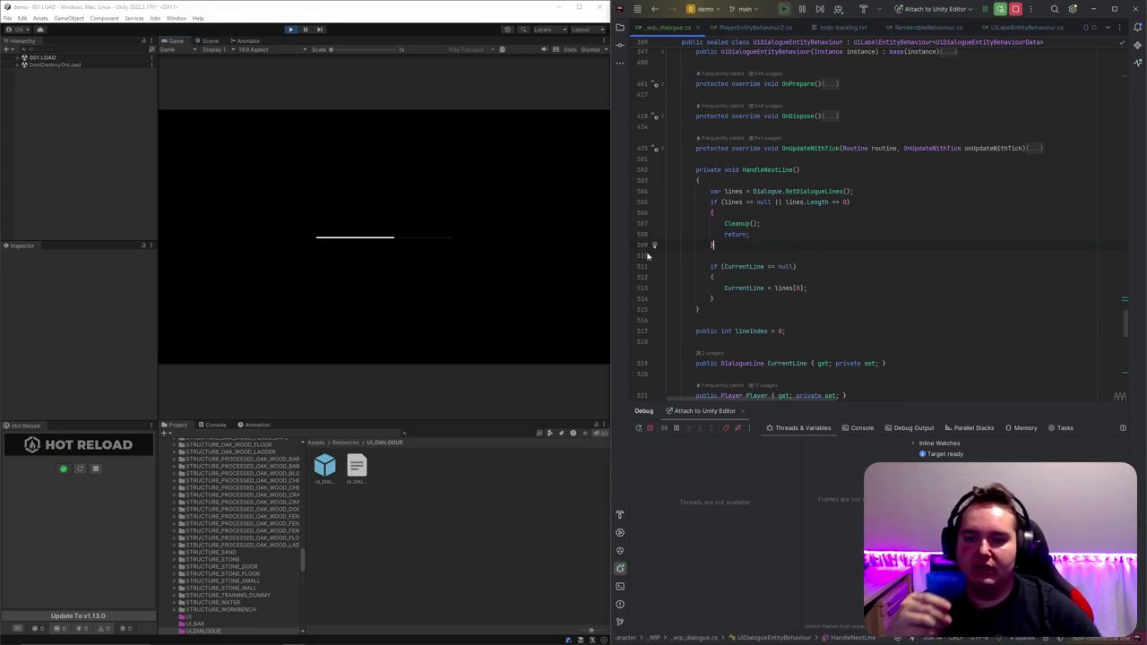
click(373, 253)
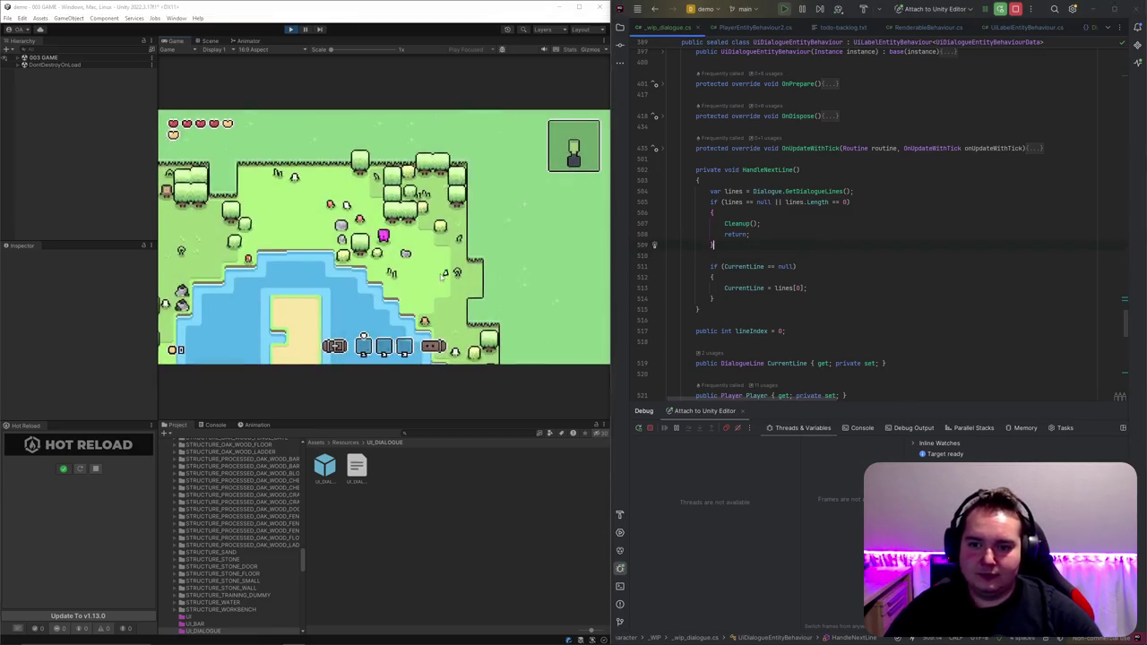
key(s)
key(d)
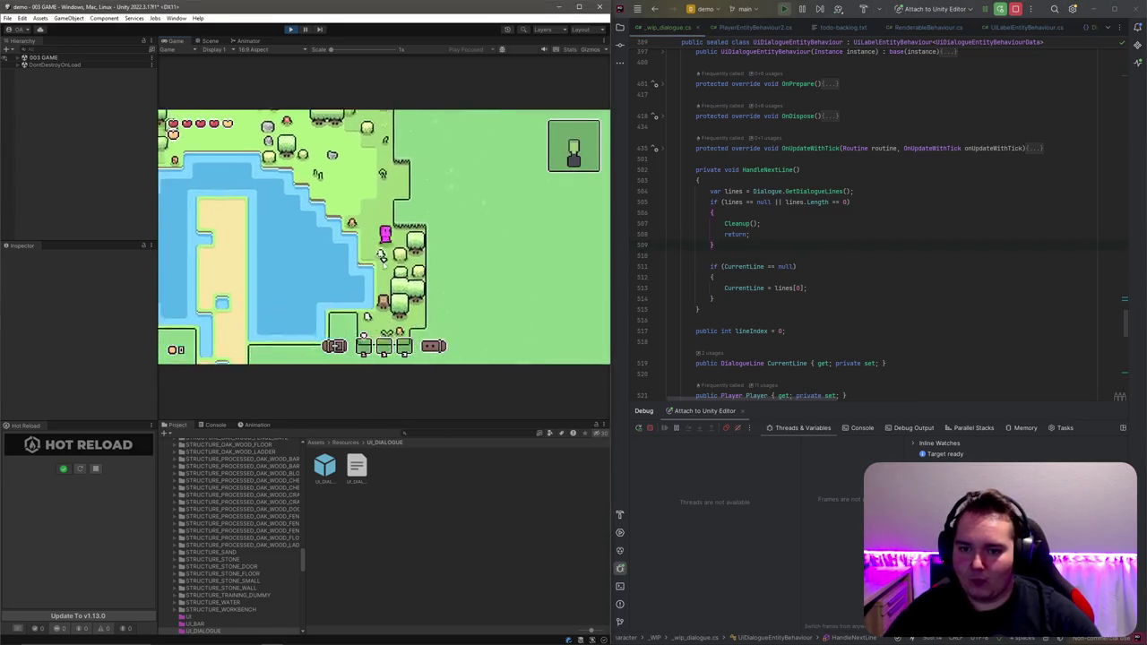
key(w)
key(a)
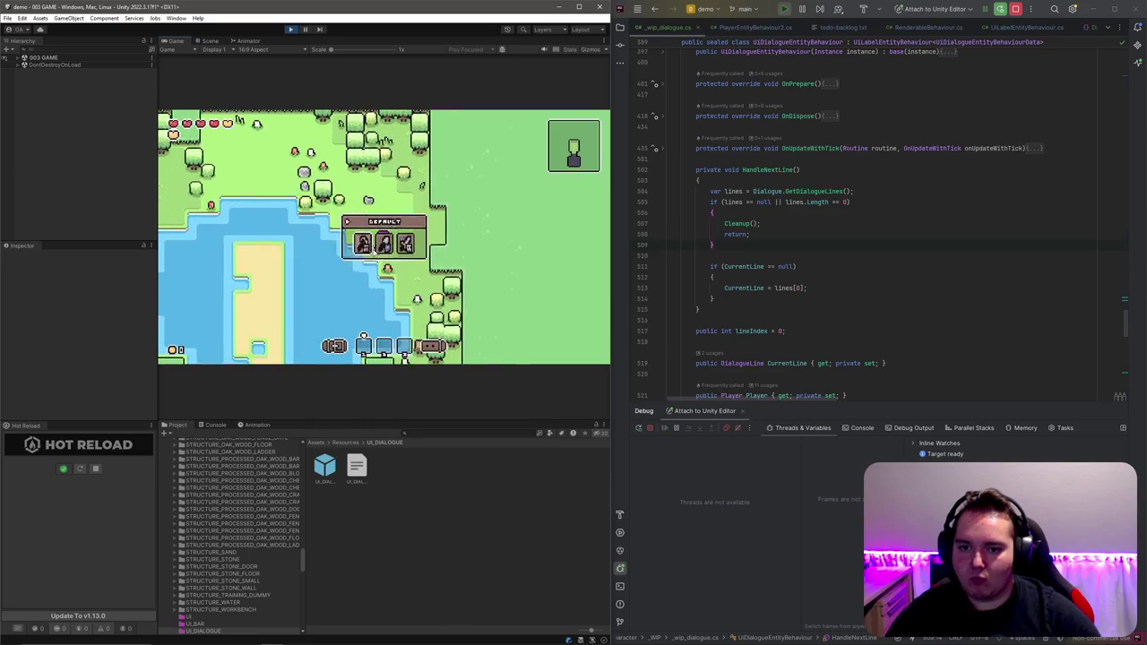
Step: Back in Rider, put the caret in HandleNextLine below the null-check block
click(756, 170)
click(810, 288)
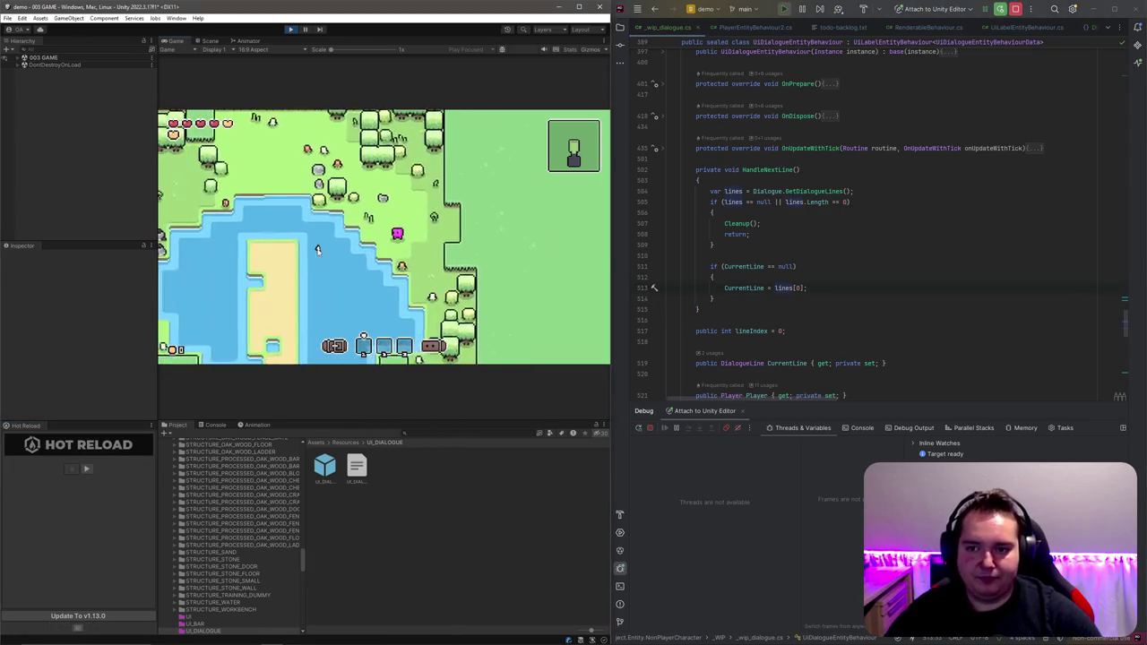
click(861, 311)
click(860, 312)
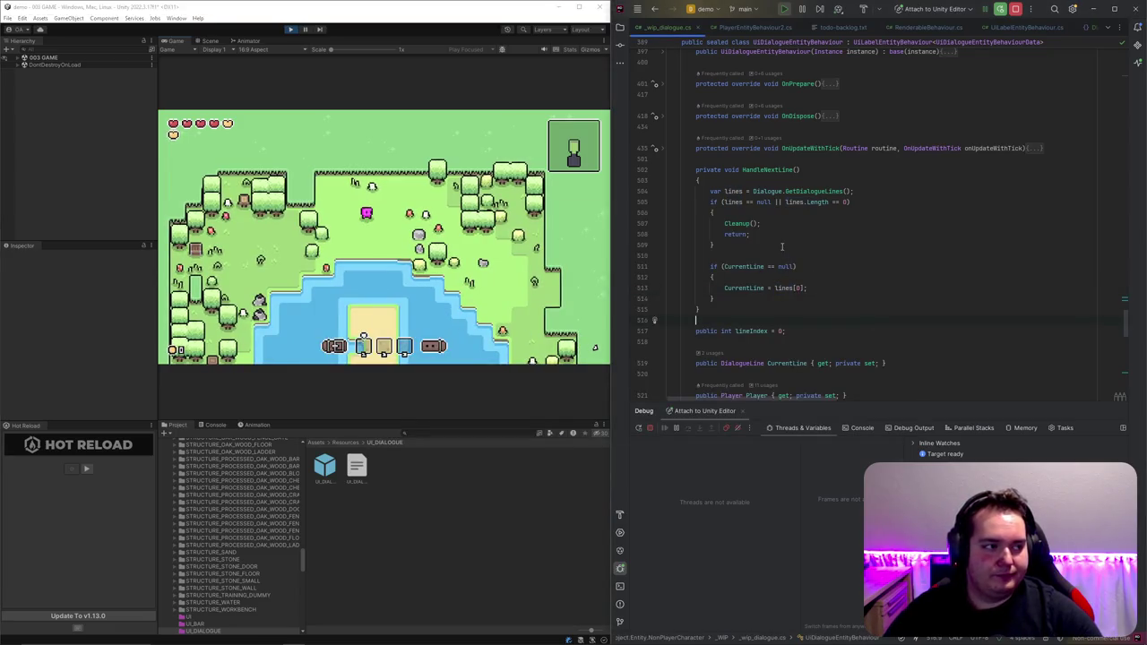
click(773, 245)
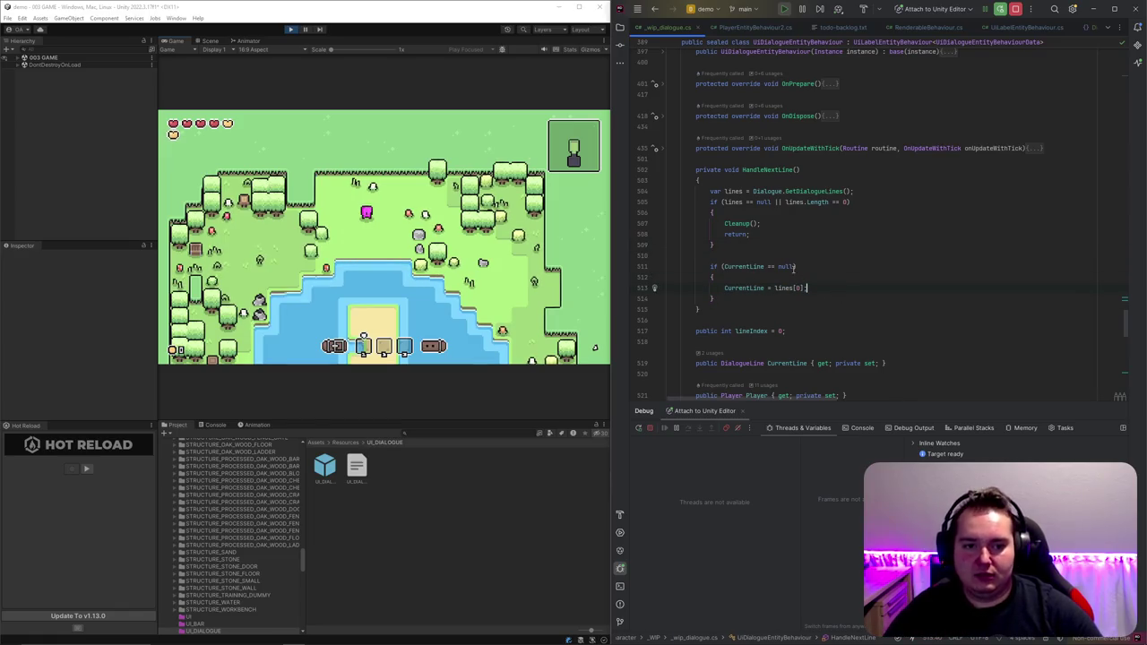
Step: Add an else branch with an if (CurrentLine.next != 0) block holding the CurrentLine assignment
key(Return)
text(else)
key(Return)
text({)
text(CurrrentLine =)
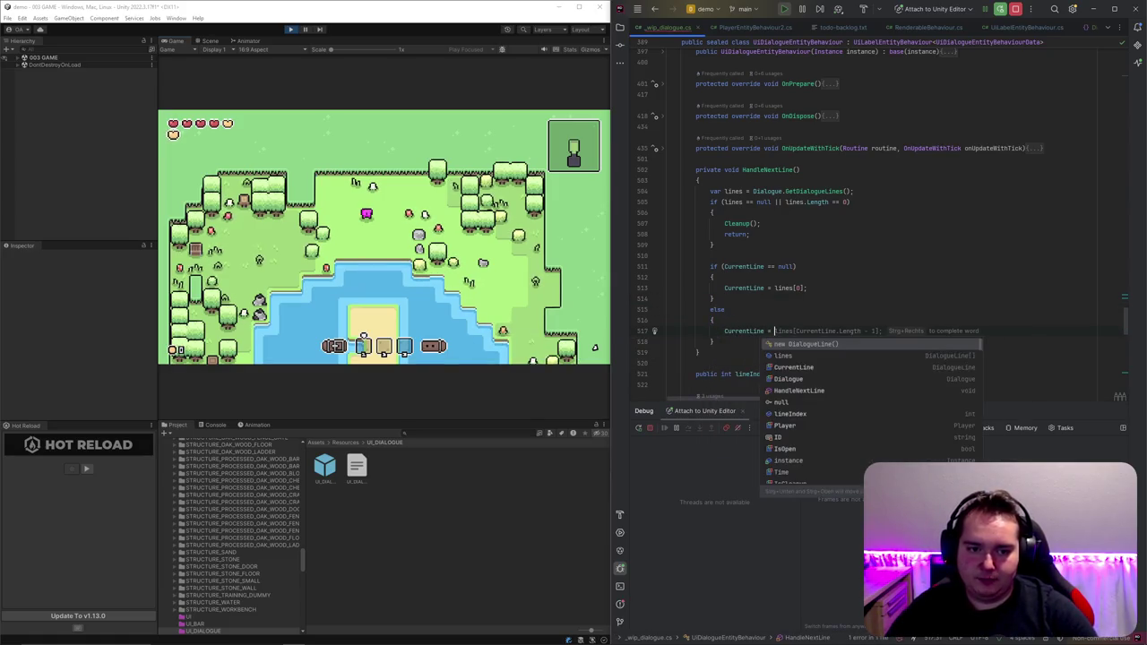
key(Escape)
key(ctrl+alt+Return)
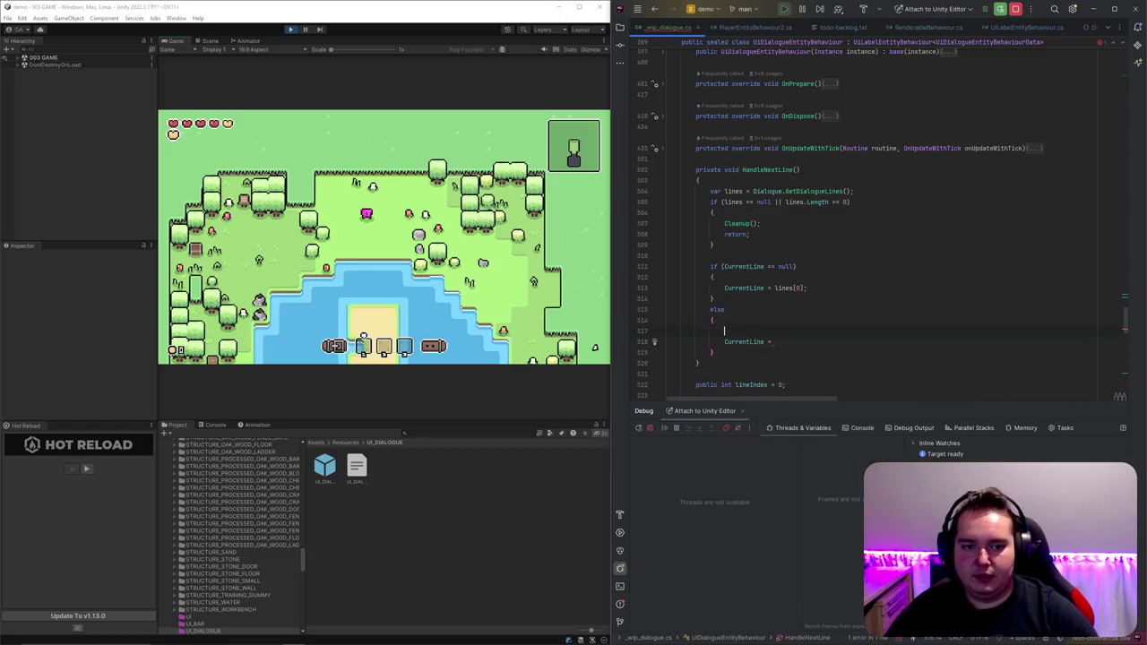
text(if(CurrentLine.)
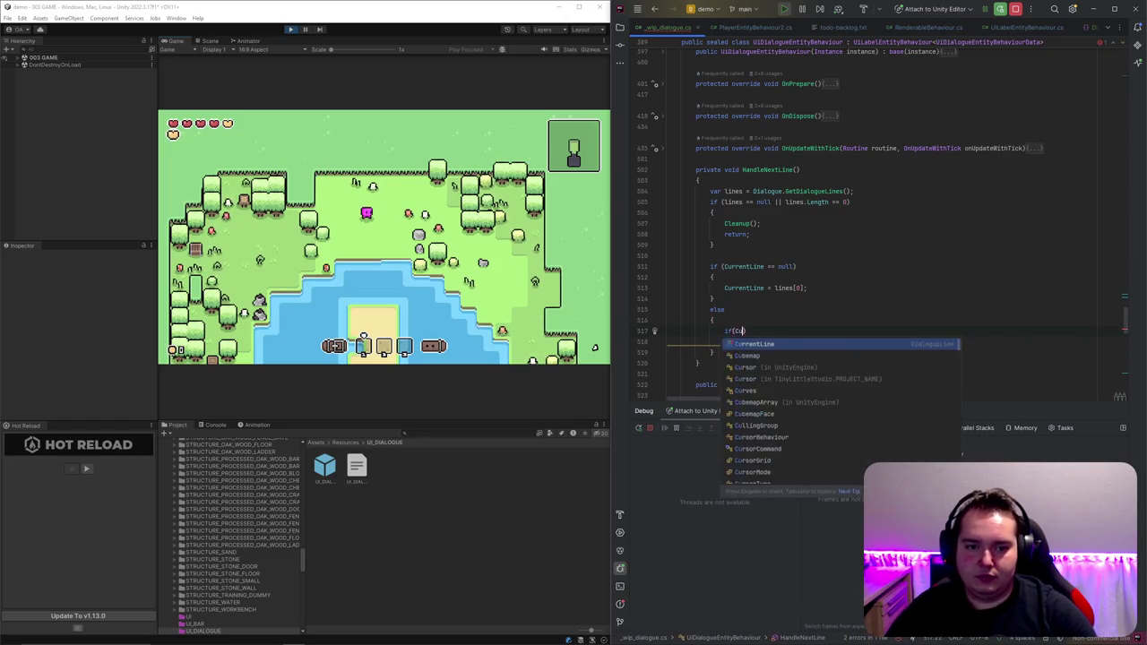
text(next != )
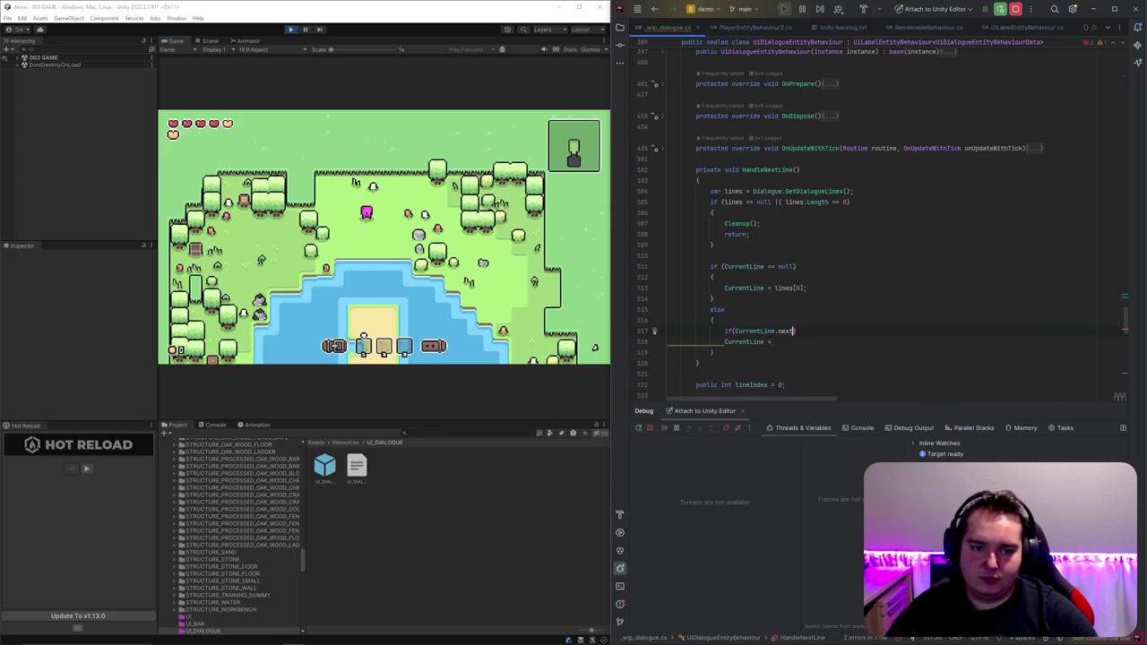
text(n)
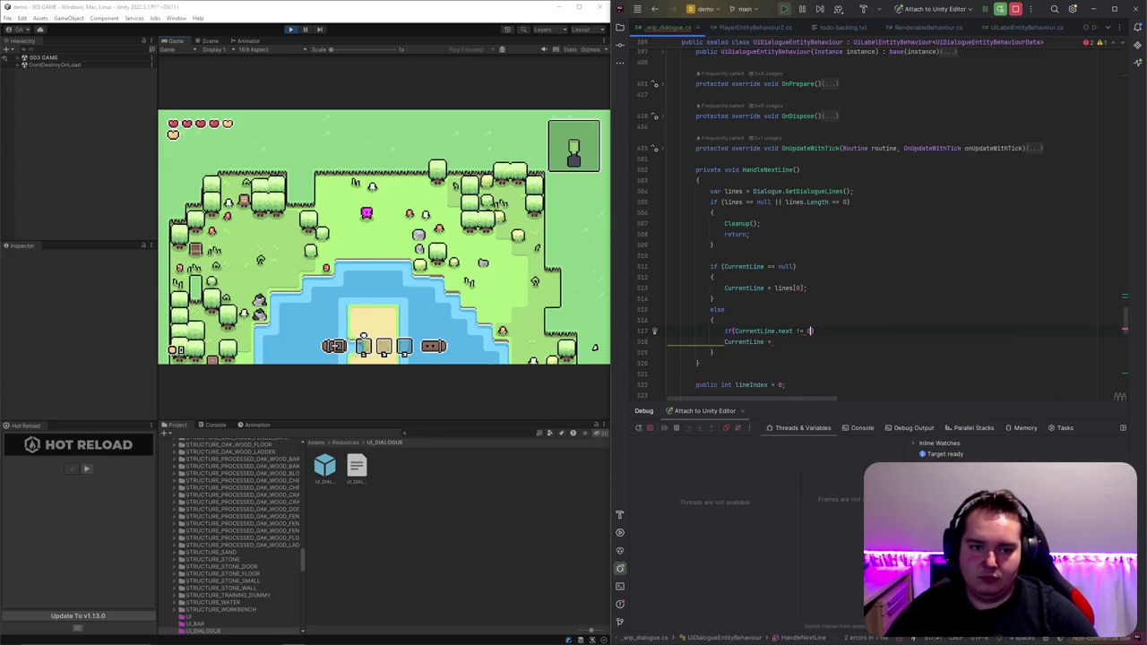
key(Return)
text({)
key(Return)
key(Return)
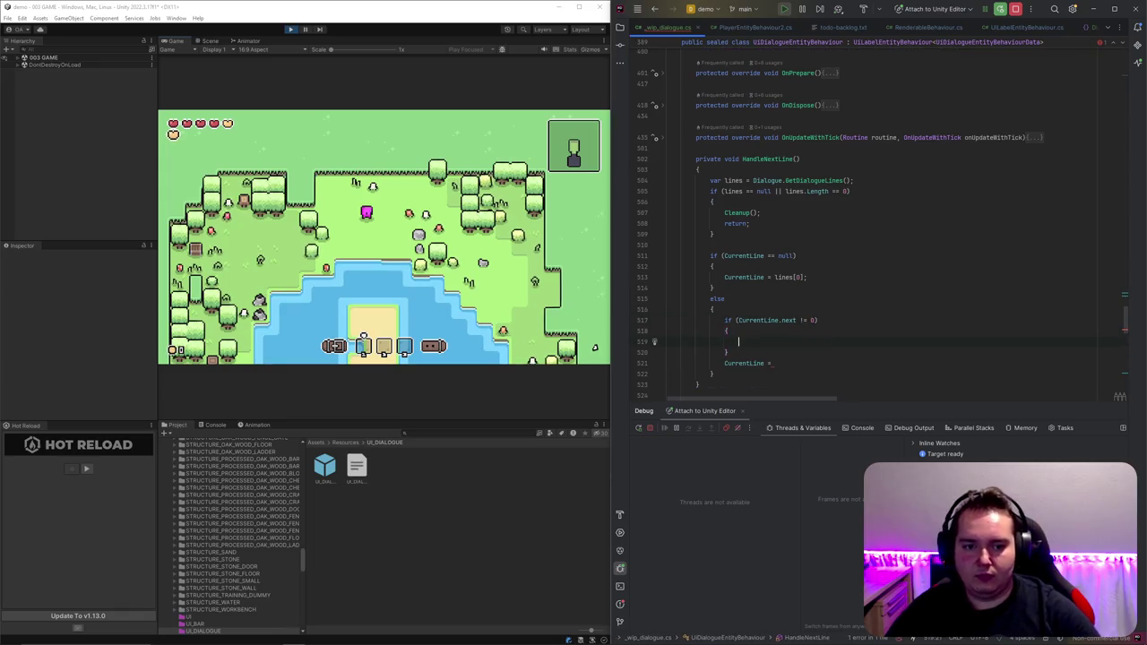
key(Down)
key(End)
key(ctrl+shift+Up)
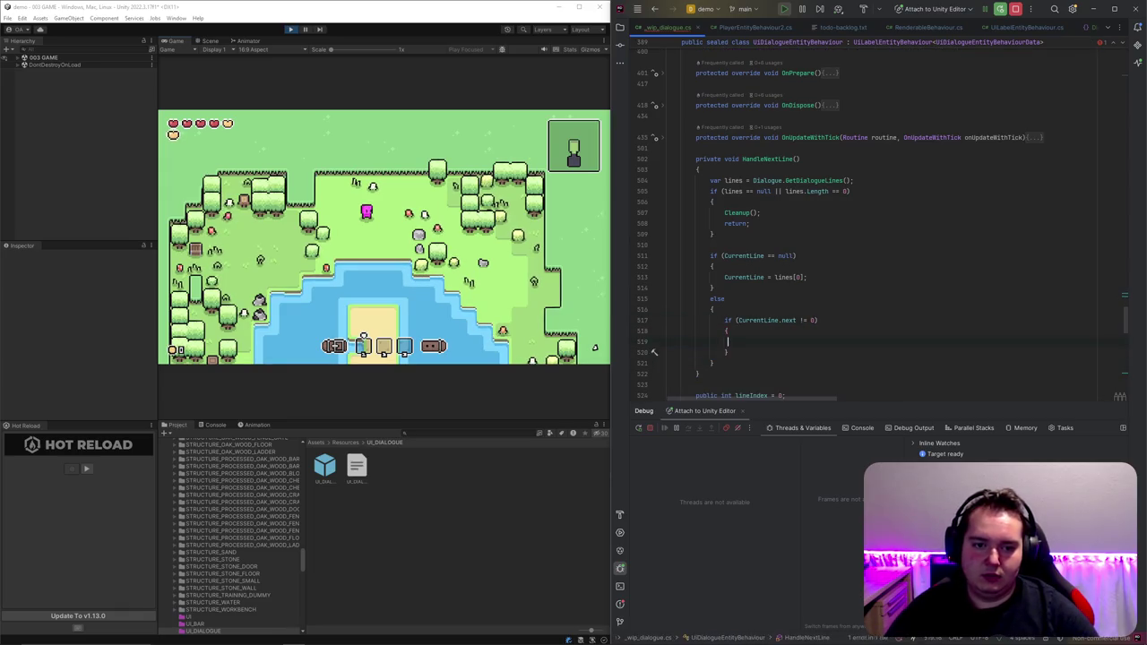
Step: Assign CurrentLine = lines.FirstOrDefault(l => l.next == CurrentLine.next) in that block
text(lines.First)
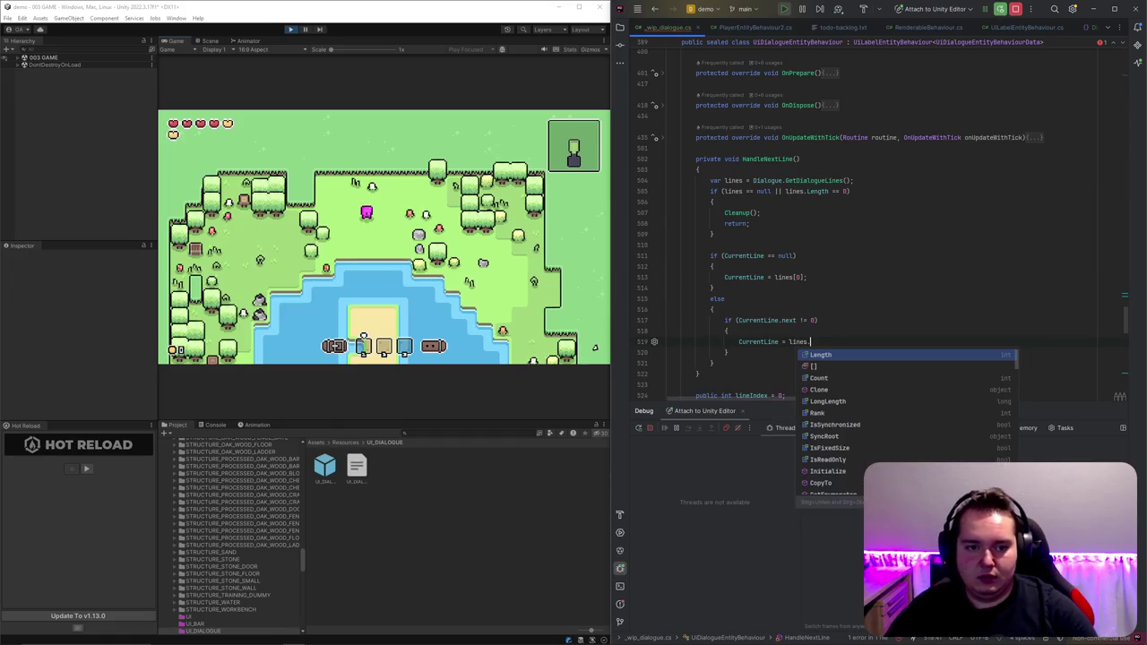
text(OrDefault()
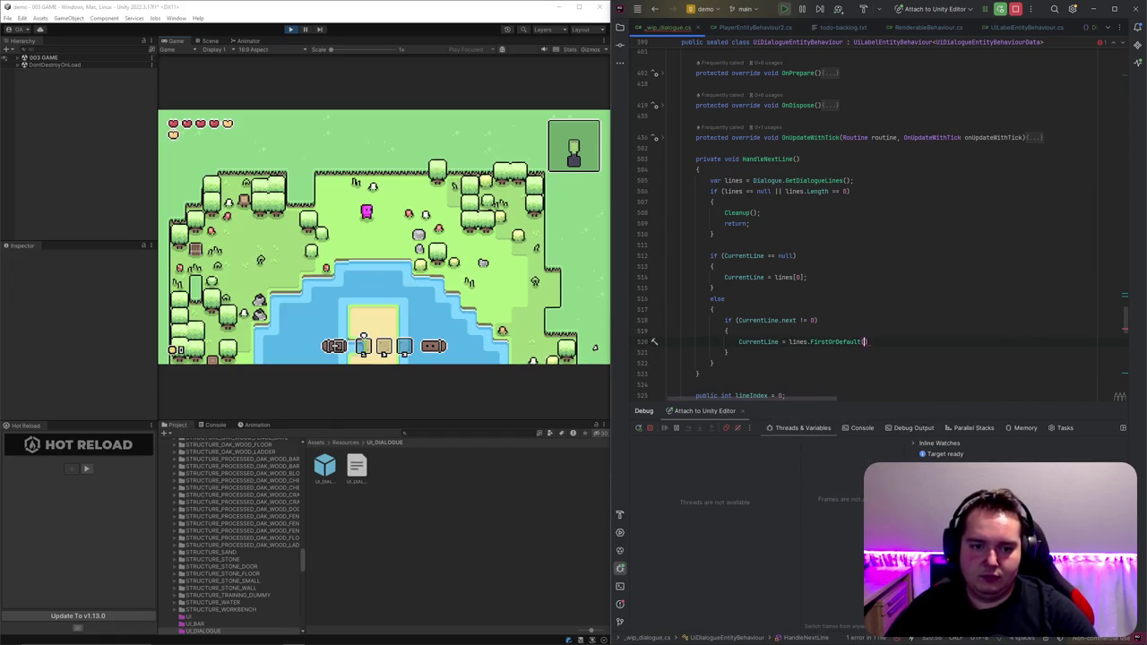
text(l => l.ne)
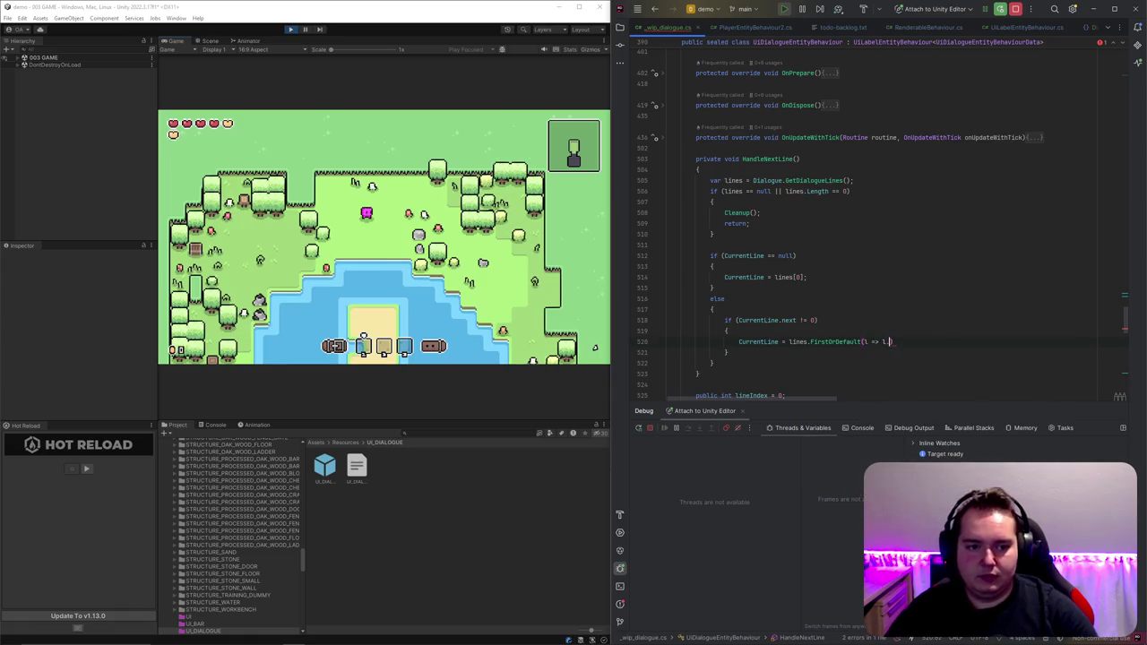
text(xt = CustomRenderTexture.)
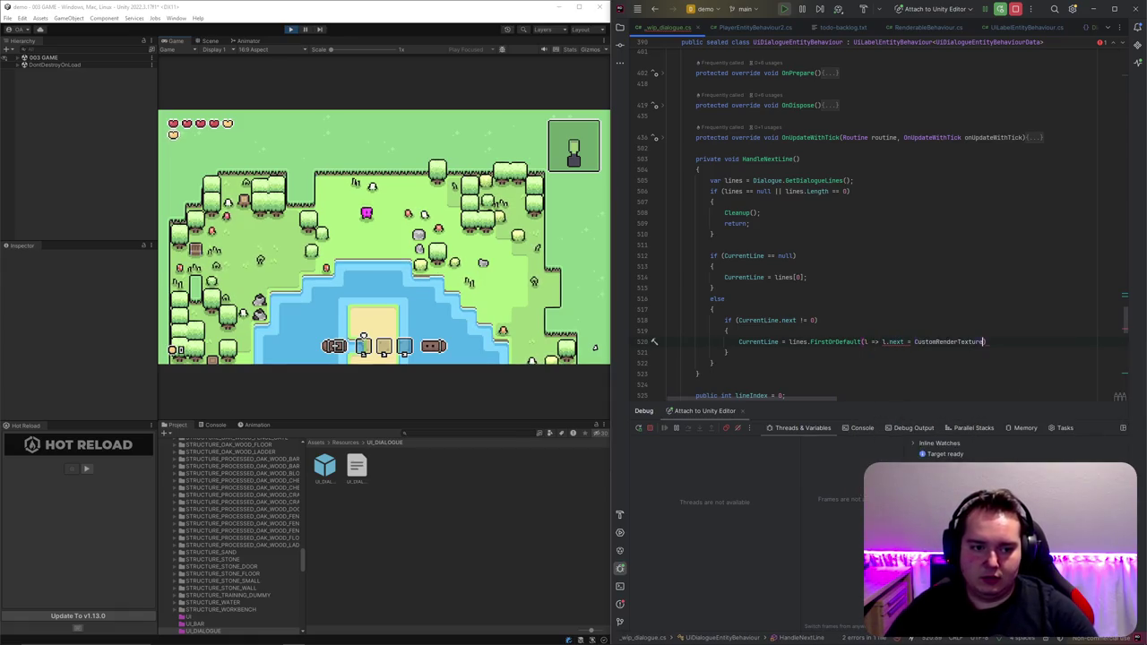
key(BackSpace)
key(Escape)
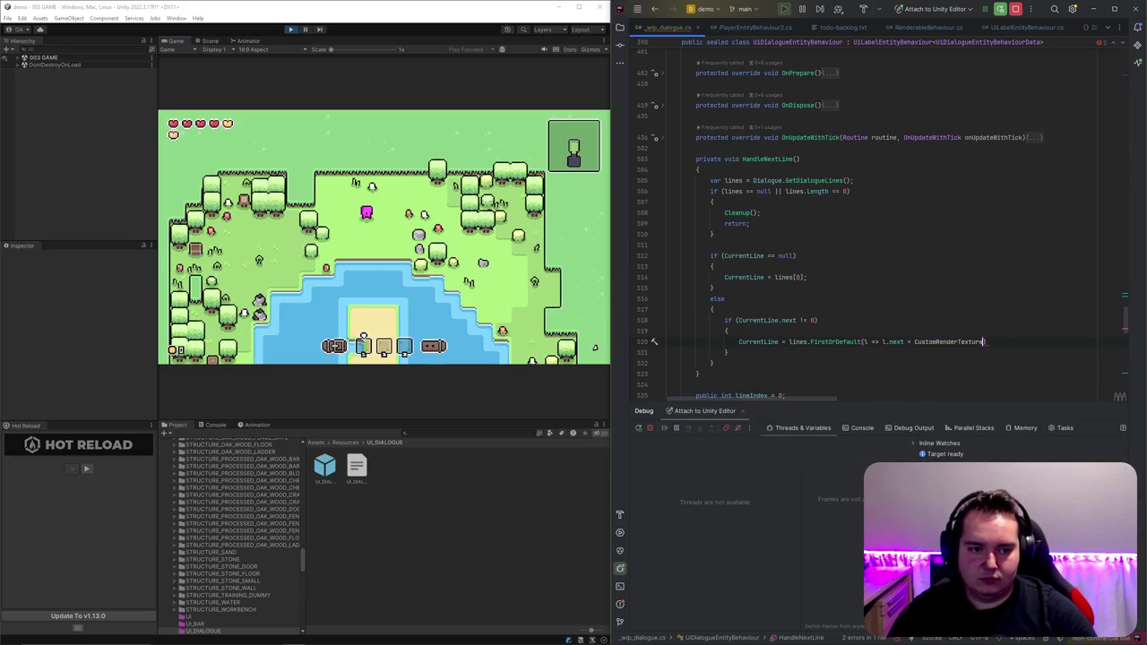
text(entLine.n)
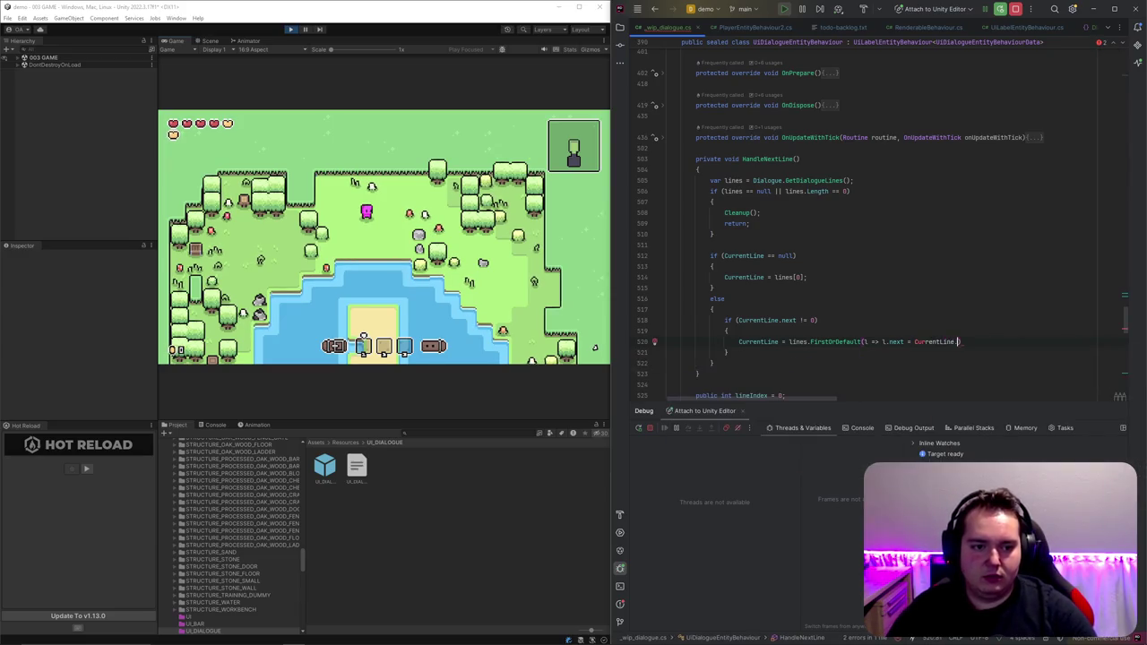
key(Return)
text(;)
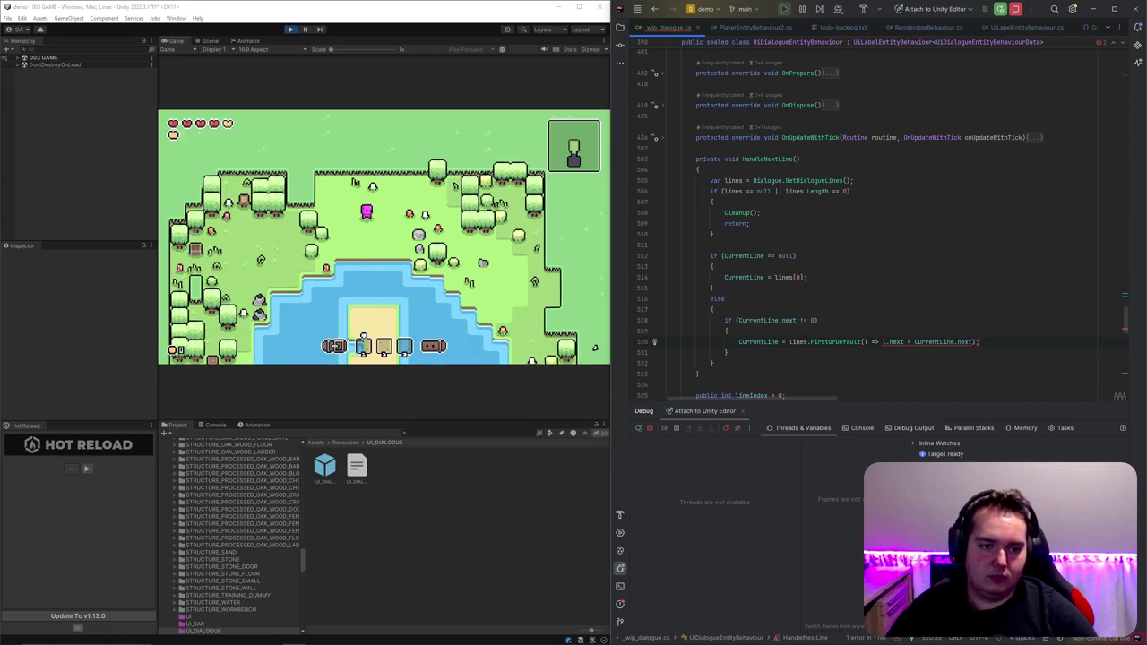
text(=)
click(728, 352)
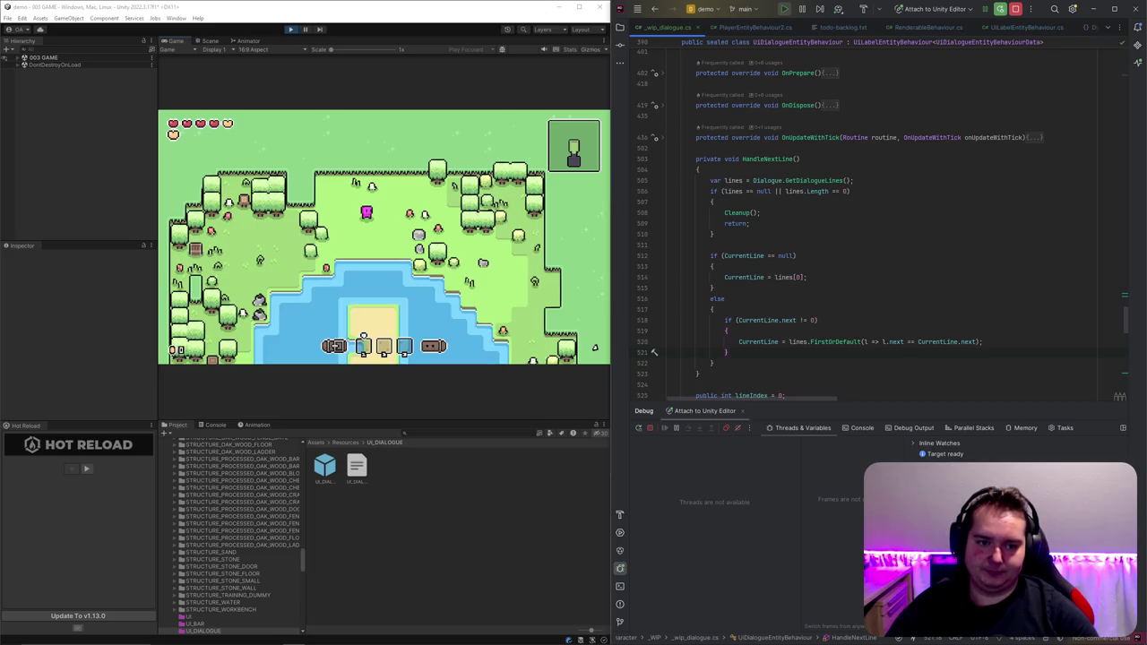
Step: Add an else branch and an if(CurrentLine == null) check in HandleNextLine, both calling Cleanup()
key(Return)
text(else)
key(Return)
text({)
key(Return)
text(Cleanr)
key(Escape)
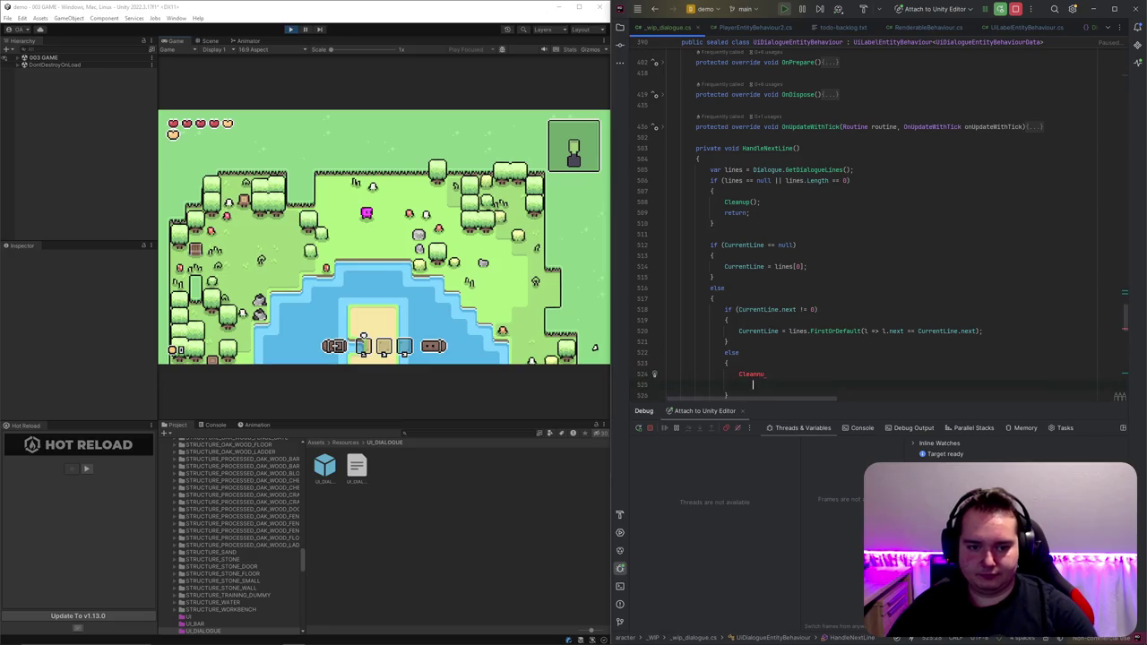
text(up();)
key(Up)
key(Up)
key(Up)
key(Return)
text(if(CurrentLine )
text(== null))
key(Return)
text(Cleanup();)
Step: In SetDialogue, call HandleNextLine() after assigning the dialogue, then return dialogue
scroll(down, 3)
scroll(up, 3)
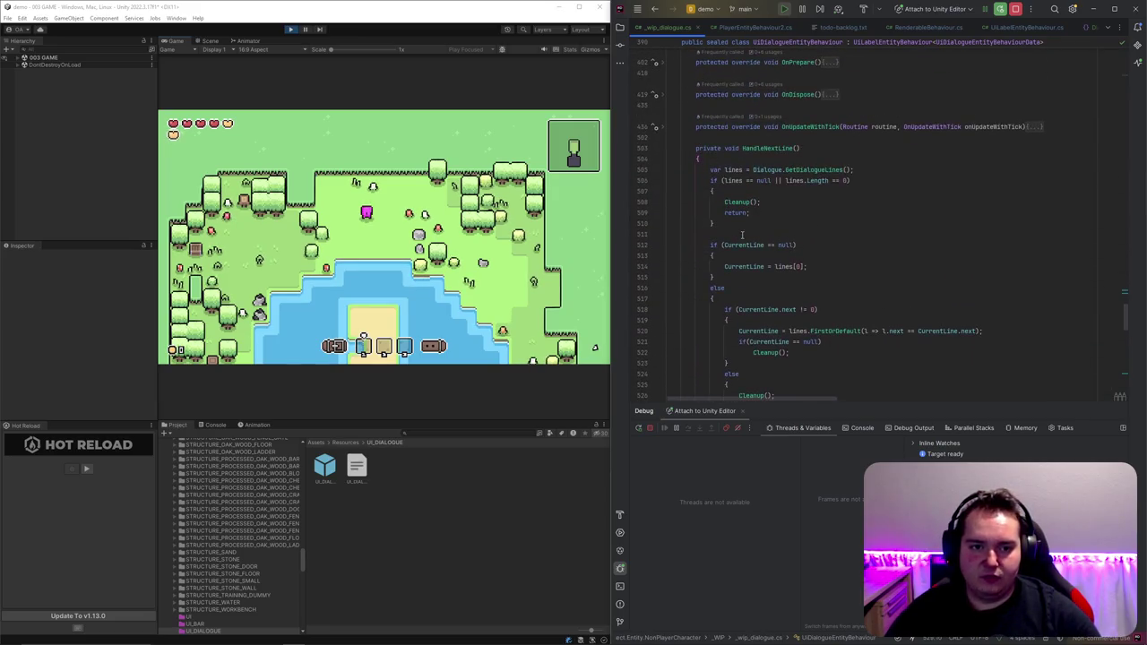
scroll(up, 3)
click(799, 250)
scroll(down, 3)
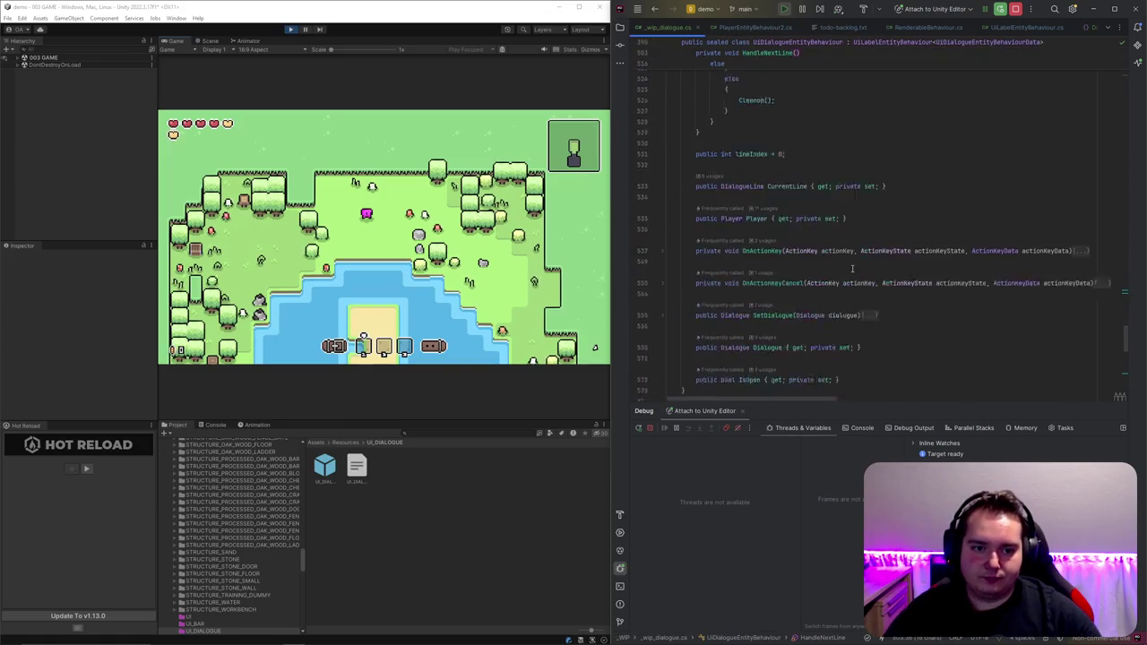
click(663, 287)
click(826, 307)
key(Return)
text(HandleNextLine();)
drag(736, 310, 667, 309)
key(BackSpace)
click(667, 331)
key(Return)
text(return dialogue;)
key(ctrl+alt+Left)
scroll(down, 3)
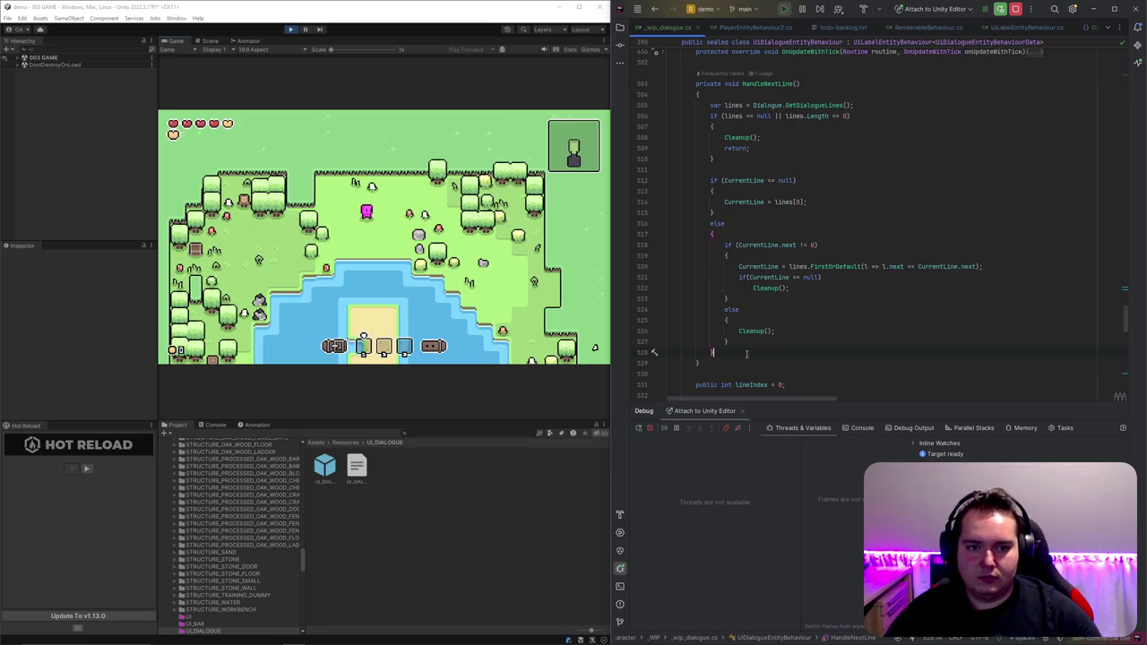
Step: Start an if(CurrentLine != null) block with a UserInterfaceUtils.TryGetUI<Text>(userInterface) refresh check
click(723, 354)
key(Return)
key(Return)
text(if(CurrentLine != null))
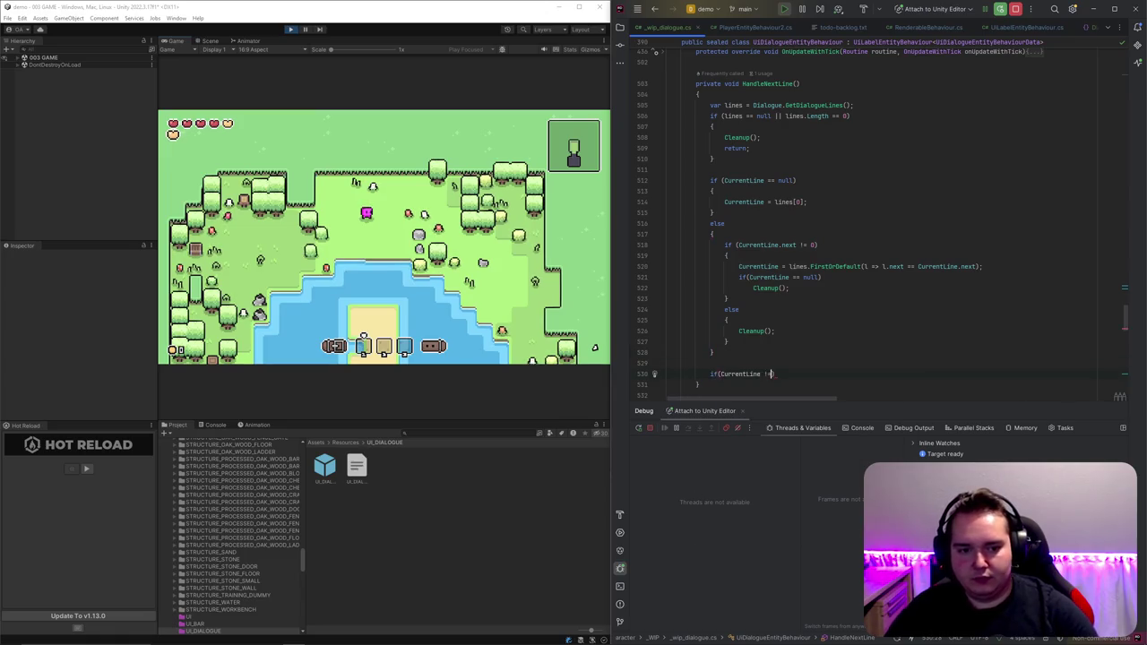
key(Return)
text({)
text(// refresh ui)
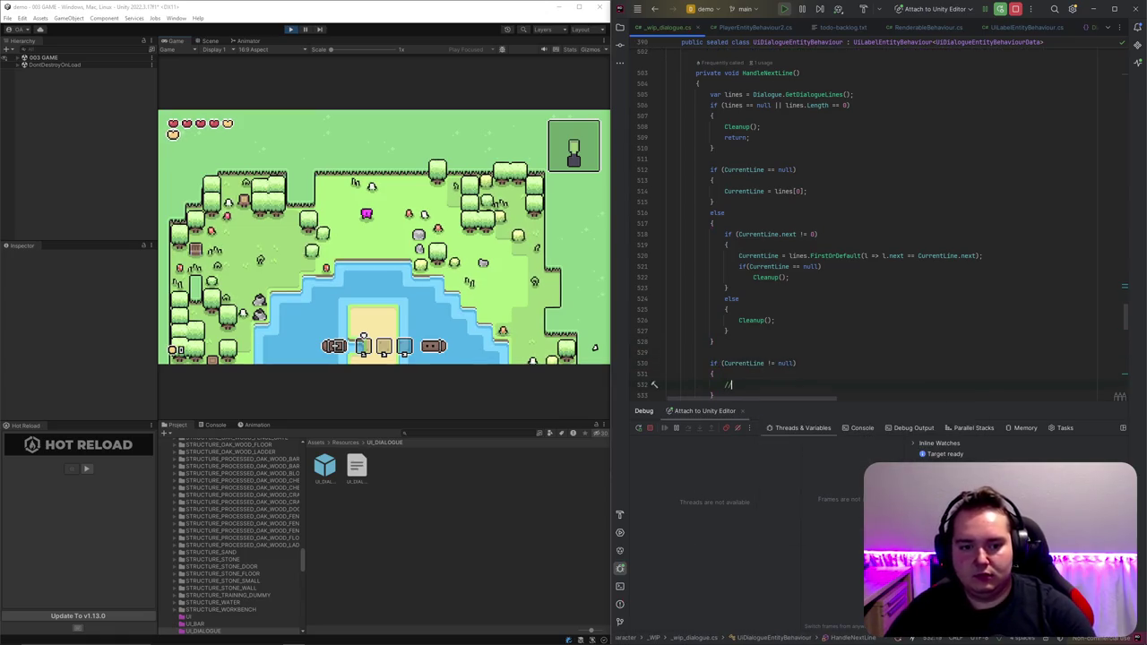
key(Return)
text(if(Use)
text(rInterfaceUtils.)
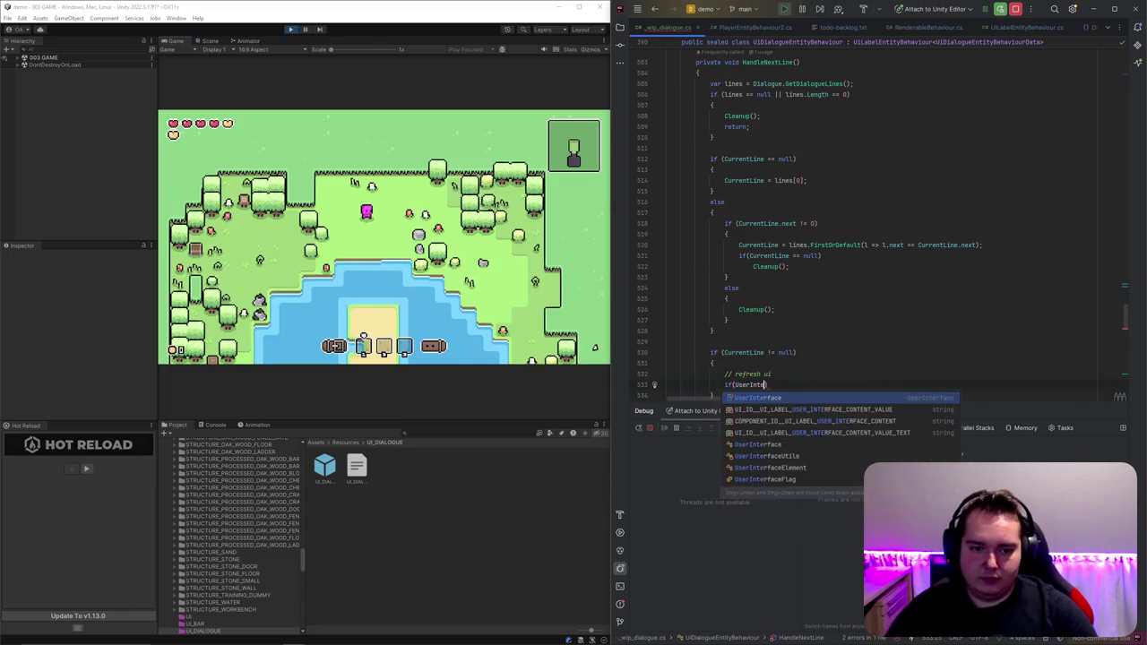
key(Return)
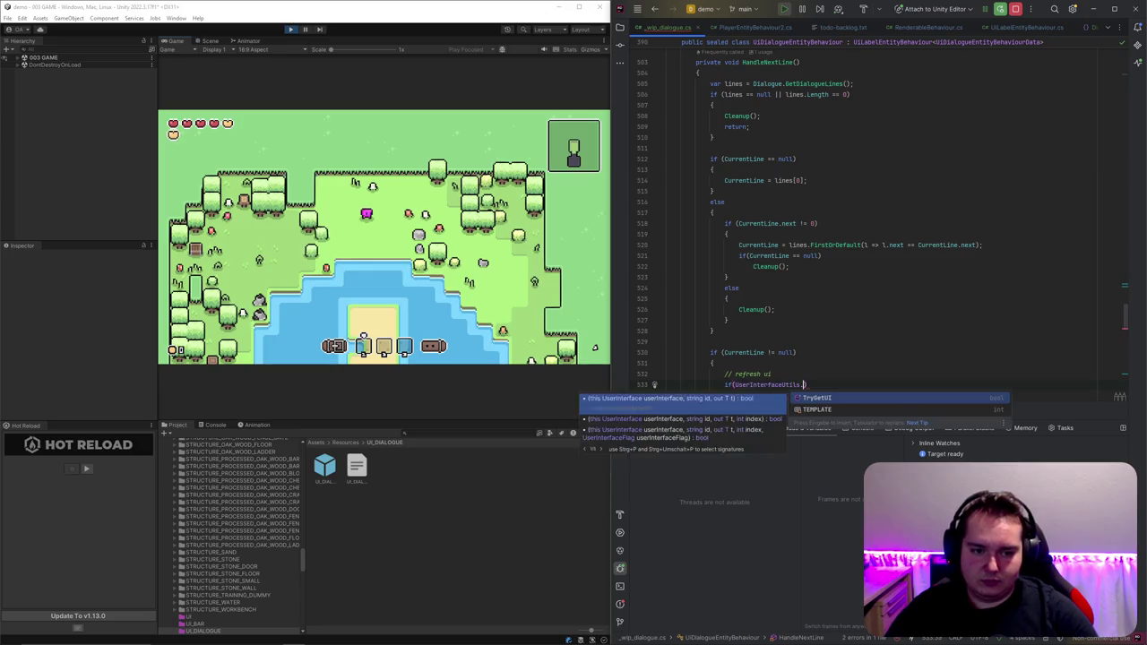
text(ext>()
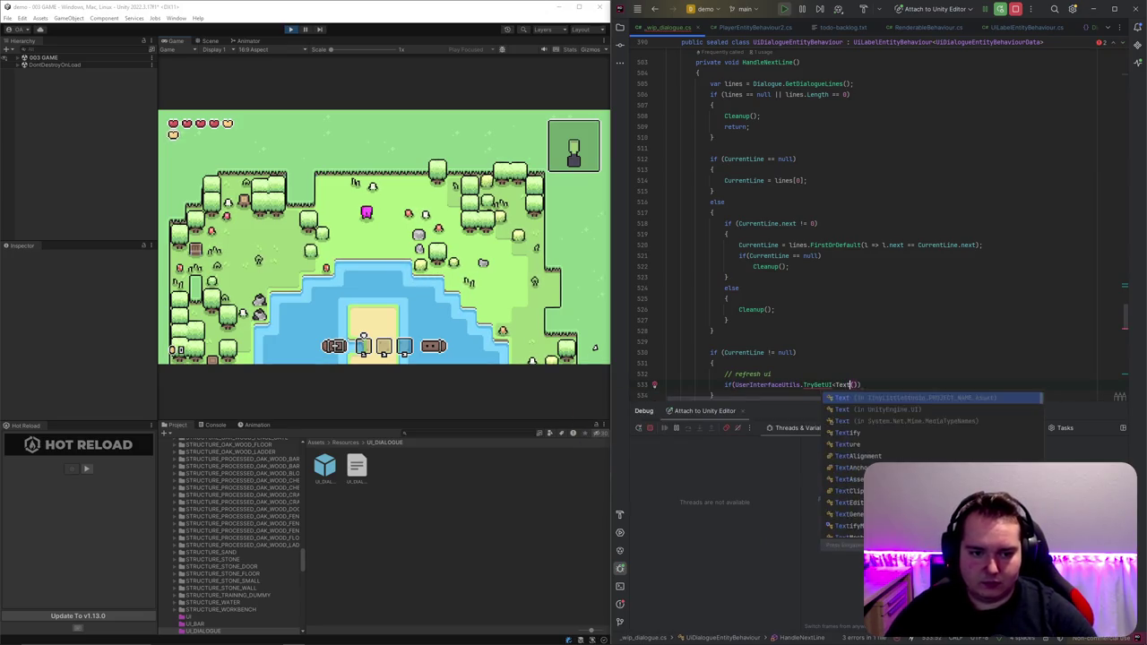
scroll(down, 3)
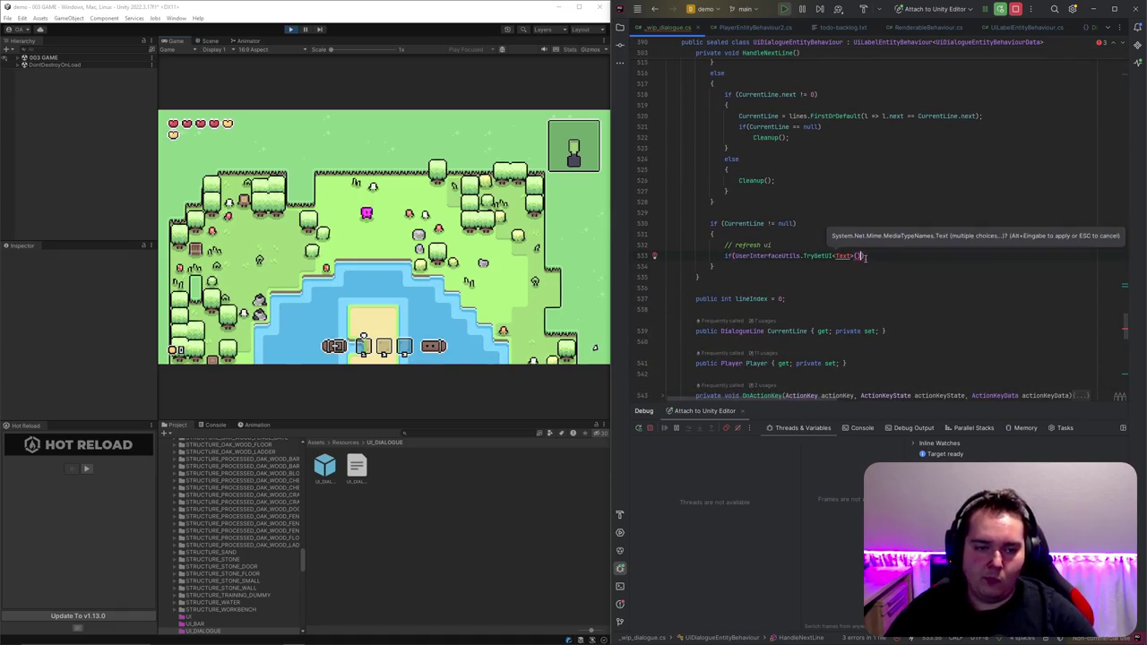
text(userInterface)
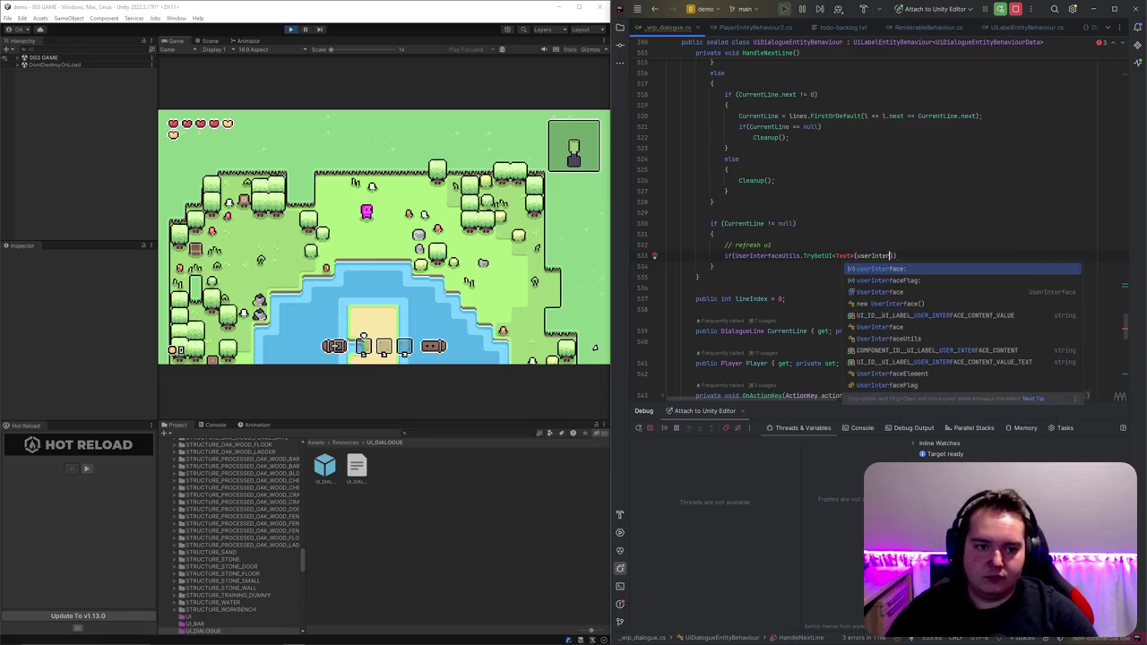
Step: Declare a public UserInterface property with a private setter below HandleNextLine
click(797, 278)
key(Return)
text(pu)
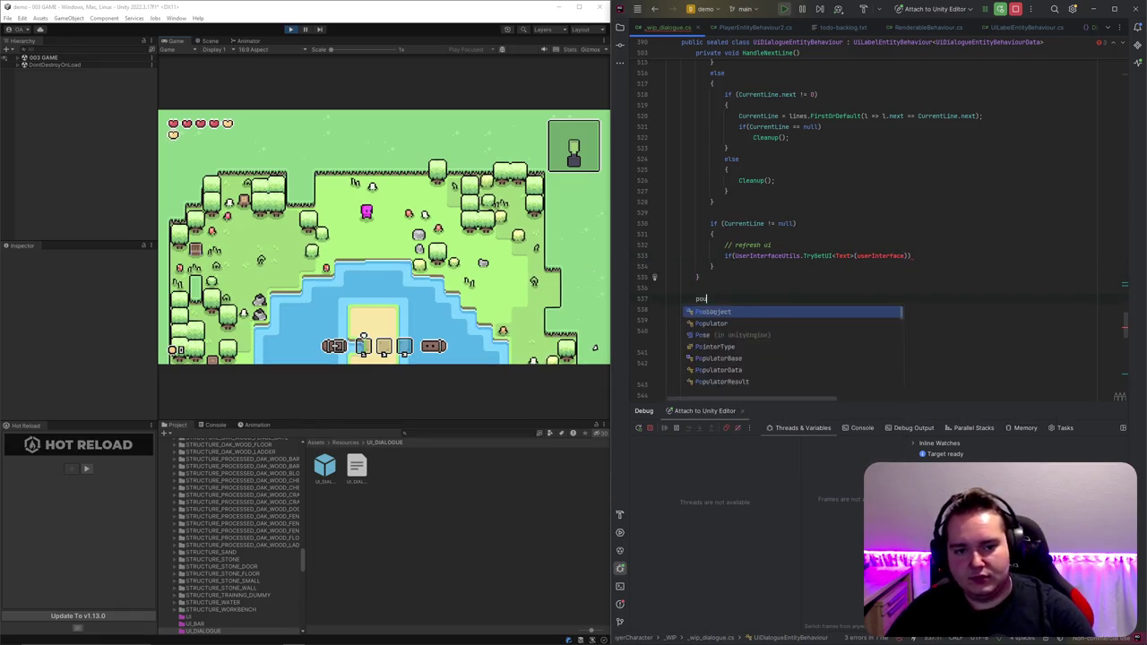
text(blic UserInterface )
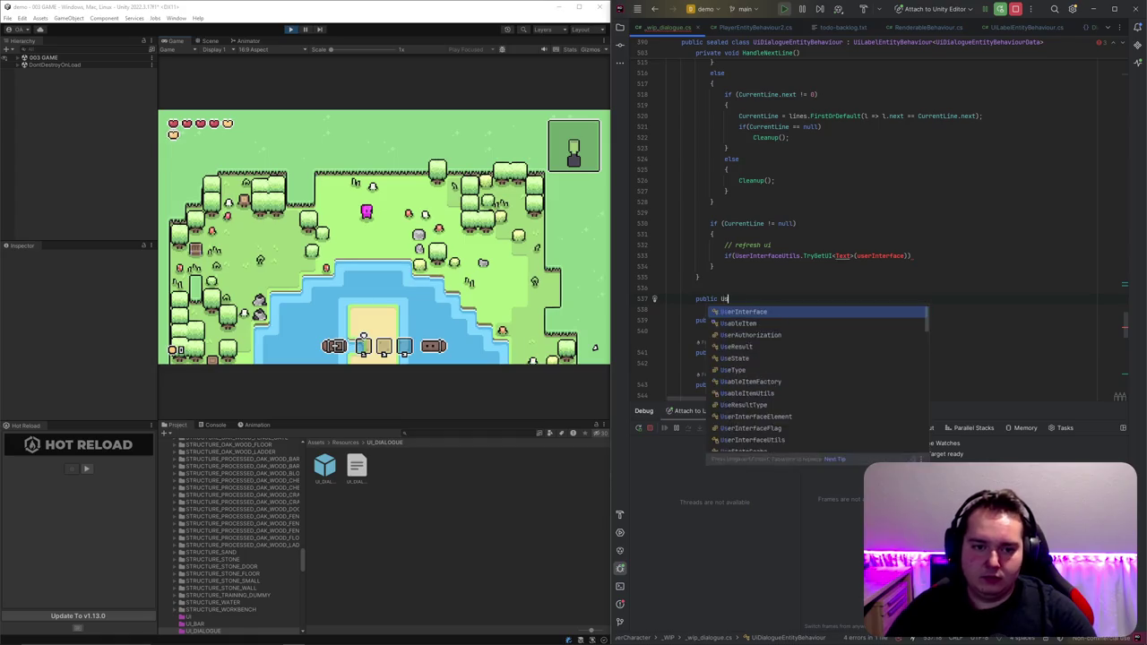
text(UserInterface Us)
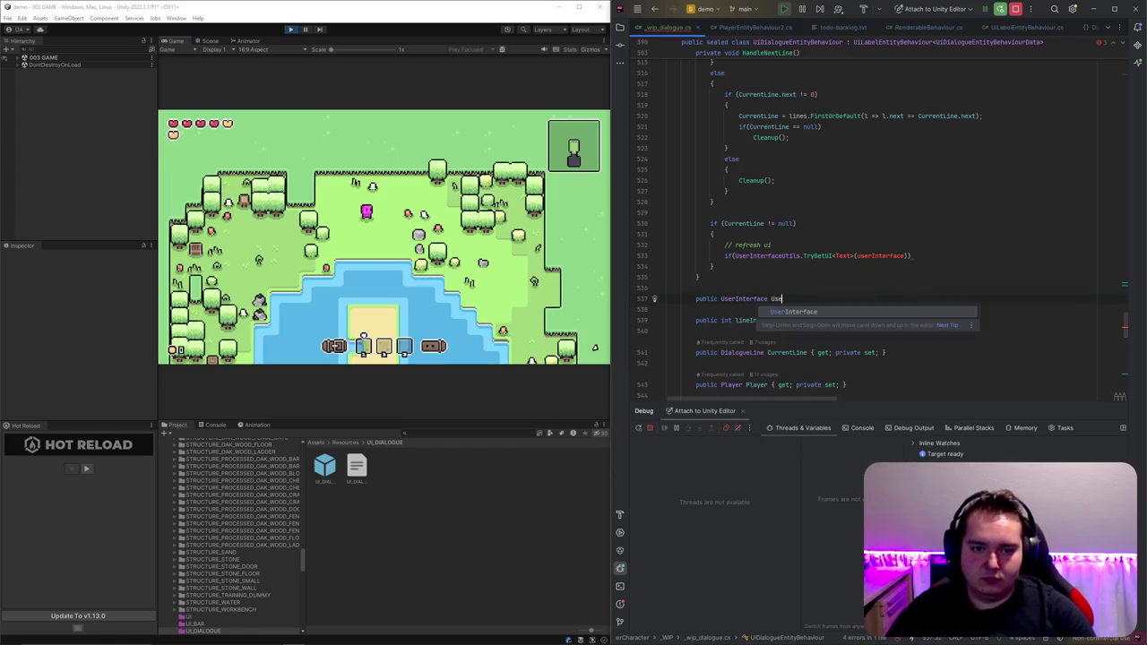
text( { get; private s)
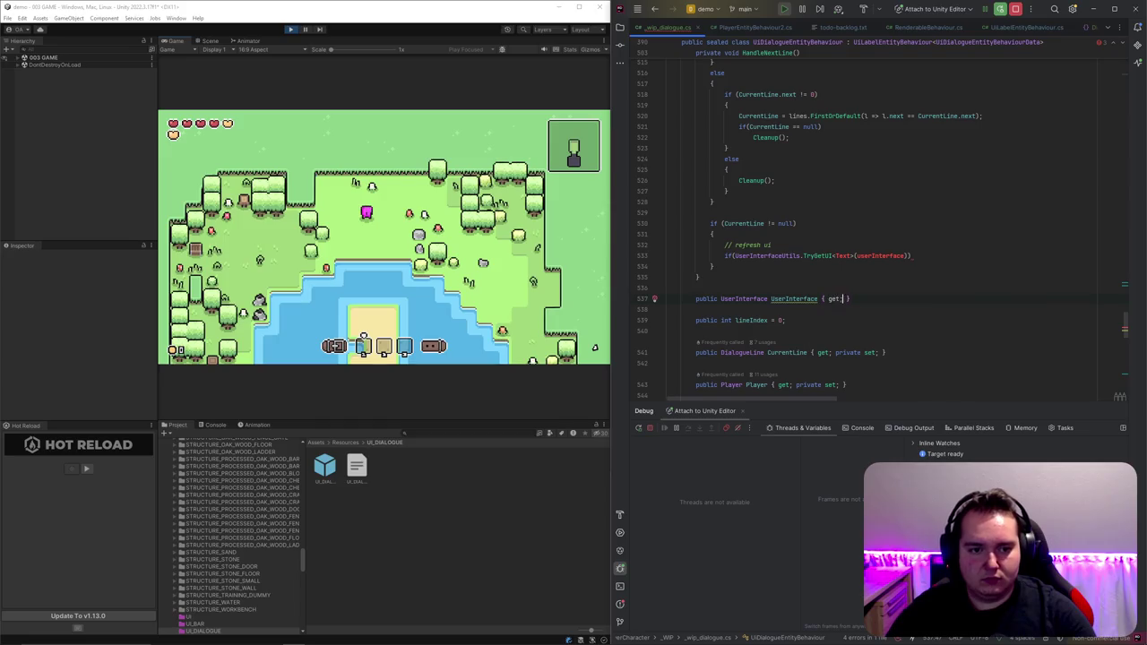
text(ert;)
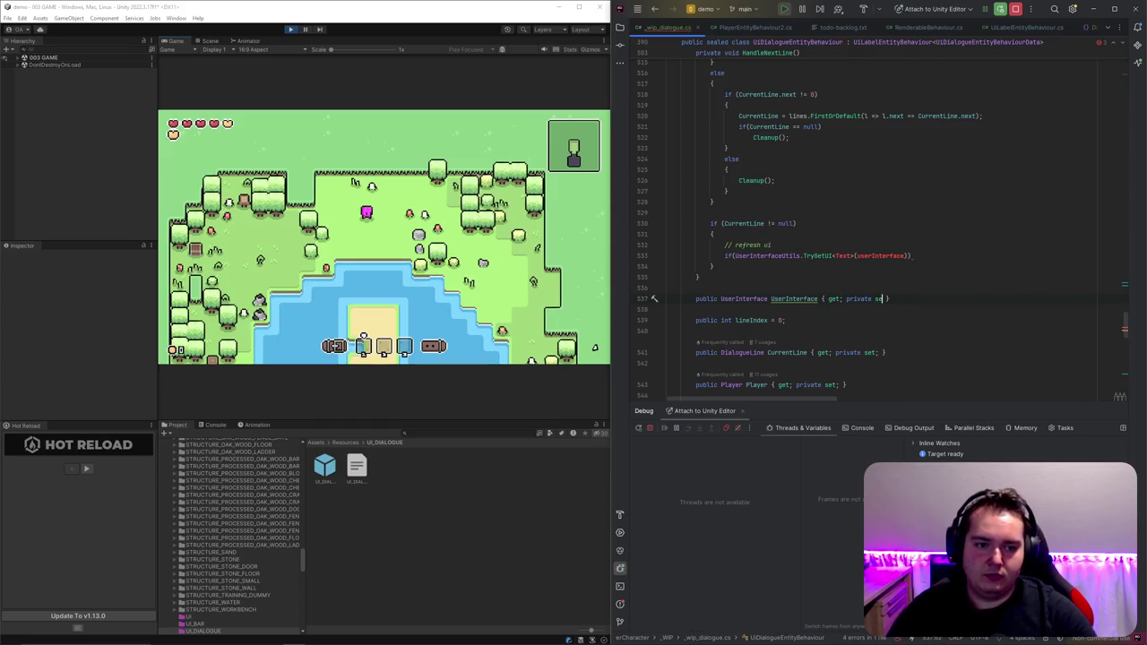
click(717, 234)
Step: Add a UserInterface check that assigns instance.GetComponentInCacheWithoutId<UserInterface>()
key(Return)
text(if(UserInterface )
text(!= null))
key(Return)
text(UserInterface = G)
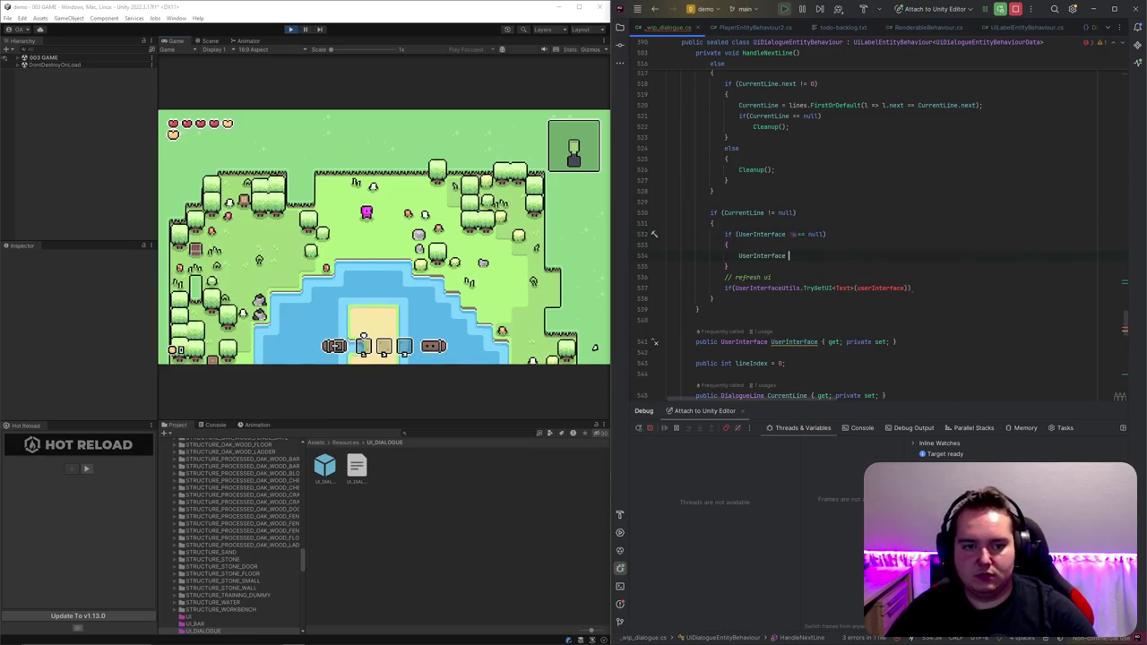
text(etCompo)
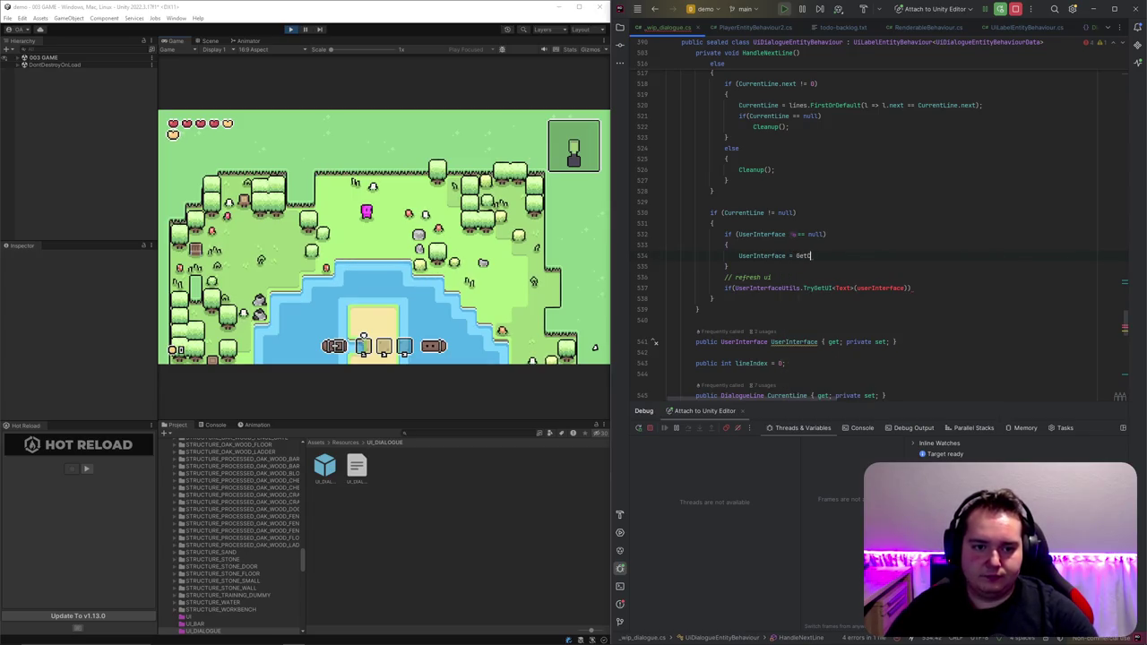
key(BackSpace)
text(instance.GetComp)
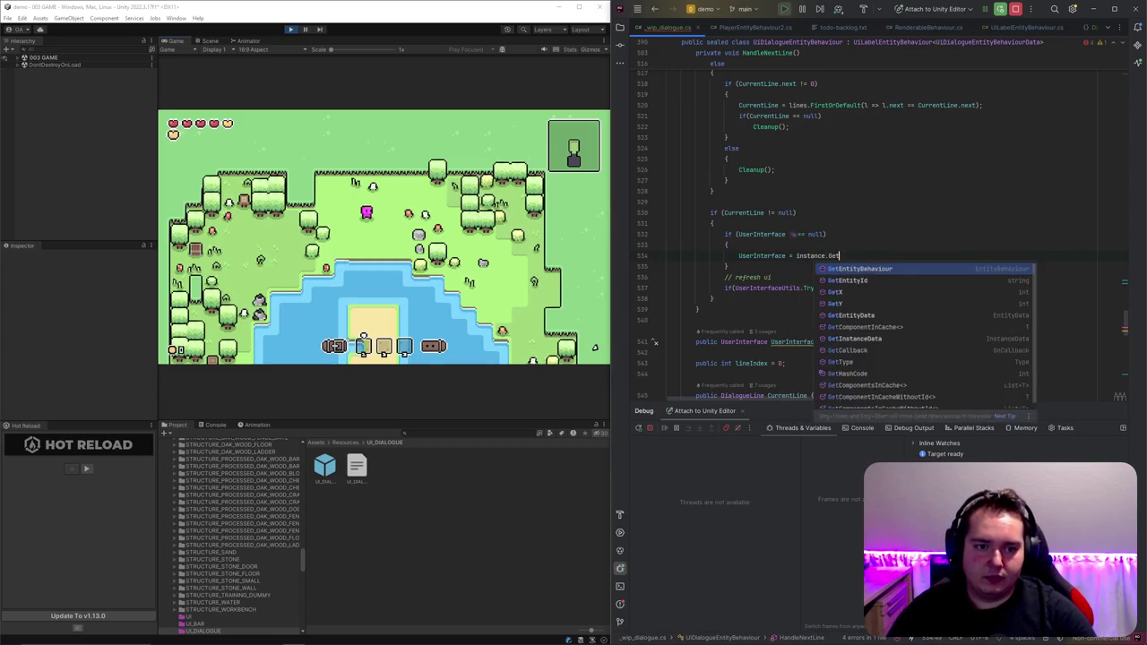
text(o)
key(Down)
key(Down)
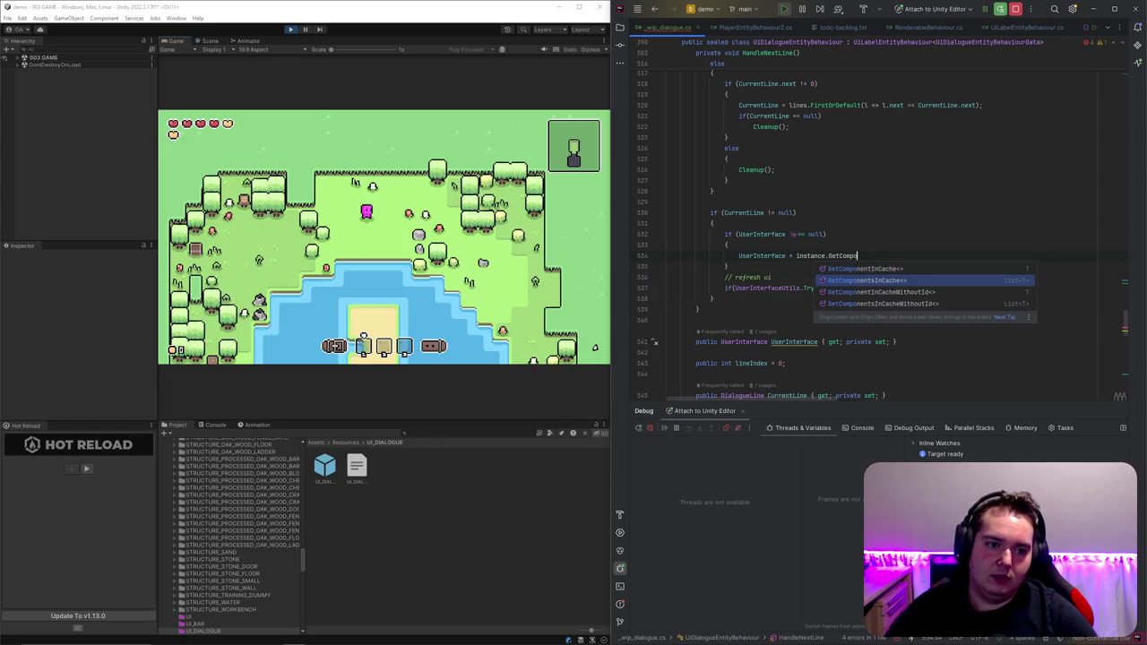
key(Return)
text(UserInterface)
key(Tab)
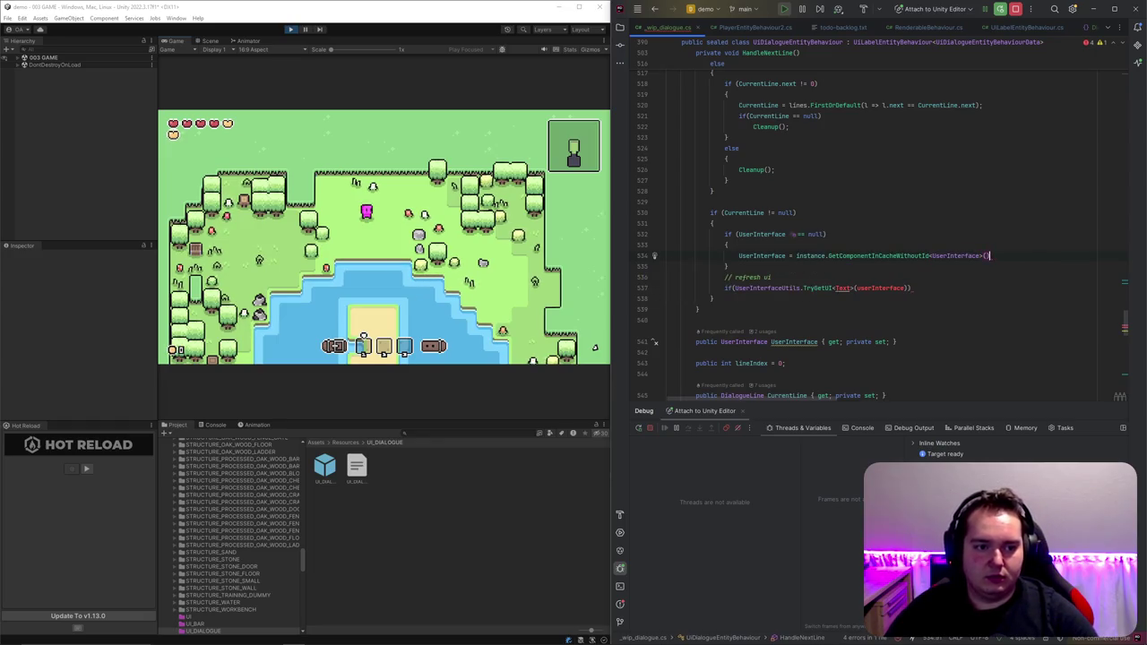
key(Return)
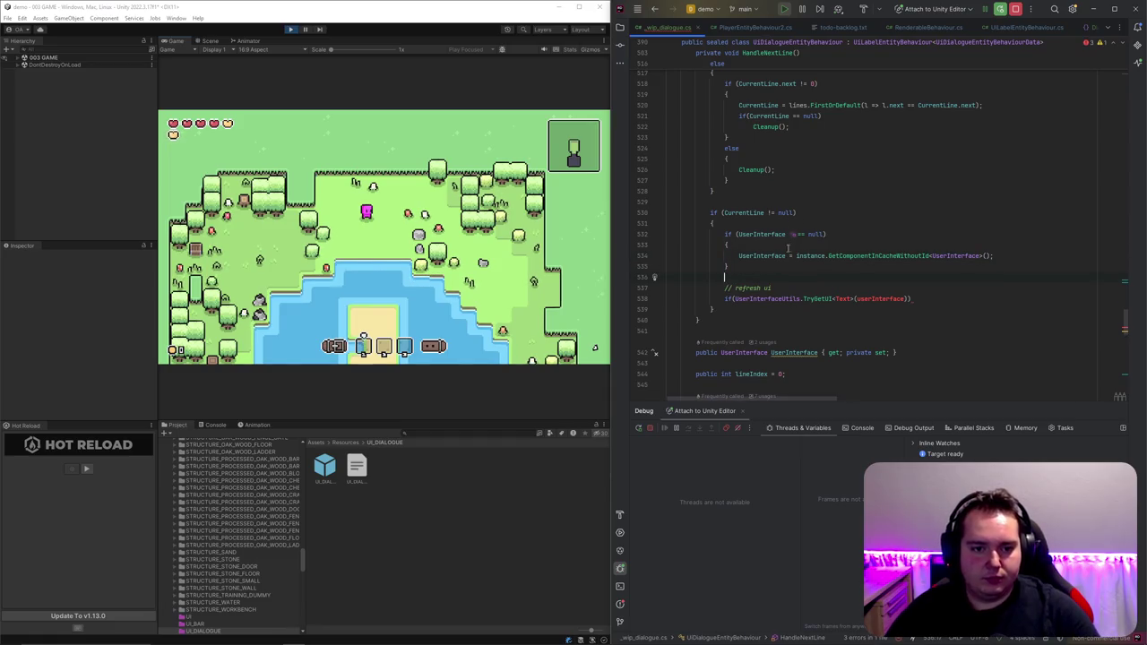
Step: Wrap the TryGetUI refresh in an if(UserInterface != null) block and pass out Text t
key(Return)
text(if(UserInterface !=)
text( null))
drag(724, 298, 667, 320)
text({)
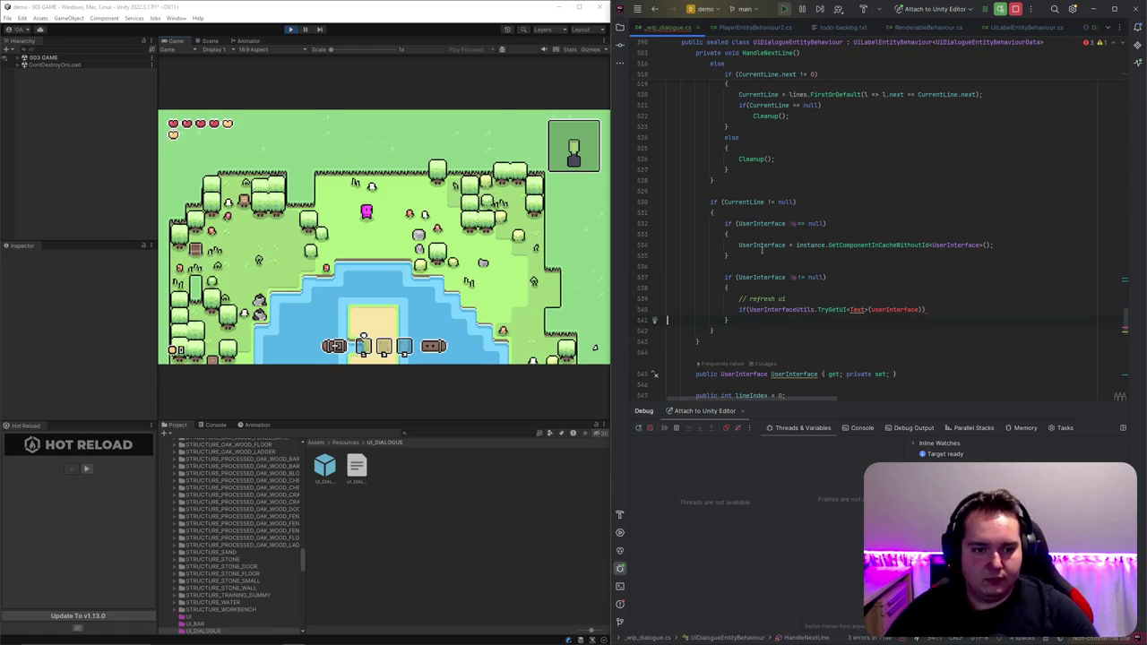
click(908, 309)
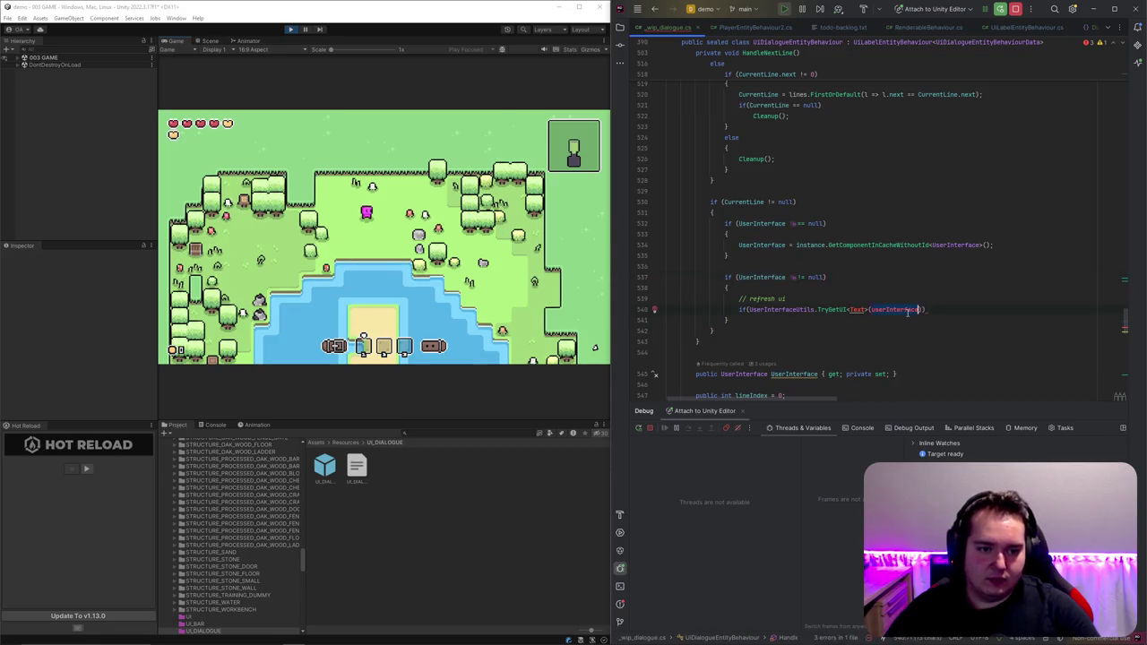
text(out Text t)
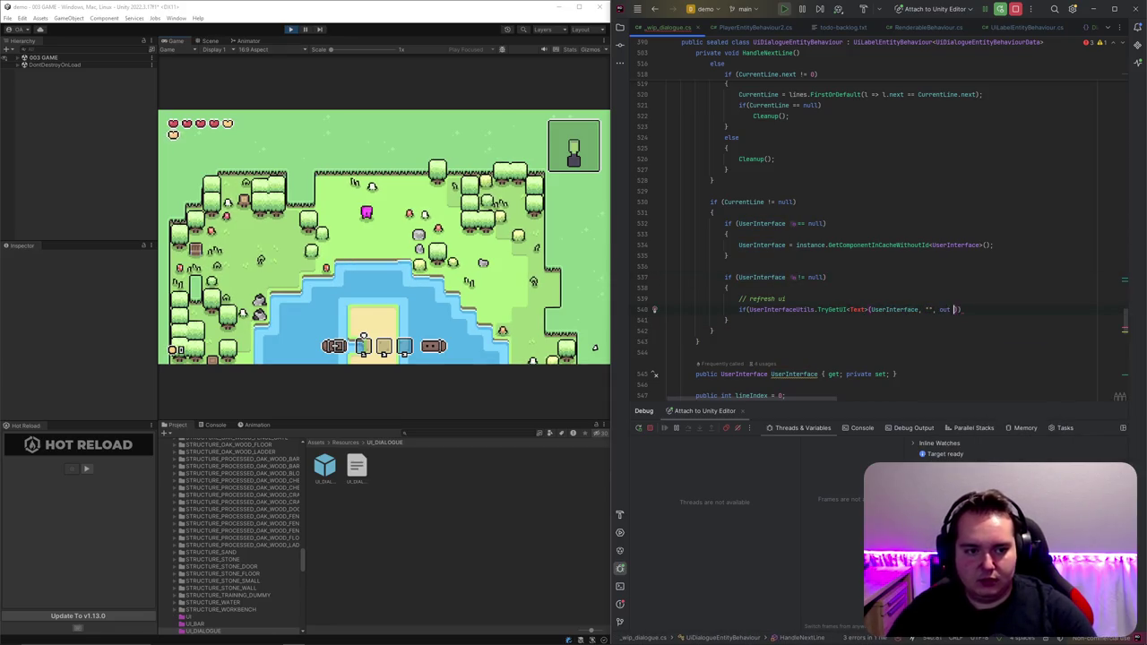
text())
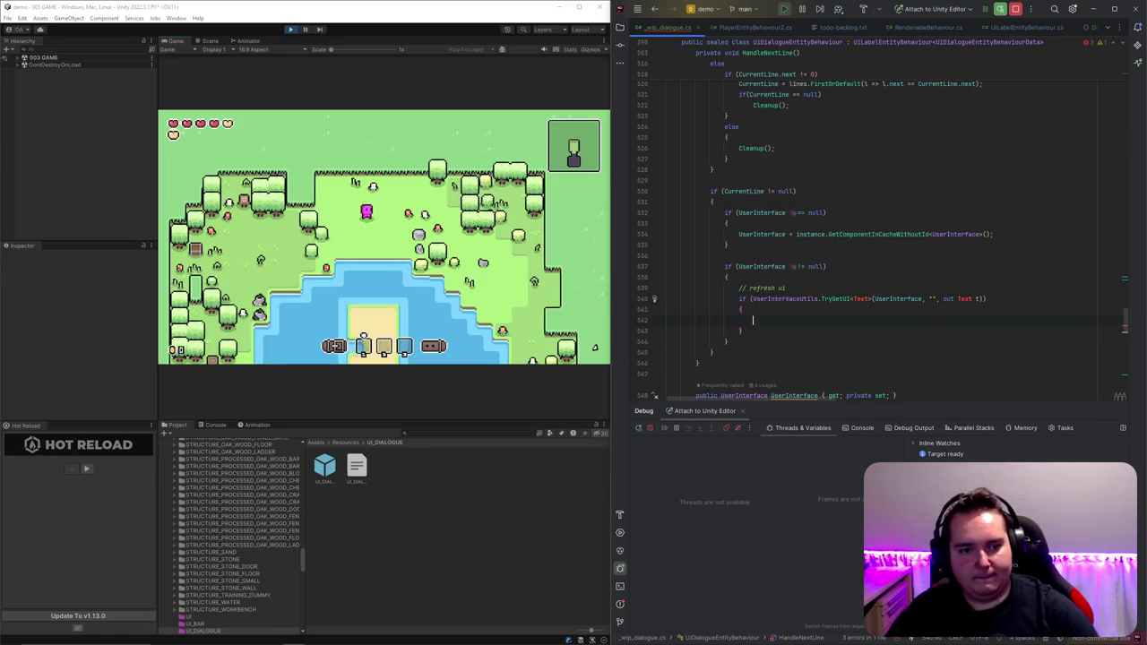
Step: Import UnityEngine.UI.Text to resolve the Text type
key(alt+Return)
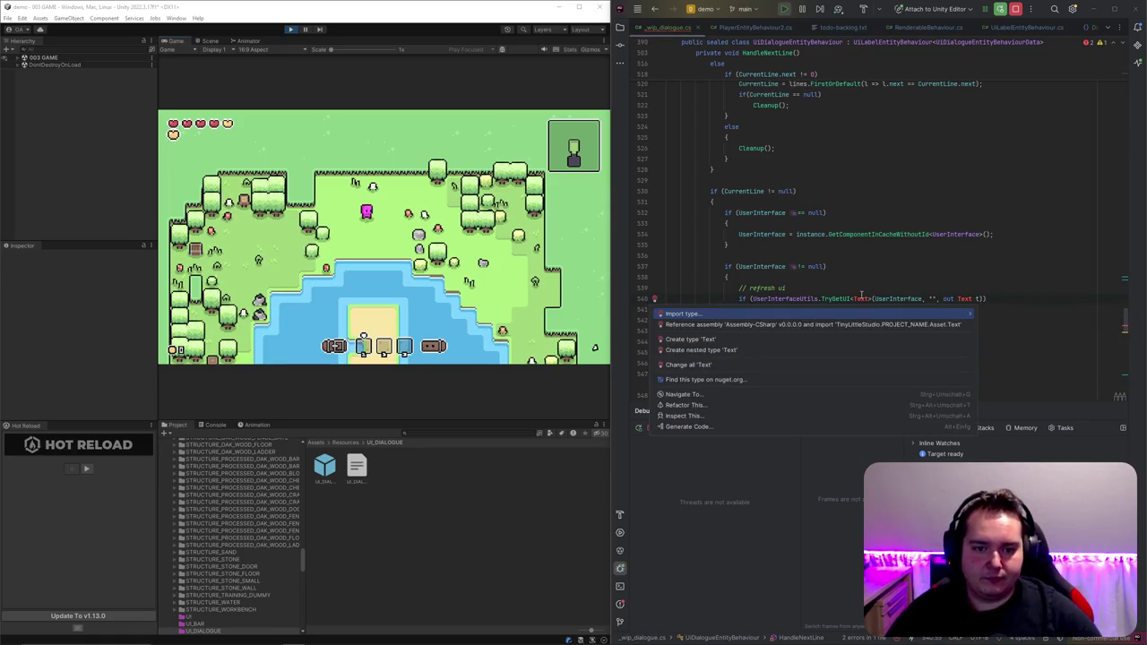
key(Return)
key(Down)
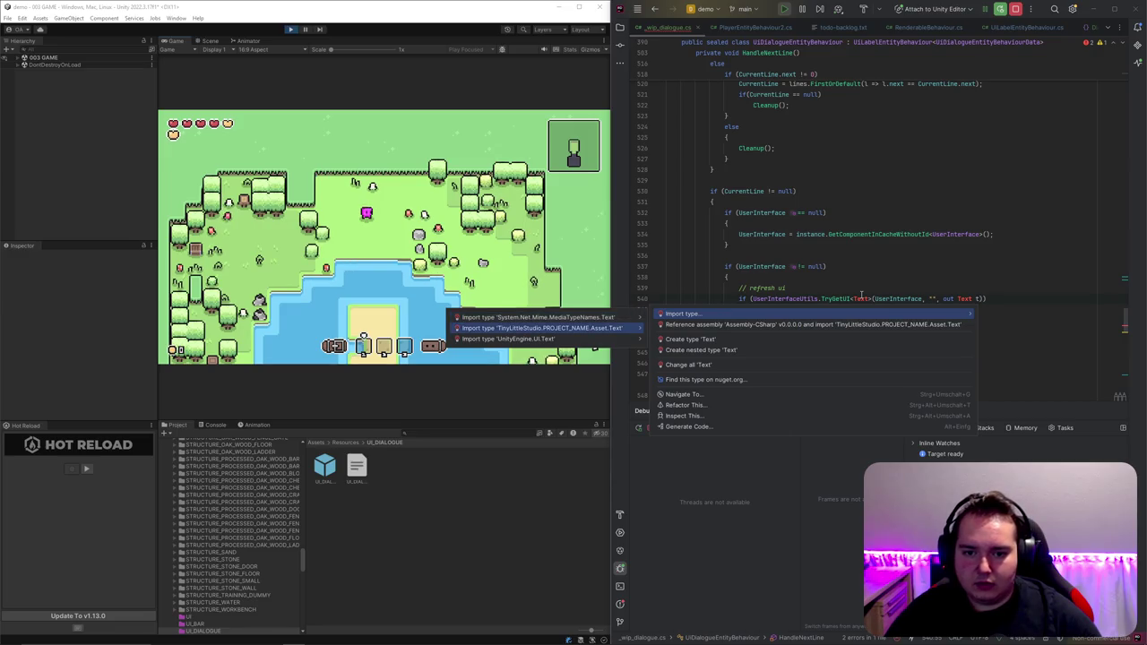
key(Return)
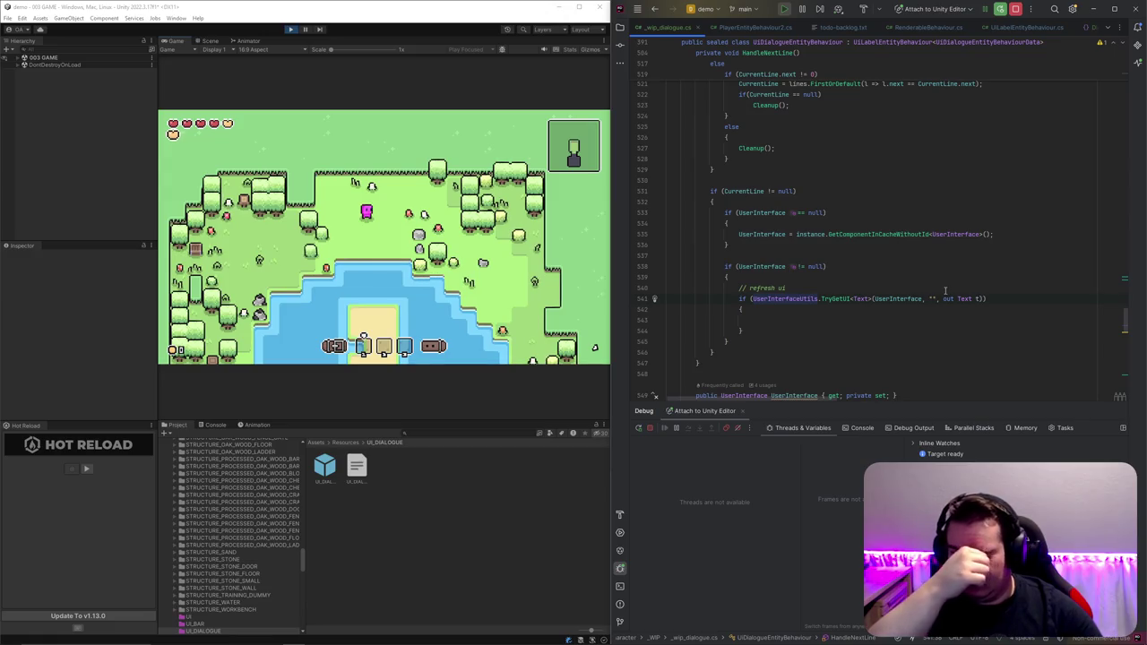
Step: Set t.text = CurrentLine.text inside the refresh block
key(Up)
key(Down)
key(Down)
key(Down)
text(t.text )
text(= CurrentLine.)
key(Return)
text(;)
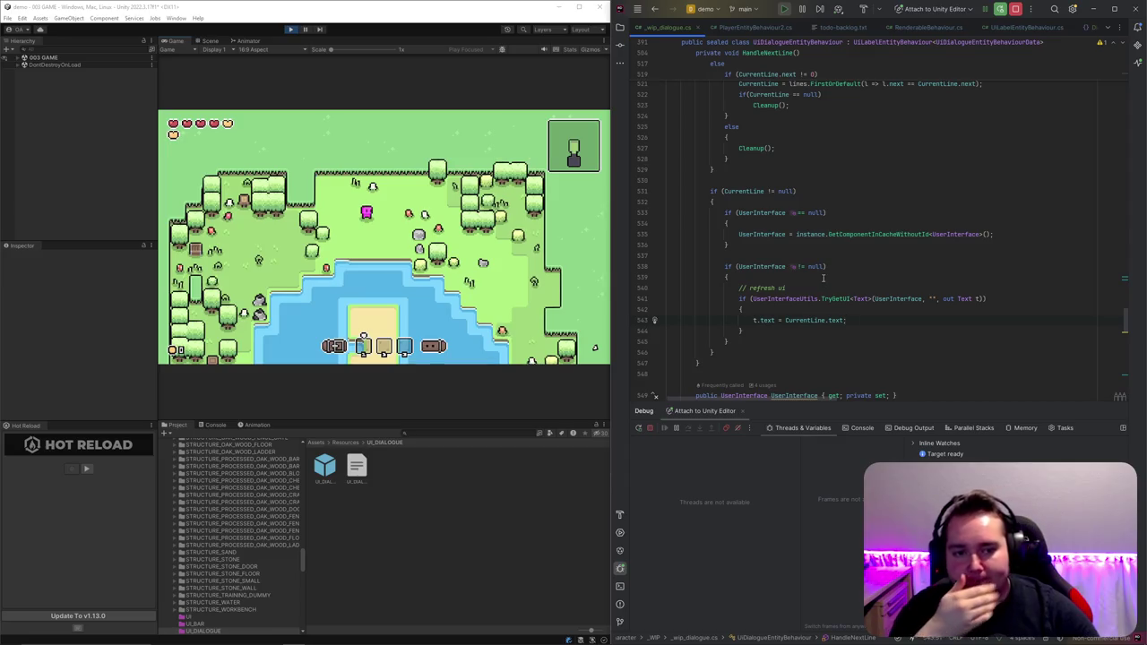
Step: Apply the quick fix adding the new modifier to the UserInterface property
scroll(up, 3)
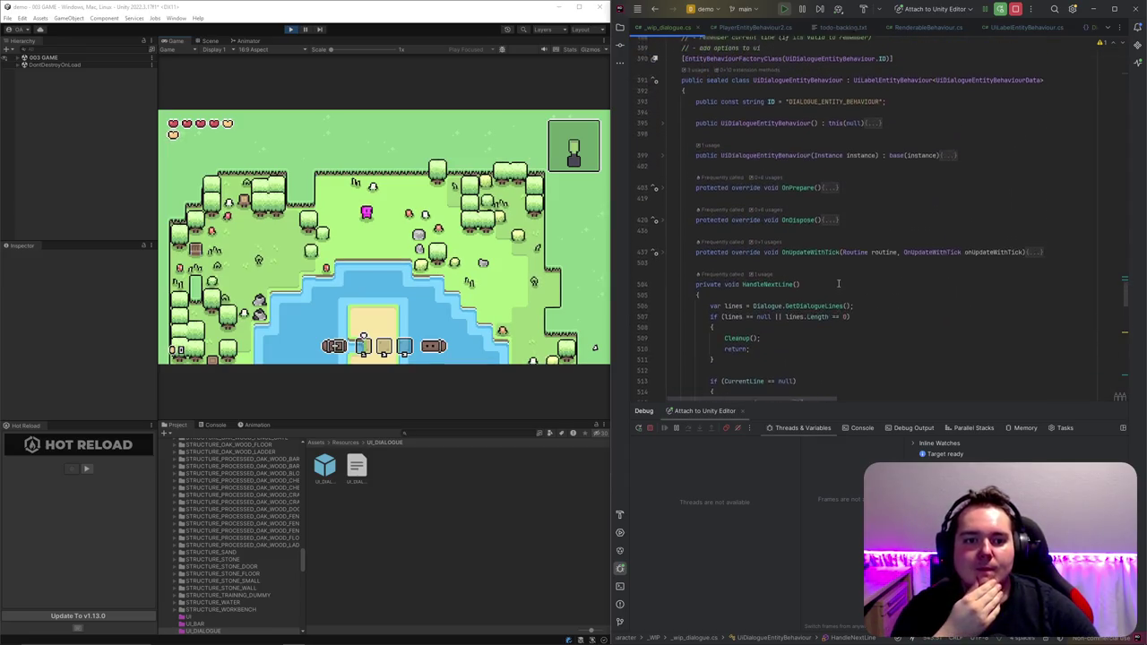
scroll(down, 3)
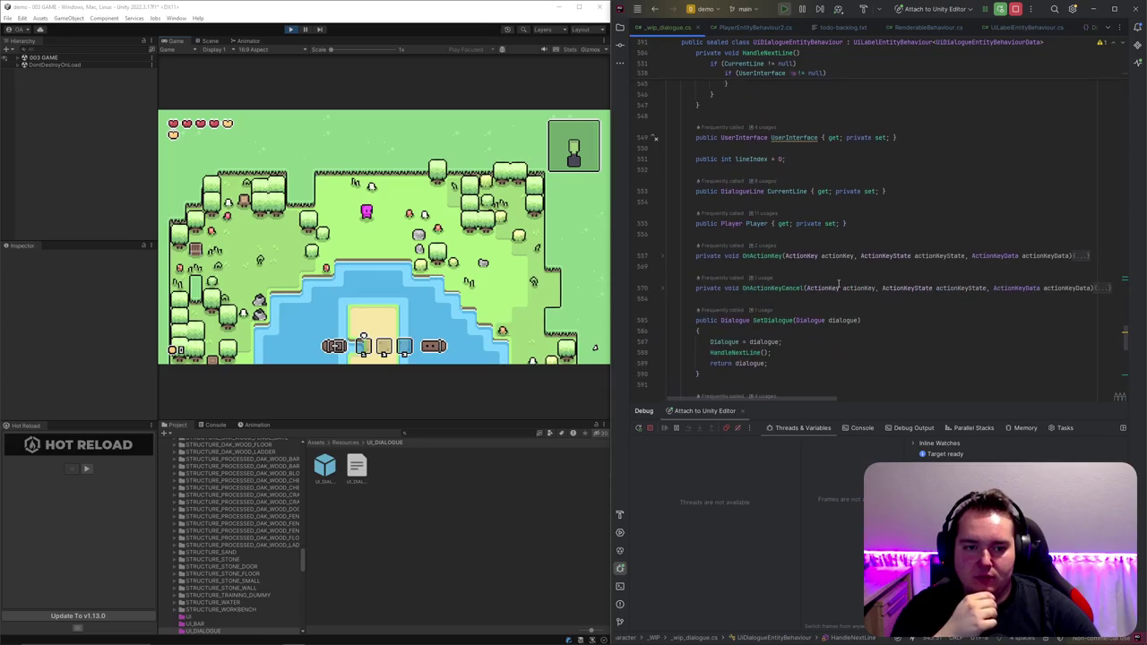
scroll(up, 3)
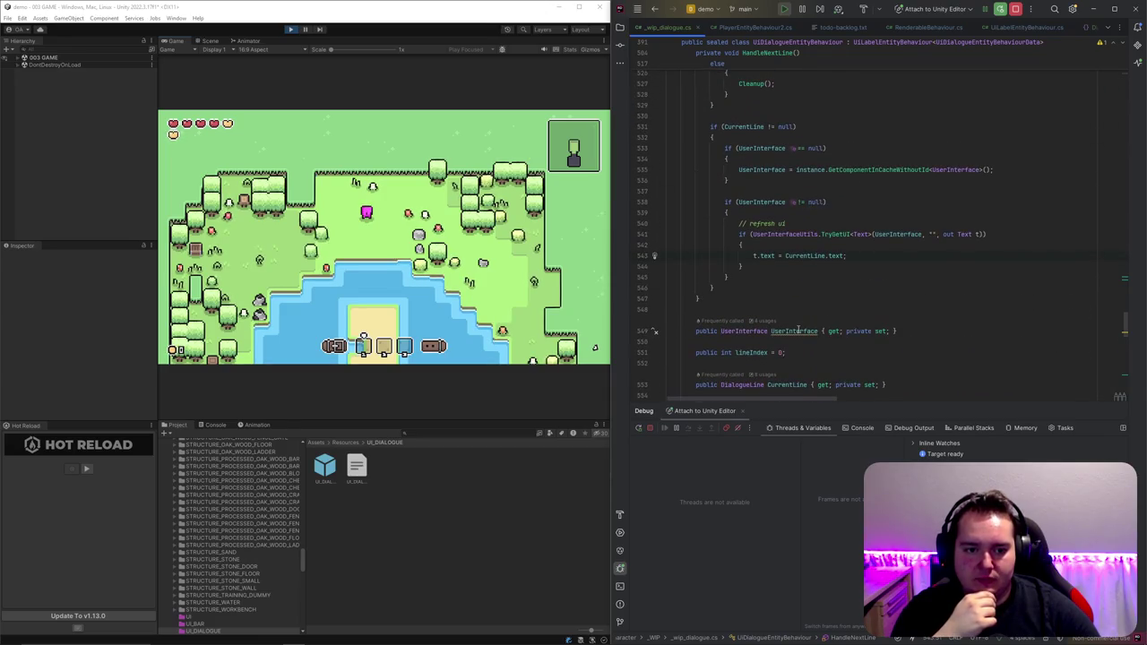
mouse_move(798, 331)
click(722, 331)
Step: Rename the UserInterface property to UserInterface2 across all its usages
text(new)
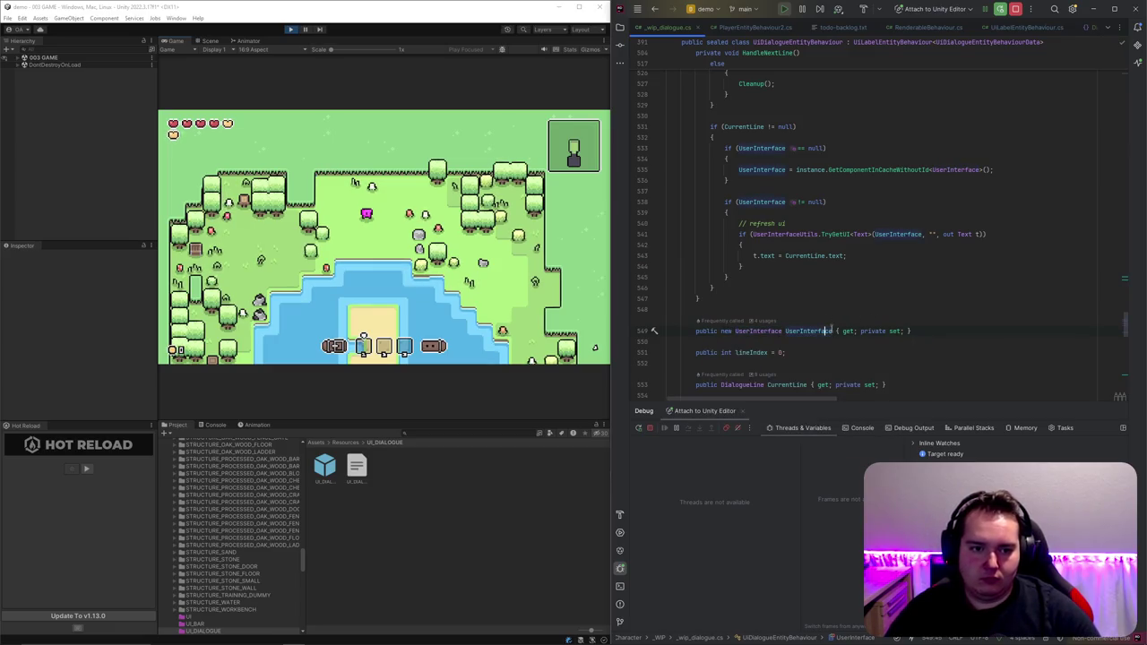
key(alt+Return)
double_click(763, 148)
Step: Remove the new modifier from the UserInterface2 property declaration
click(735, 331)
key(BackSpace)
key(BackSpace)
key(BackSpace)
key(Up)
key(Up)
scroll(up, 3)
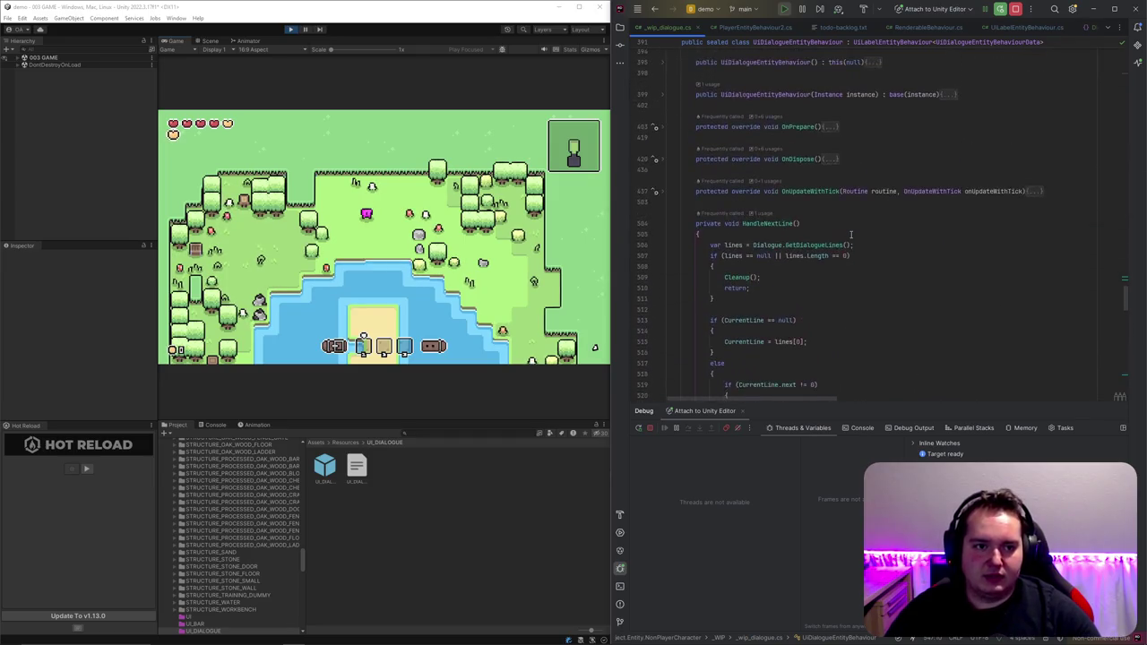
scroll(down, 3)
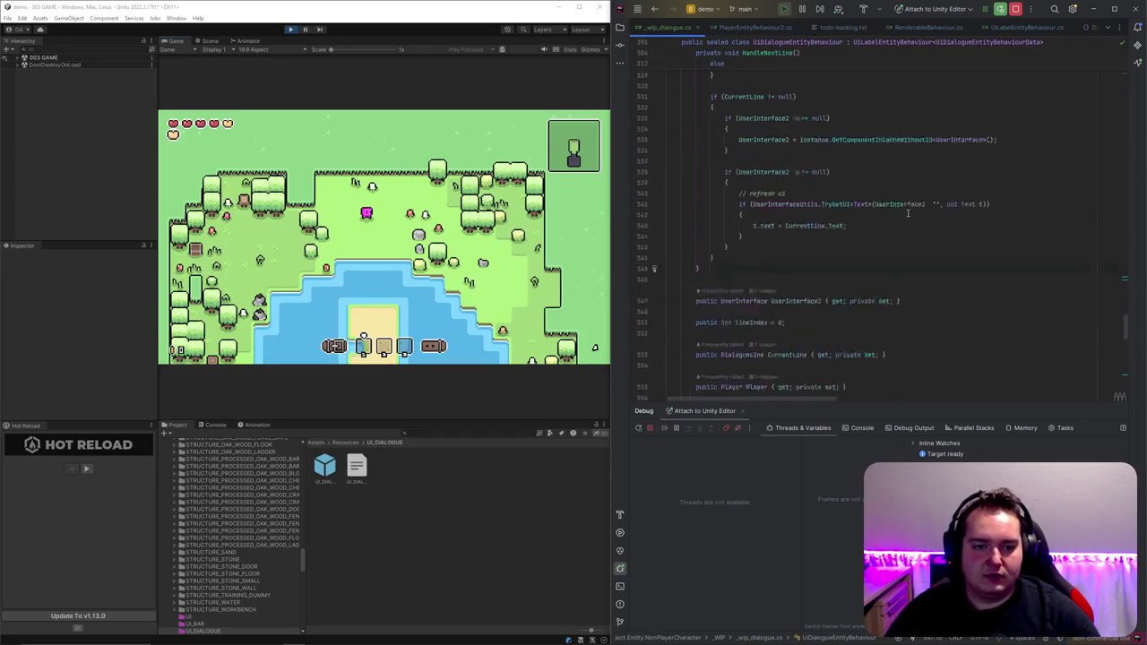
scroll(down, 3)
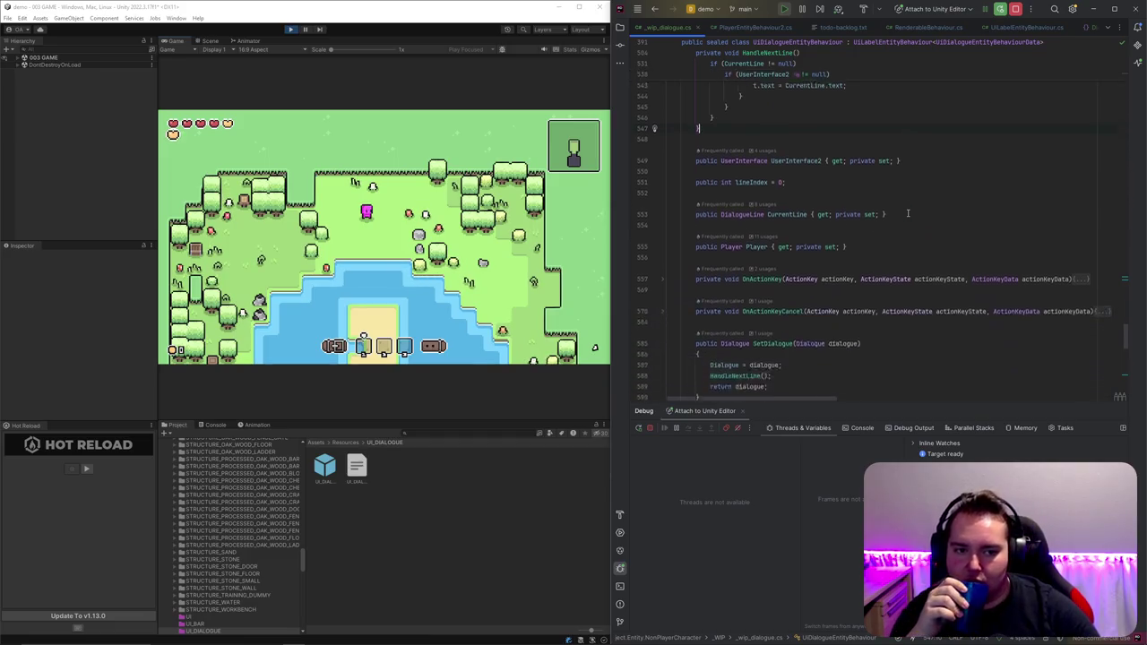
scroll(up, 3)
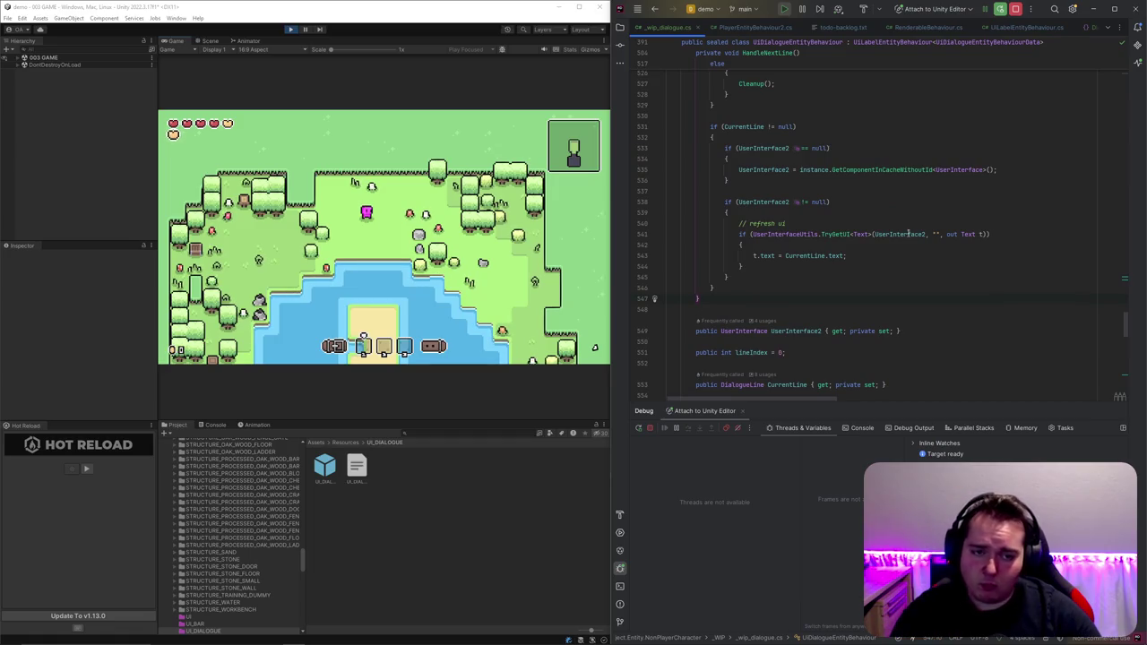
double_click(324, 475)
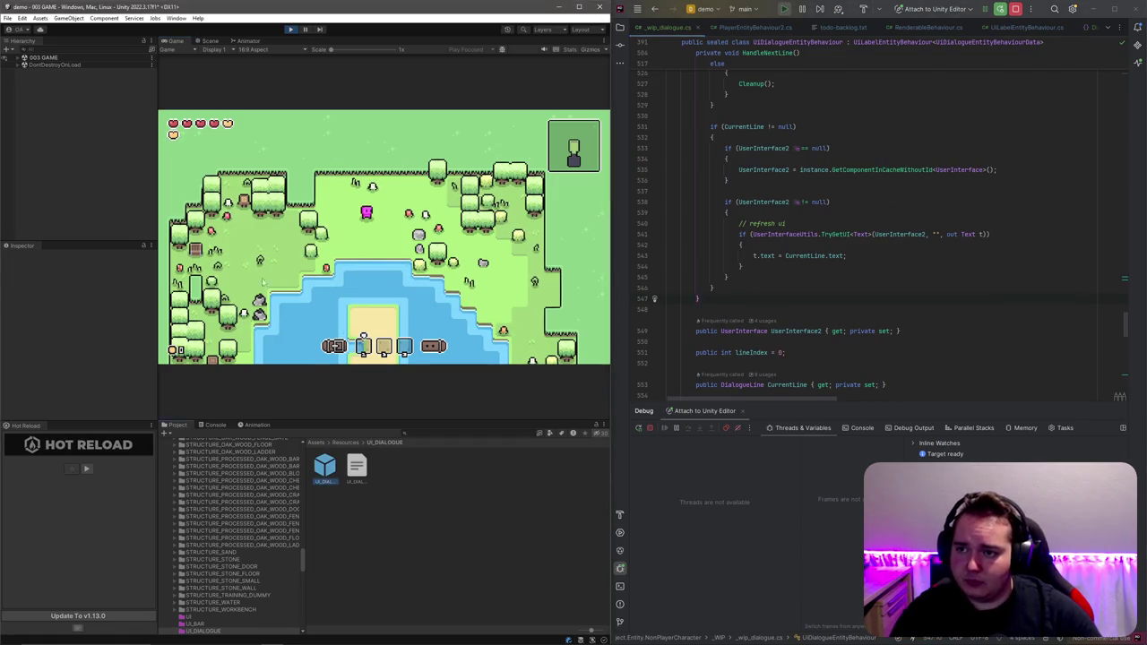
Step: Find the UI_LABEL_USER_INTERFACE_CONTENT_VALUE child in UI_DIALOGUE and pass its ..._VALUE_TEXT path to TryGetUI
click(78, 75)
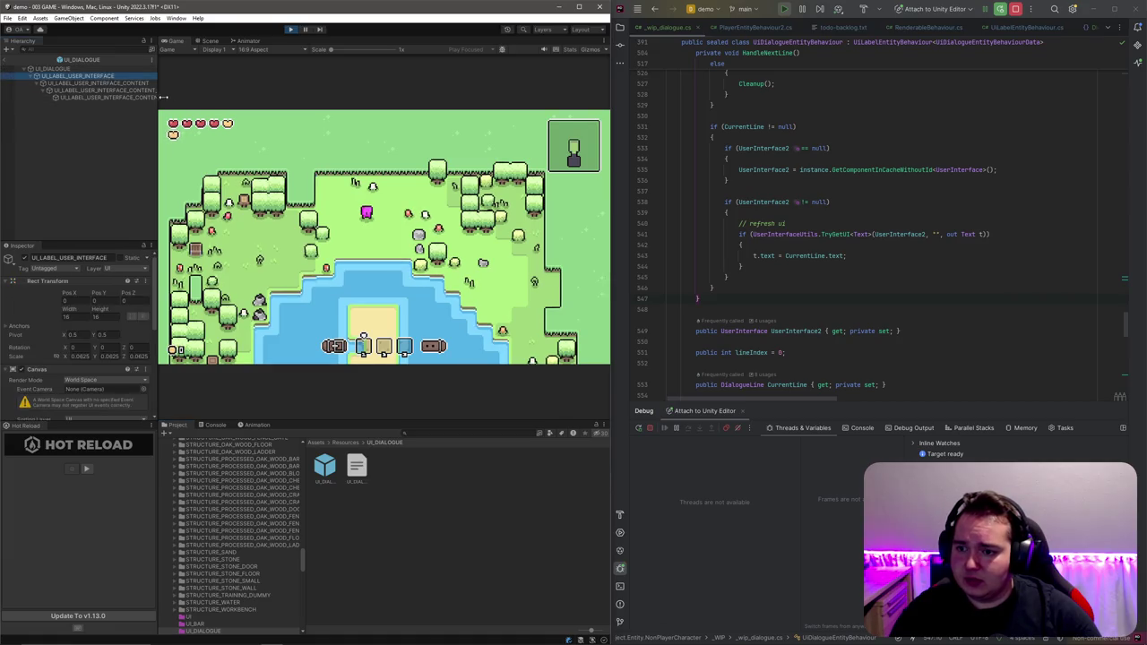
drag(157, 99, 267, 99)
scroll(down, 3)
click(94, 82)
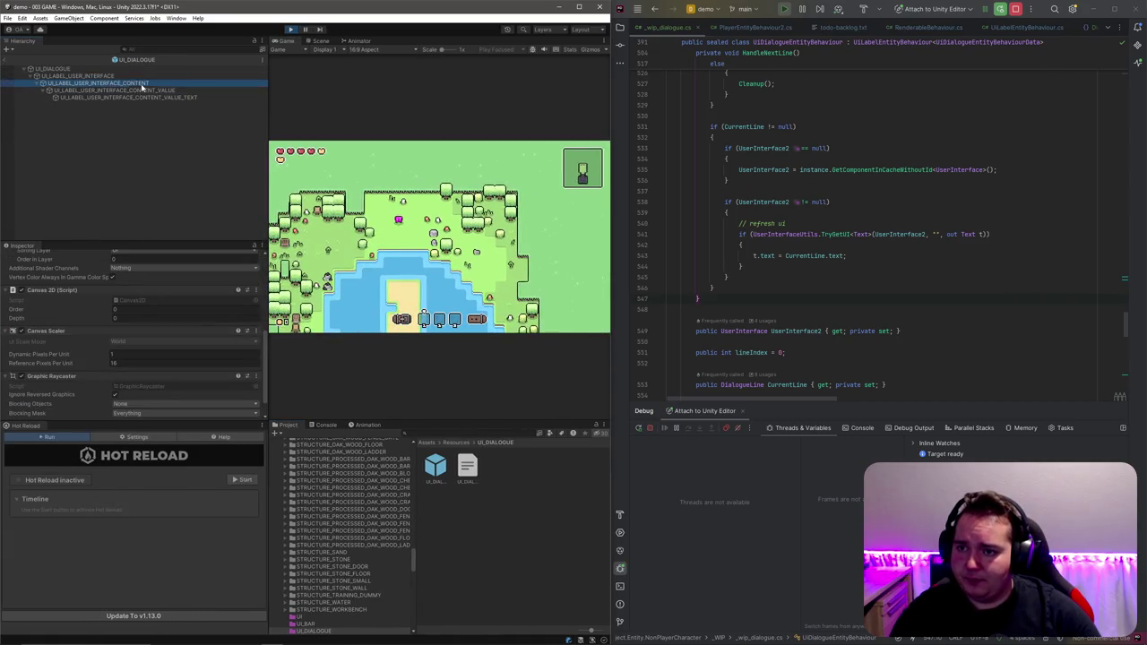
click(171, 91)
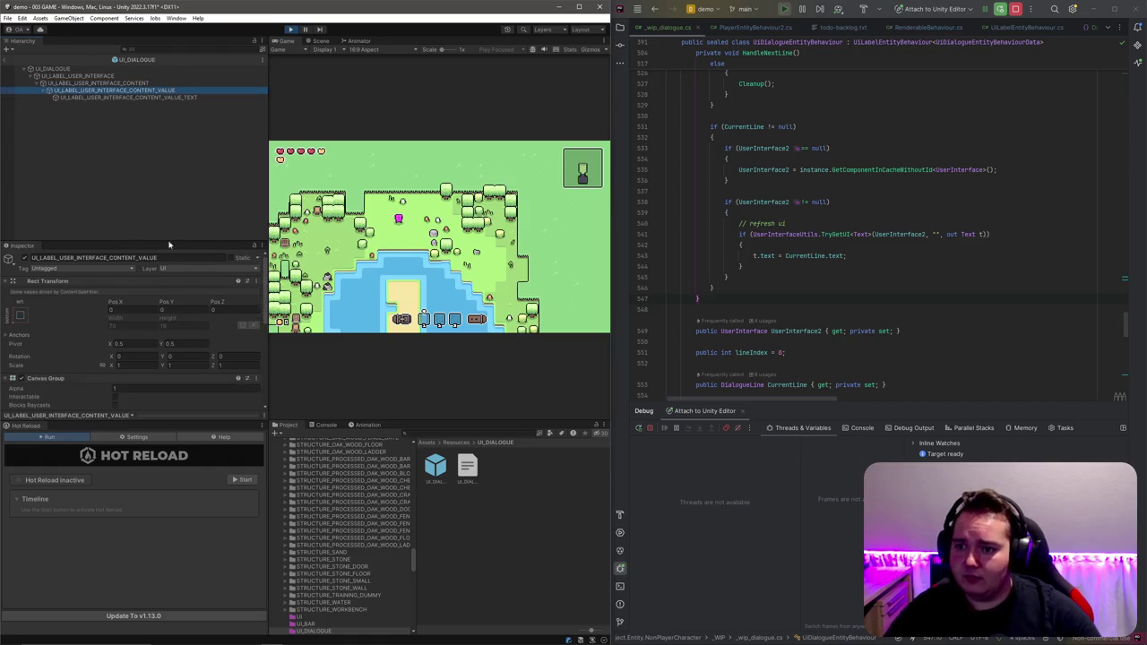
click(168, 258)
click(935, 235)
text("UI_LABEL_USER_INTERFACE_CONTENT_VALUE.UI_LABEL_USER_INTERFACE_CONTENT_VALUE_TEXT.TEX)
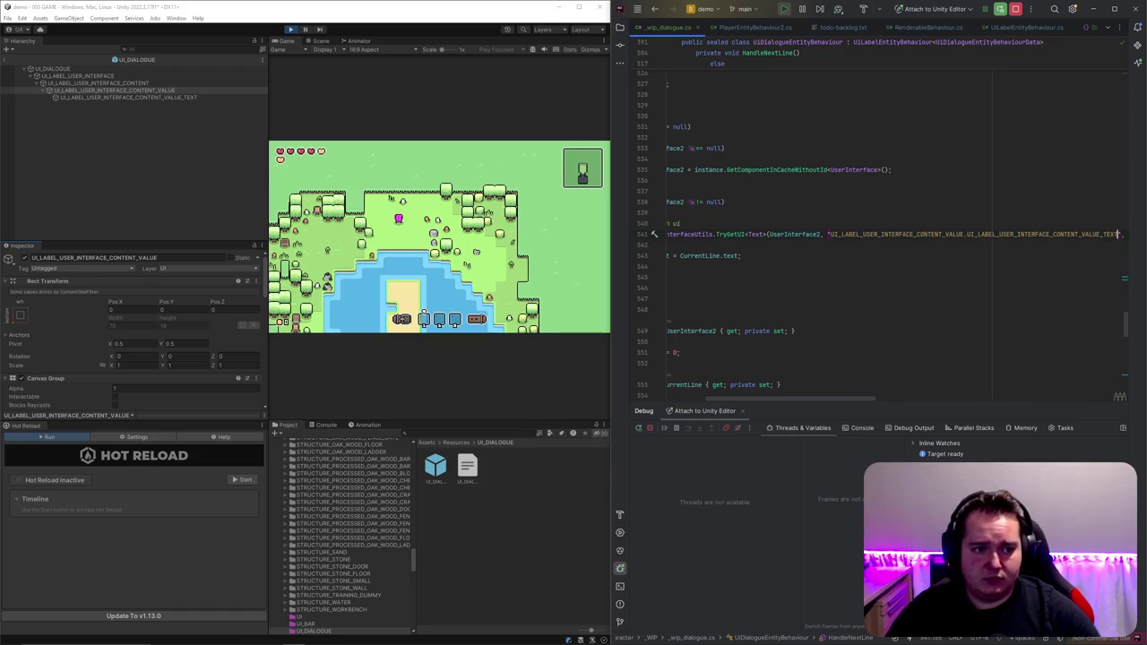
click(846, 255)
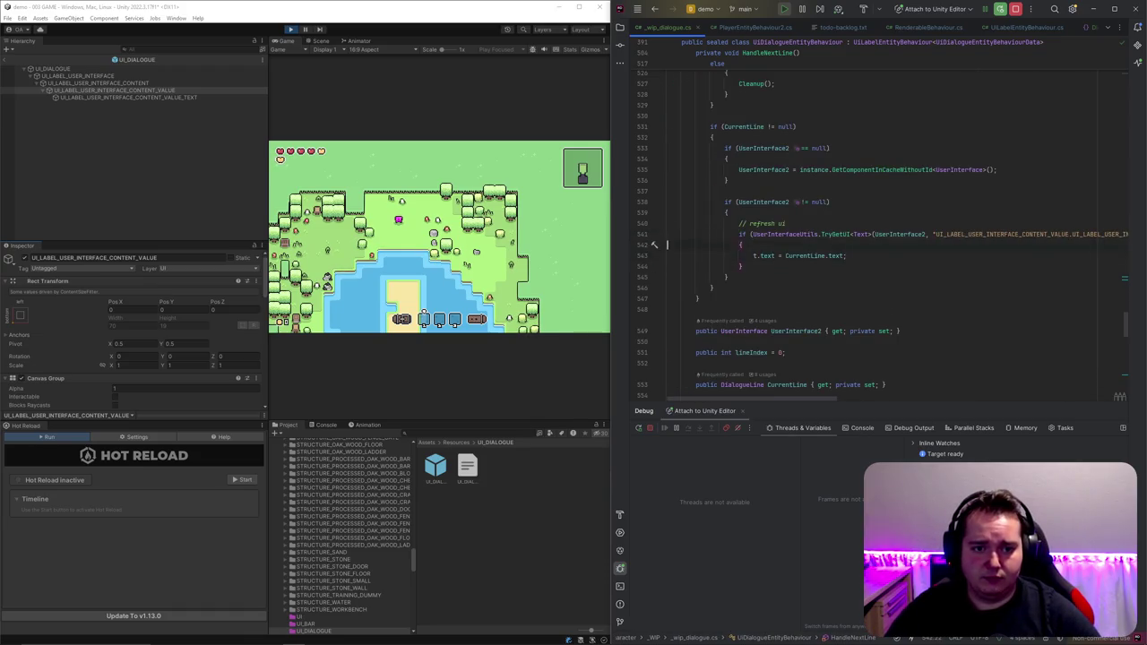
scroll(down, 3)
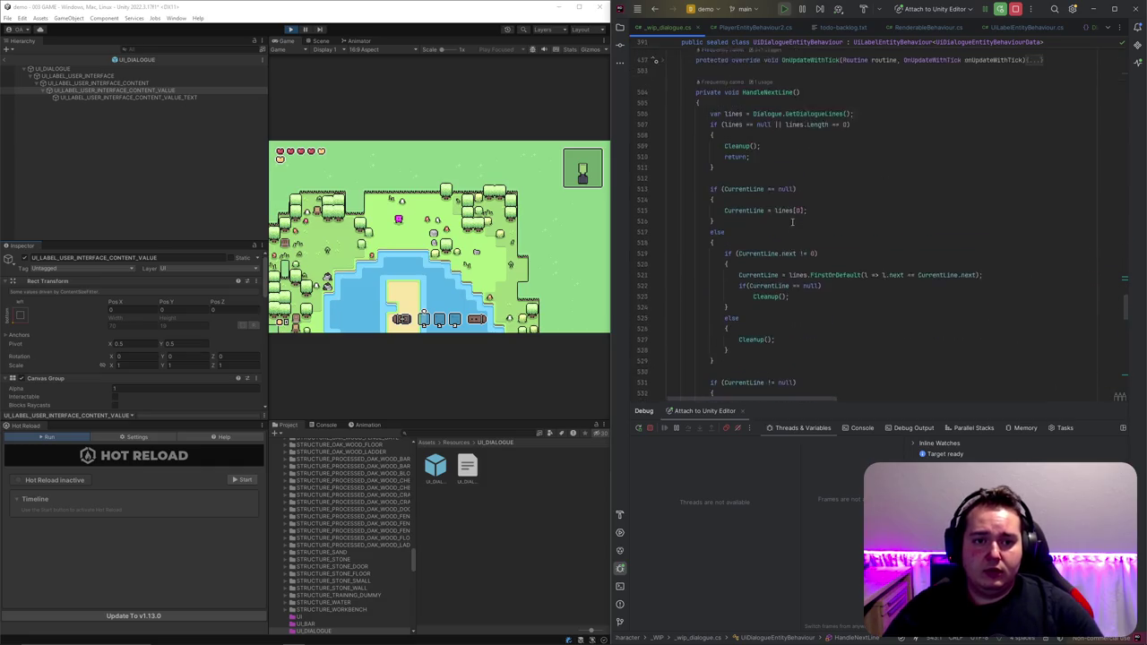
key(ctrl+a)
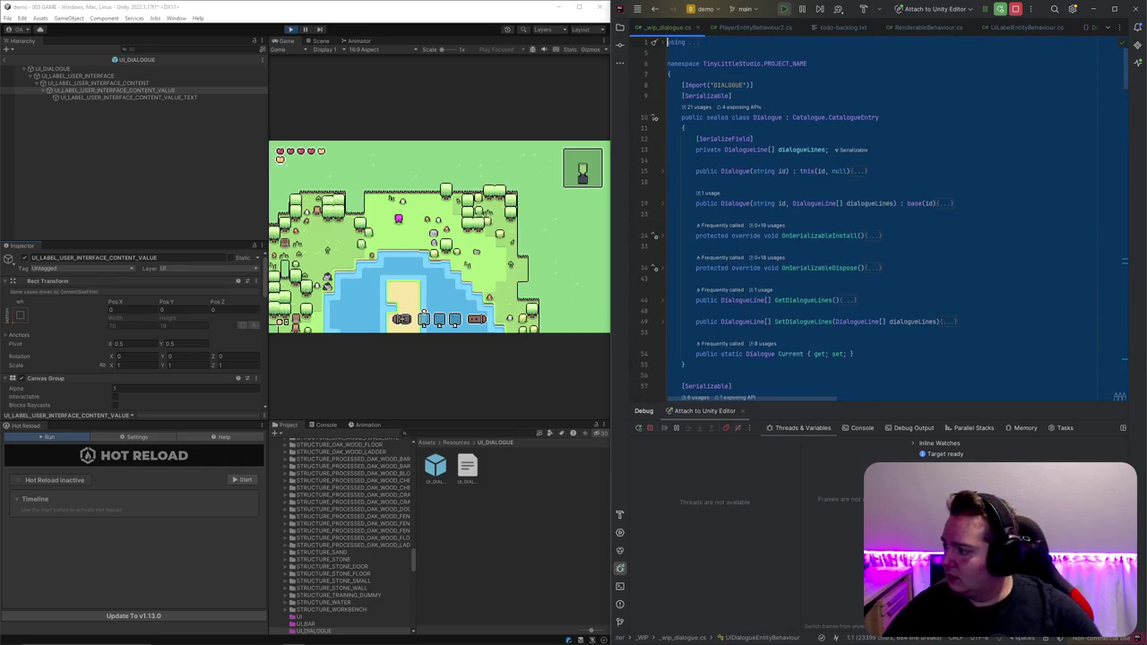
click(812, 247)
scroll(down, 3)
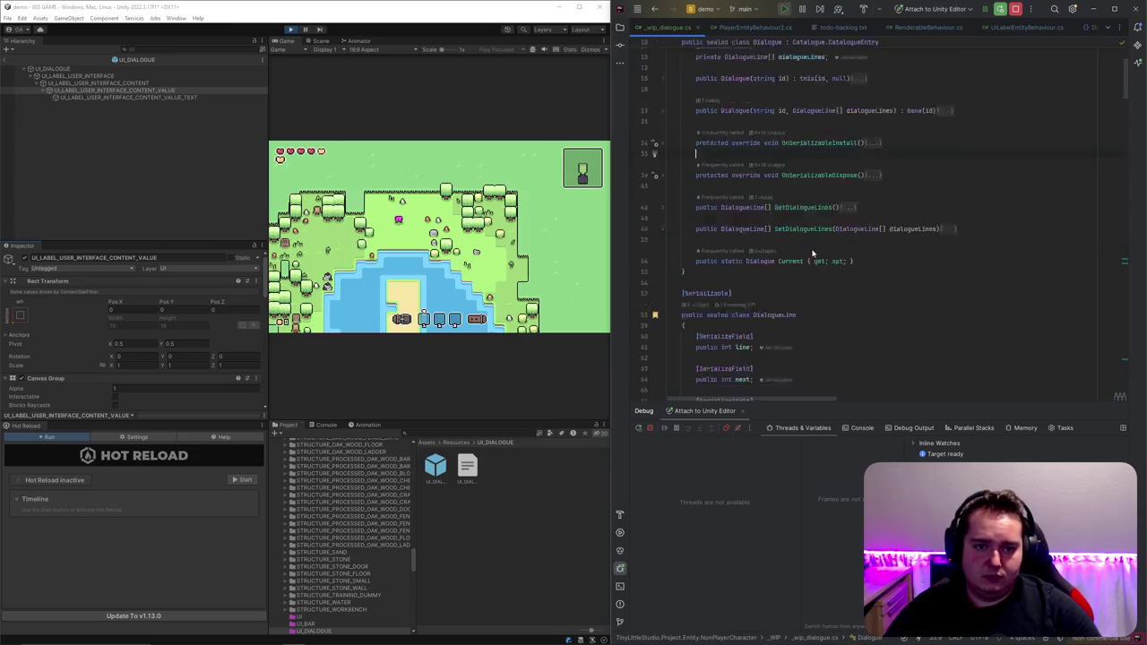
scroll(down, 3)
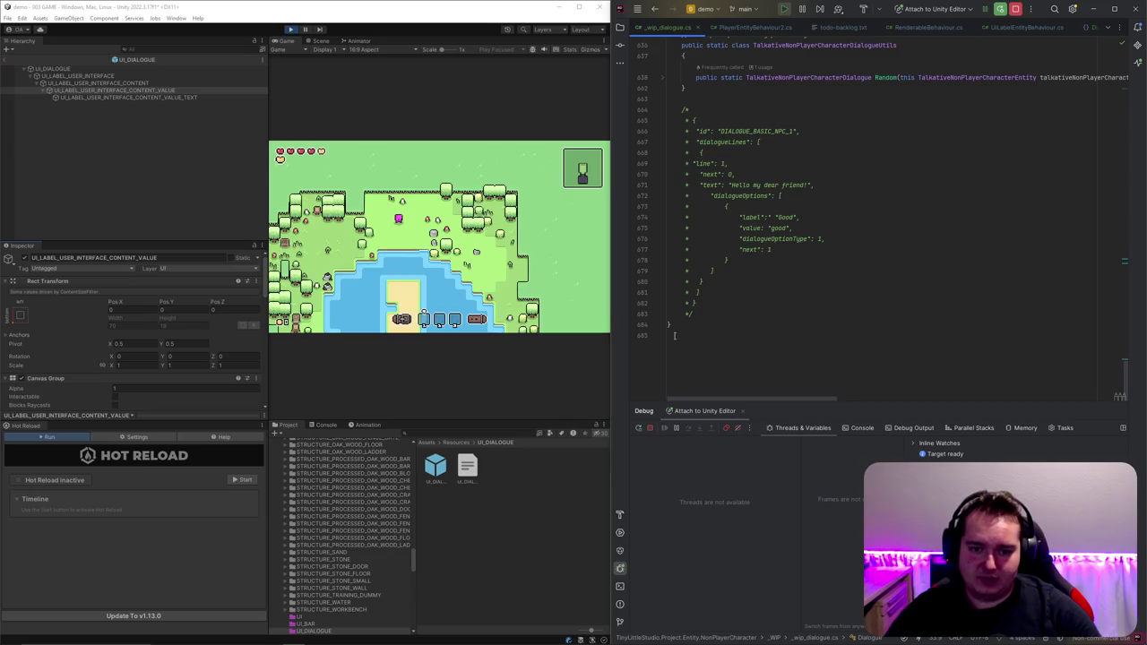
scroll(up, 3)
scroll(up, 3)
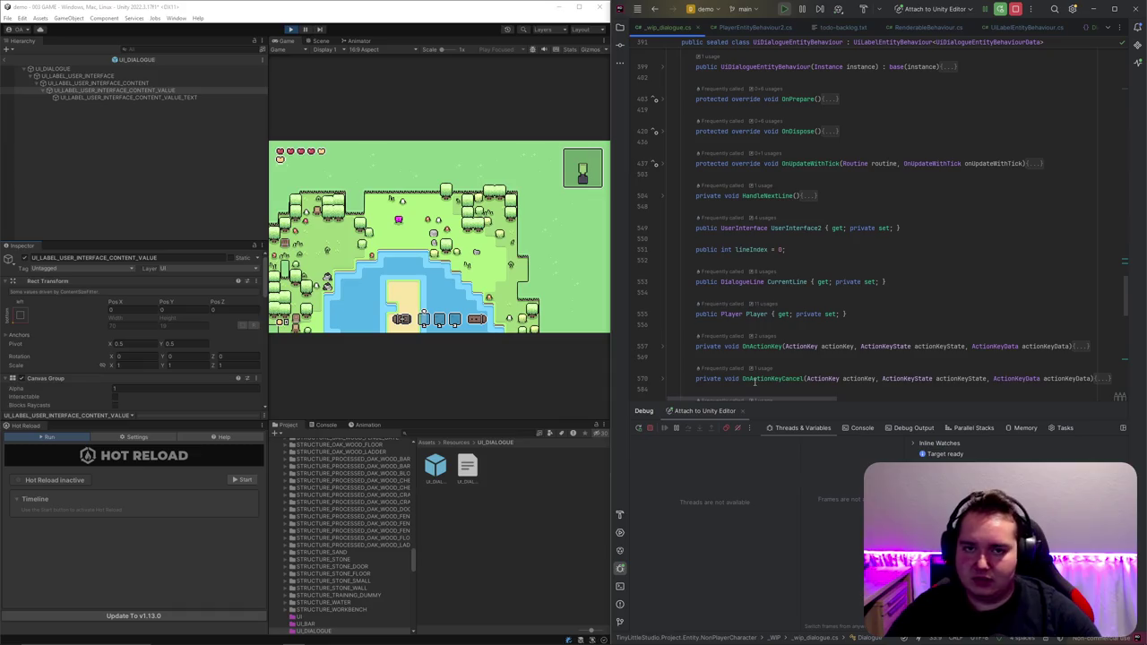
scroll(up, 3)
scroll(up, 3)
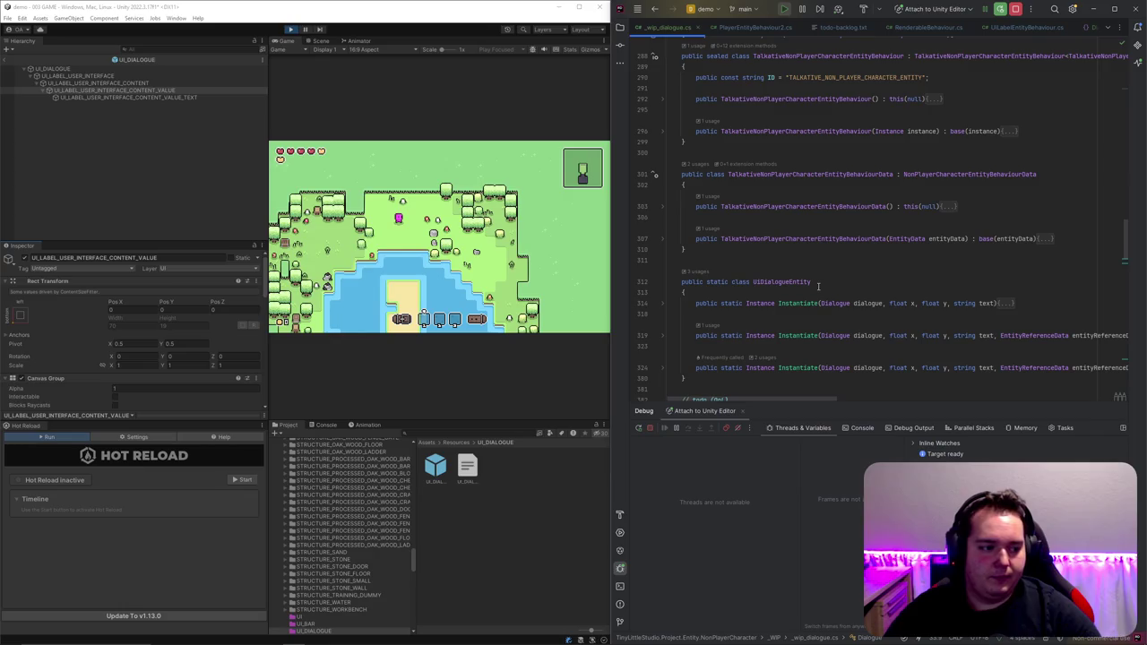
scroll(up, 3)
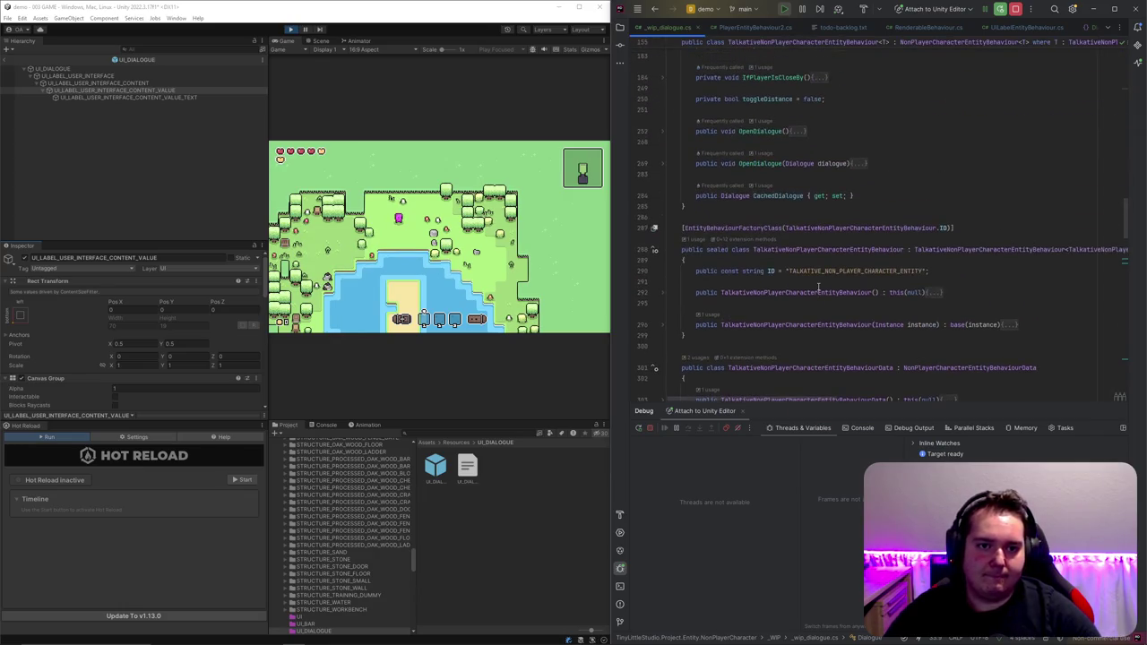
scroll(down, 3)
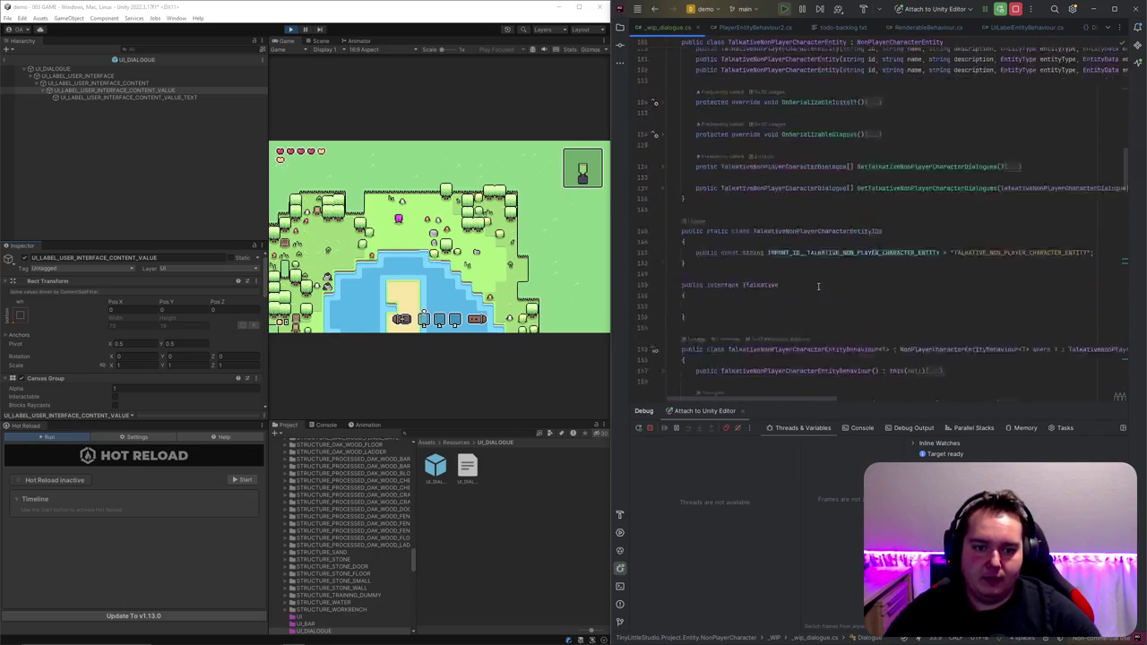
scroll(down, 3)
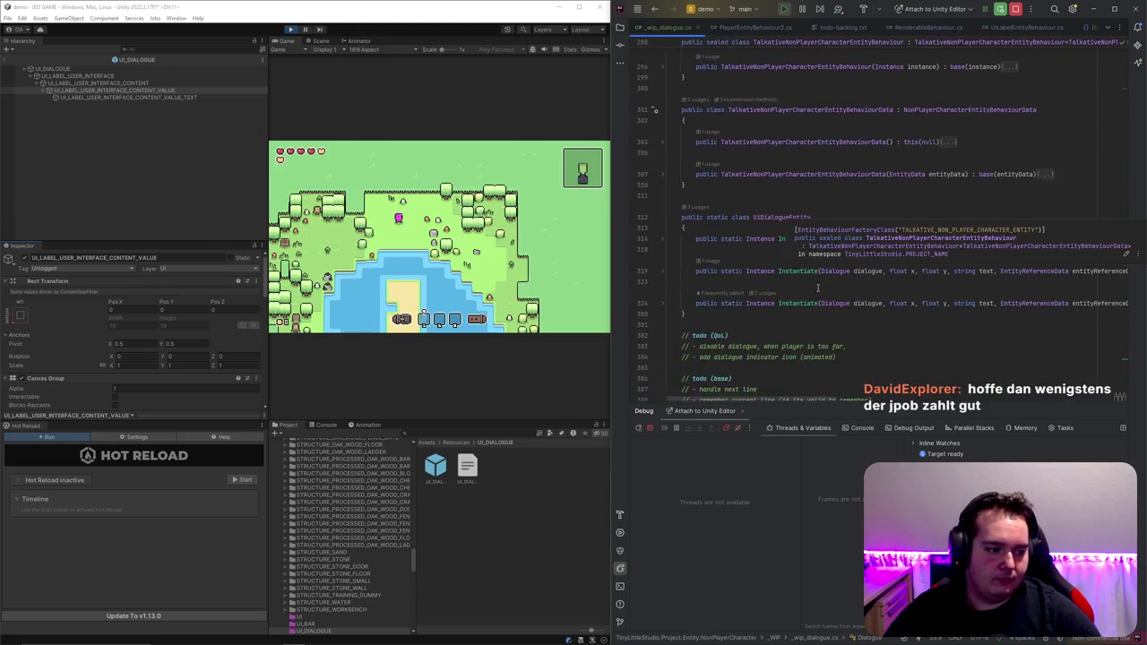
scroll(down, 3)
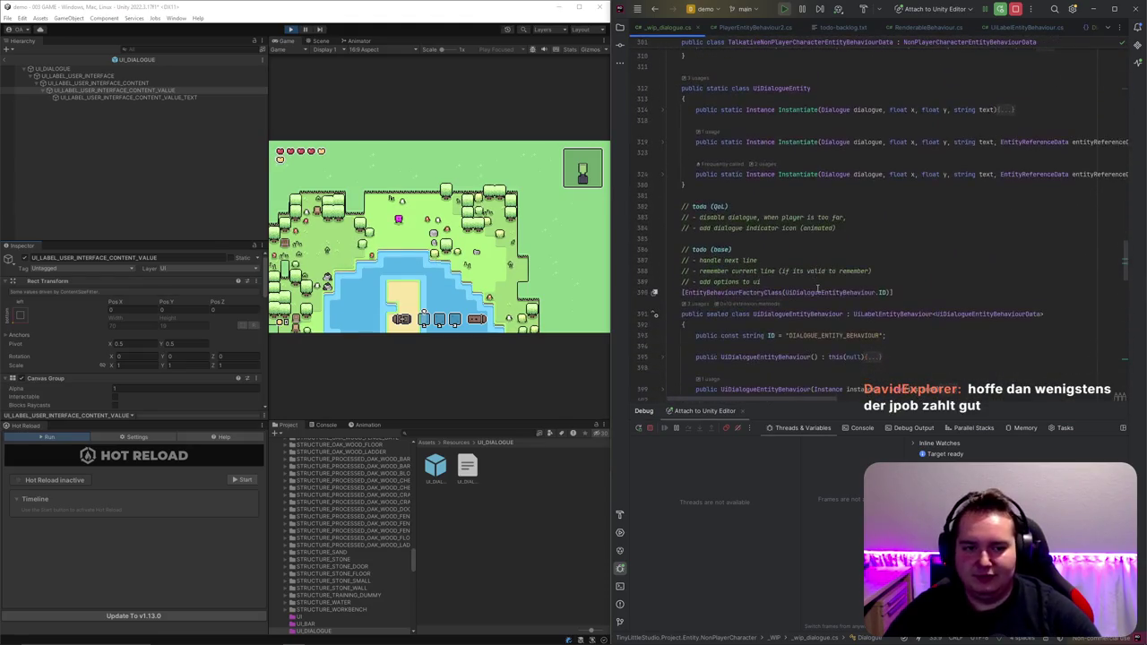
mouse_move(817, 291)
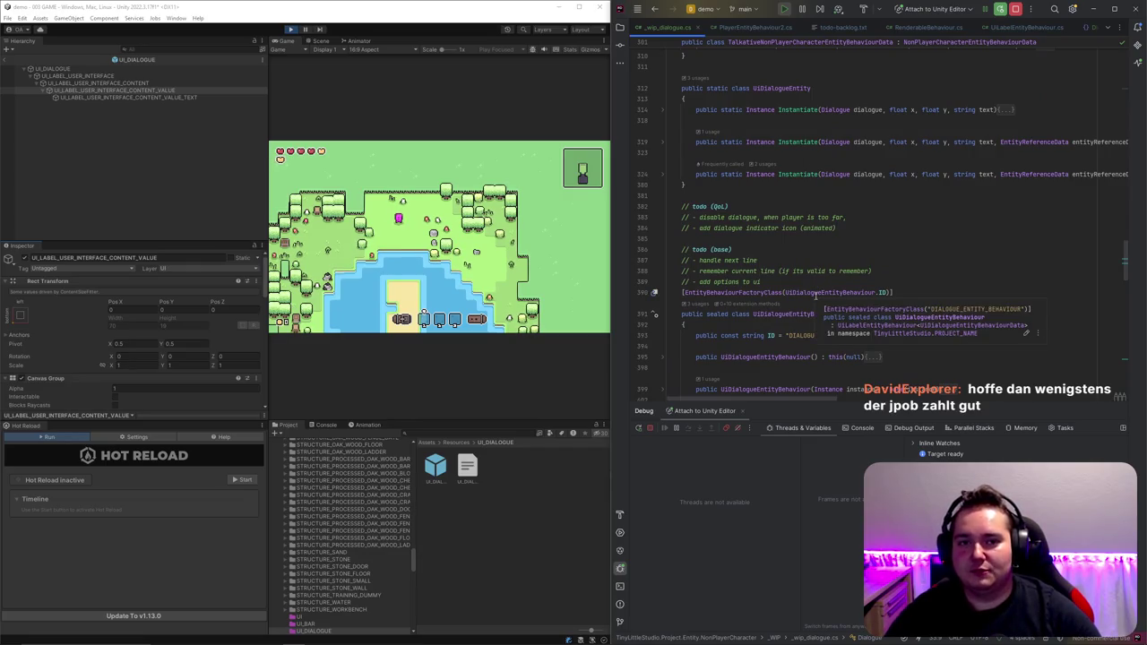
scroll(down, 3)
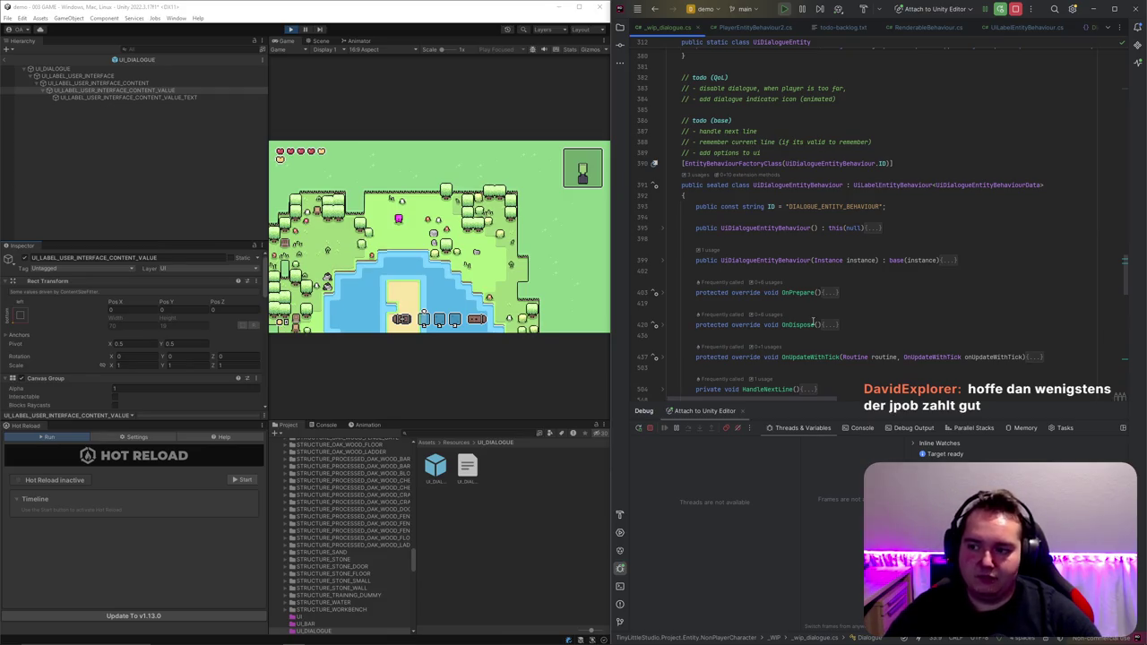
mouse_move(813, 323)
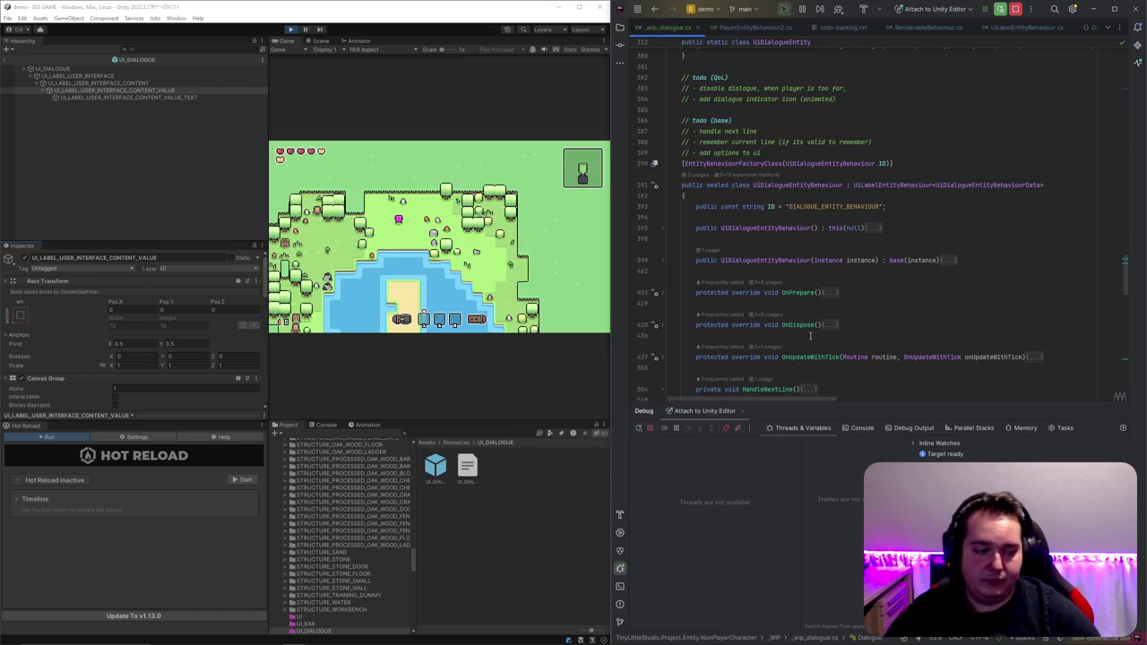
scroll(down, 3)
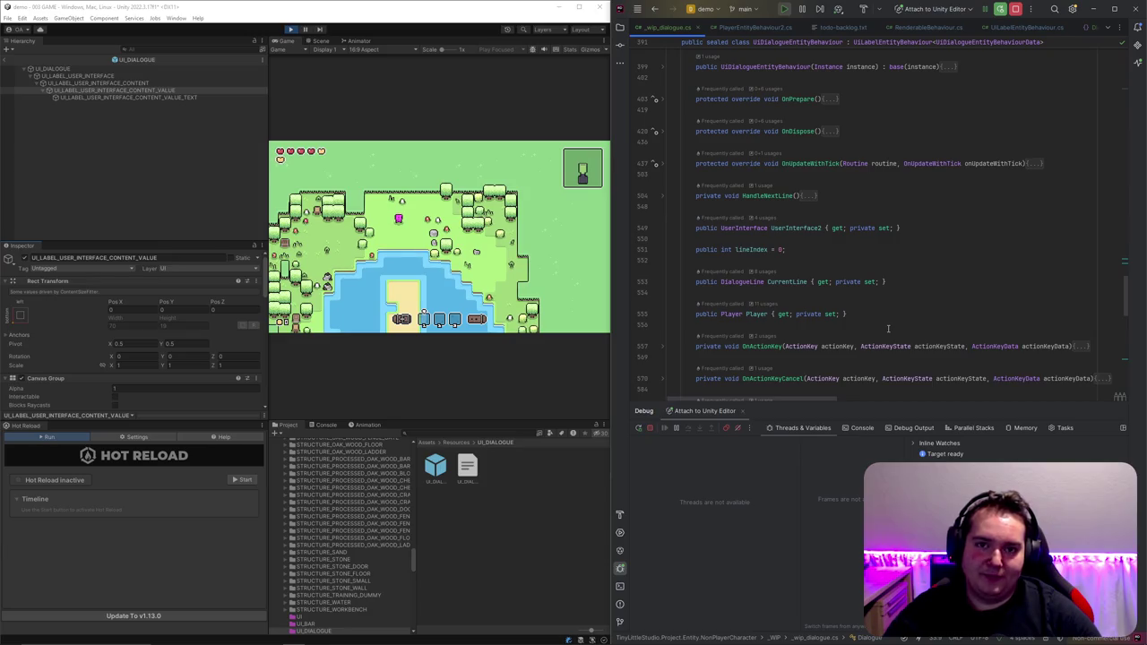
scroll(down, 3)
click(881, 358)
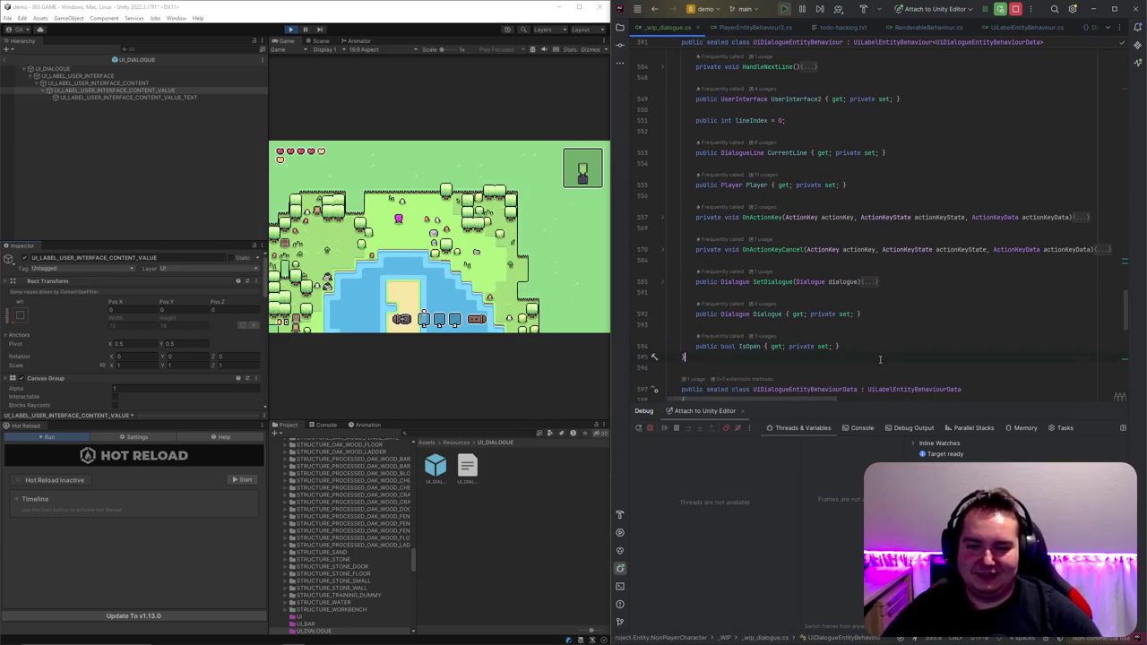
scroll(up, 3)
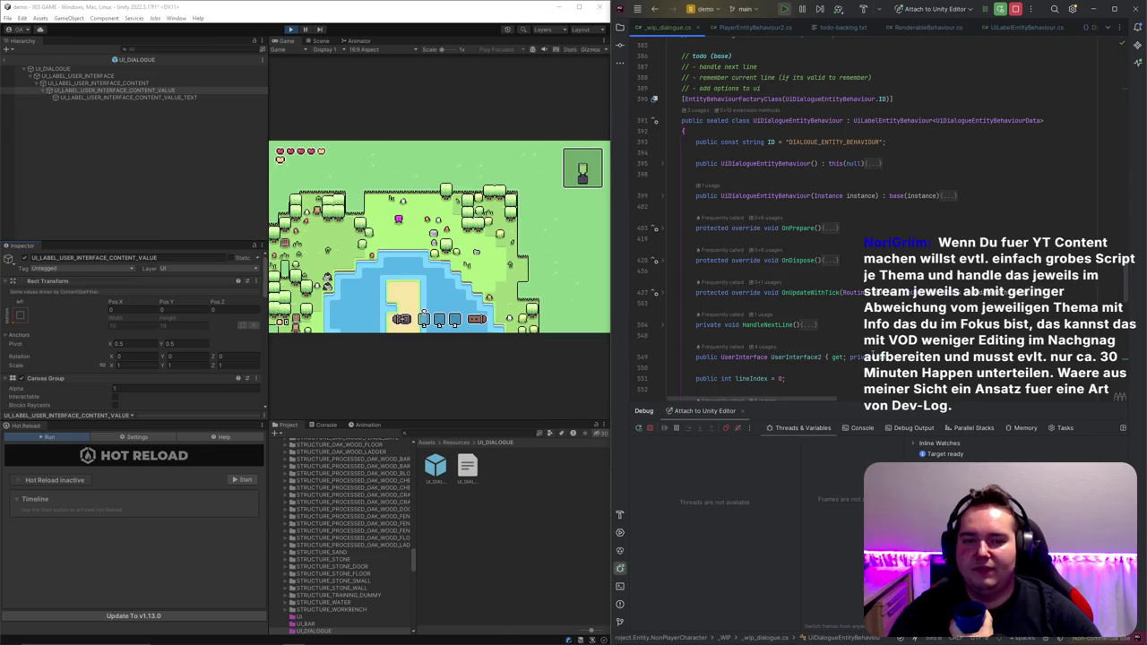
click(867, 317)
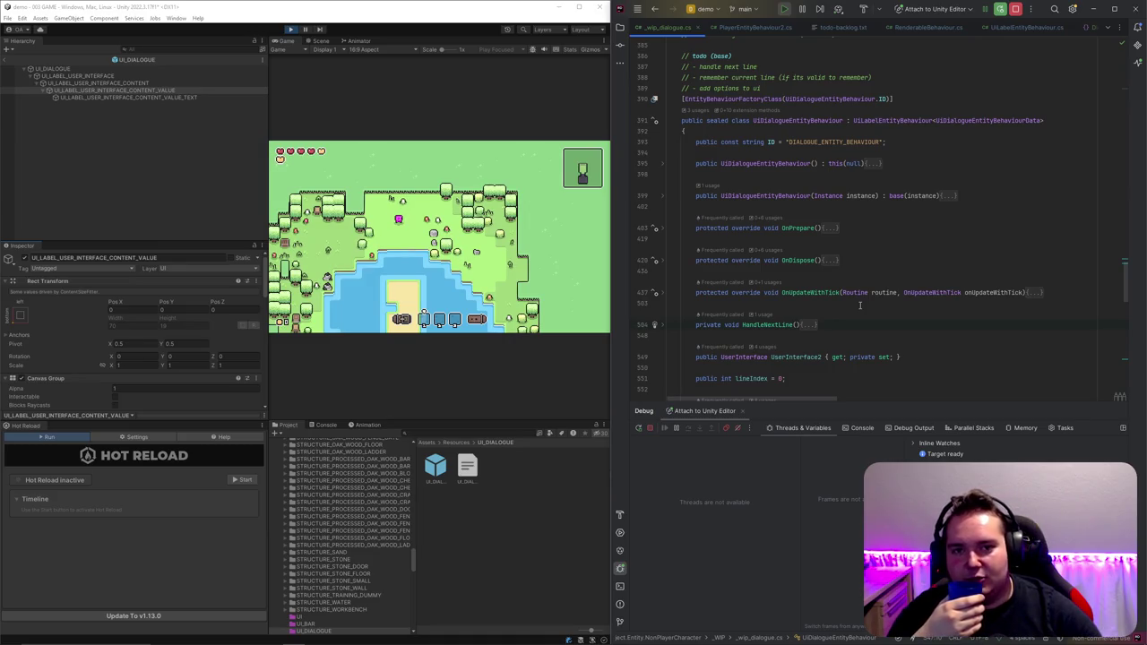
scroll(down, 3)
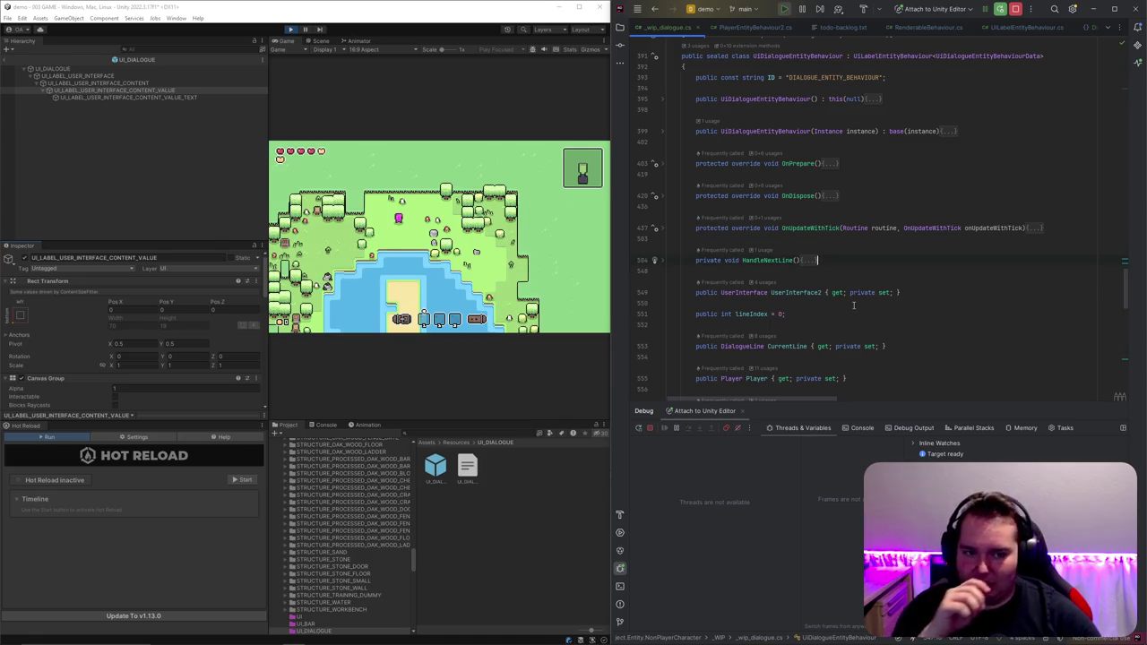
click(664, 261)
click(664, 263)
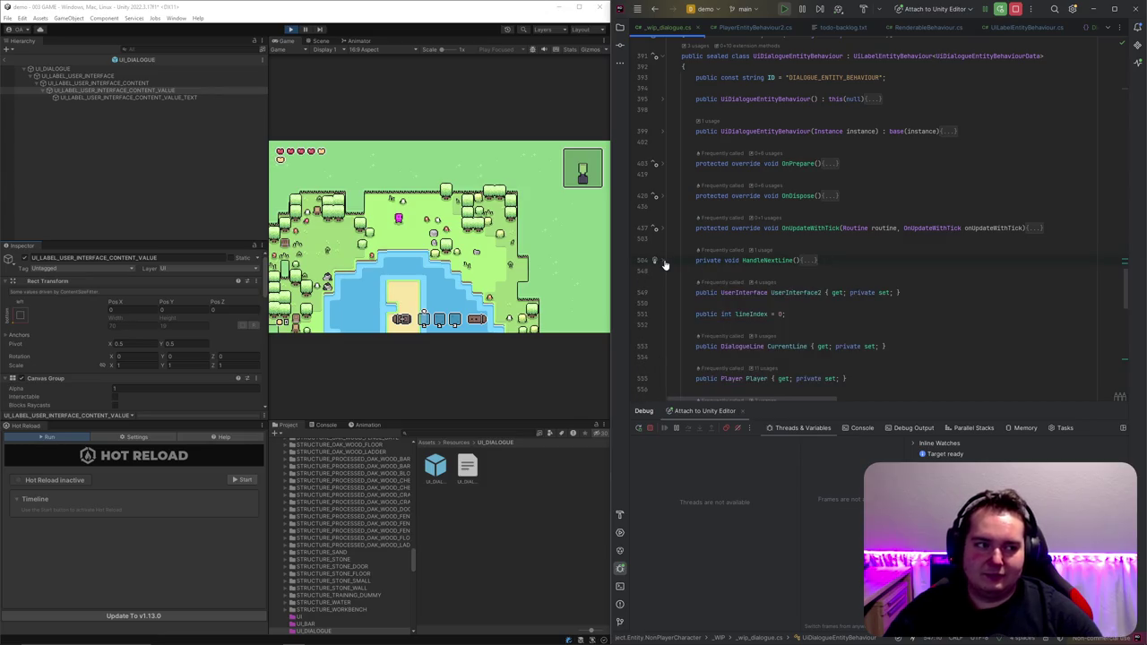
click(664, 262)
click(664, 262)
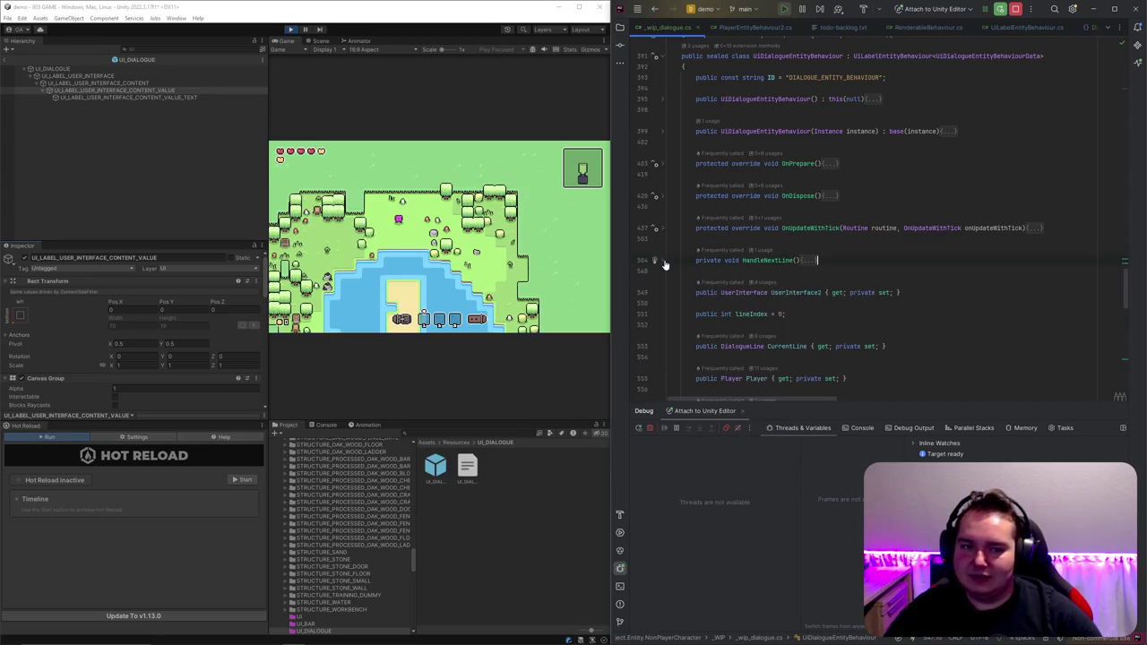
scroll(down, 3)
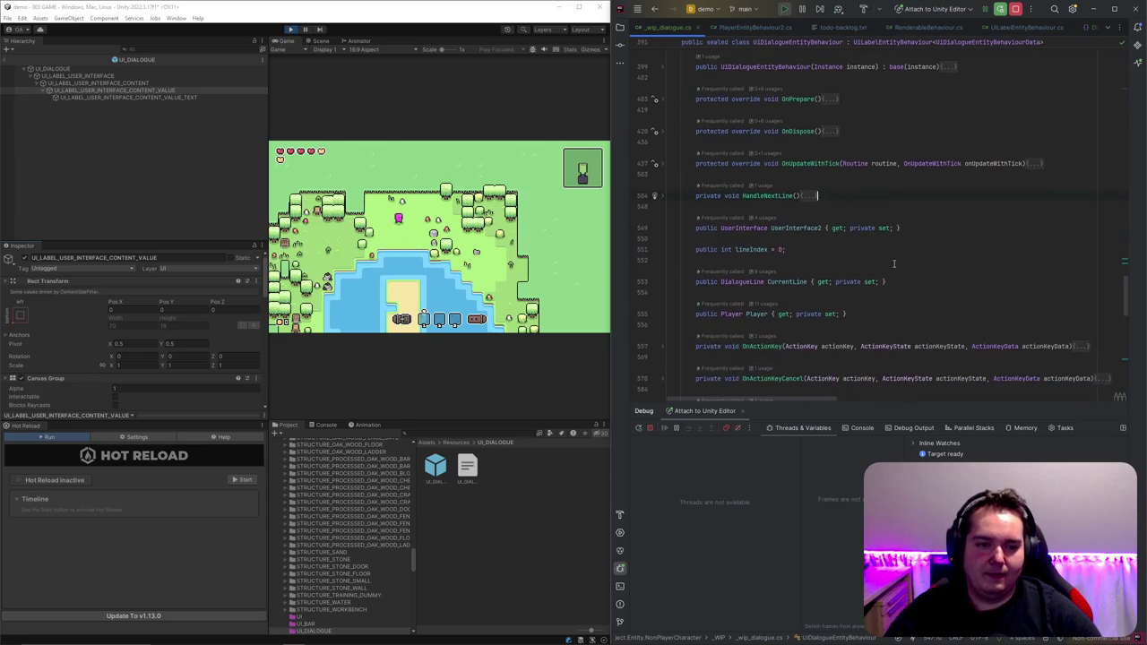
click(914, 234)
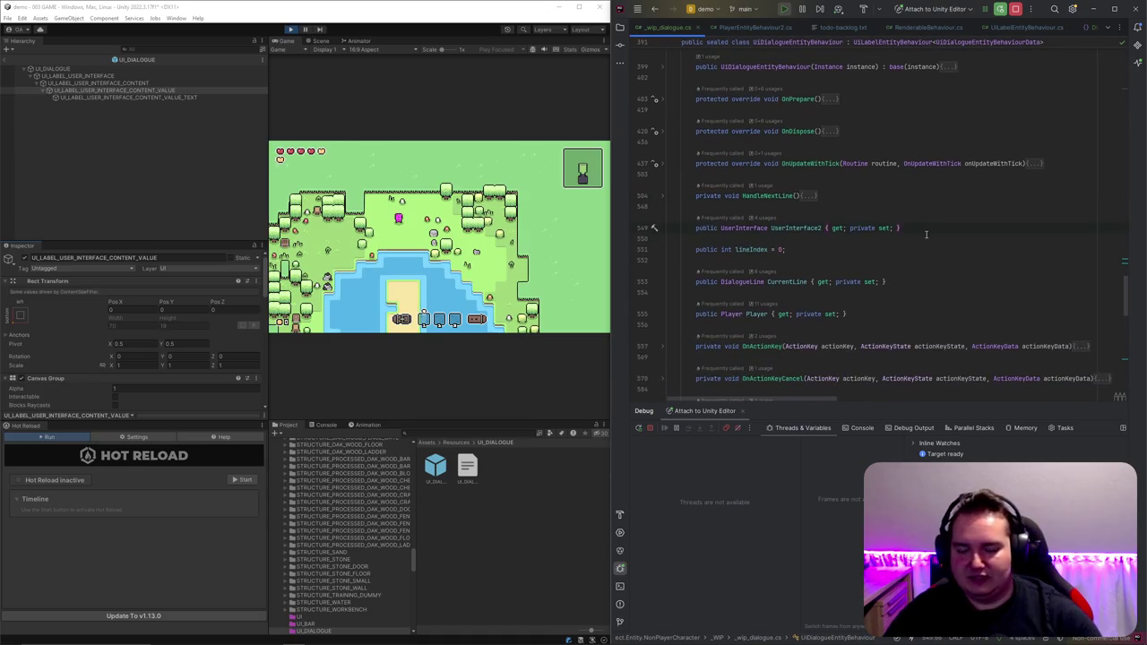
mouse_move(359, 638)
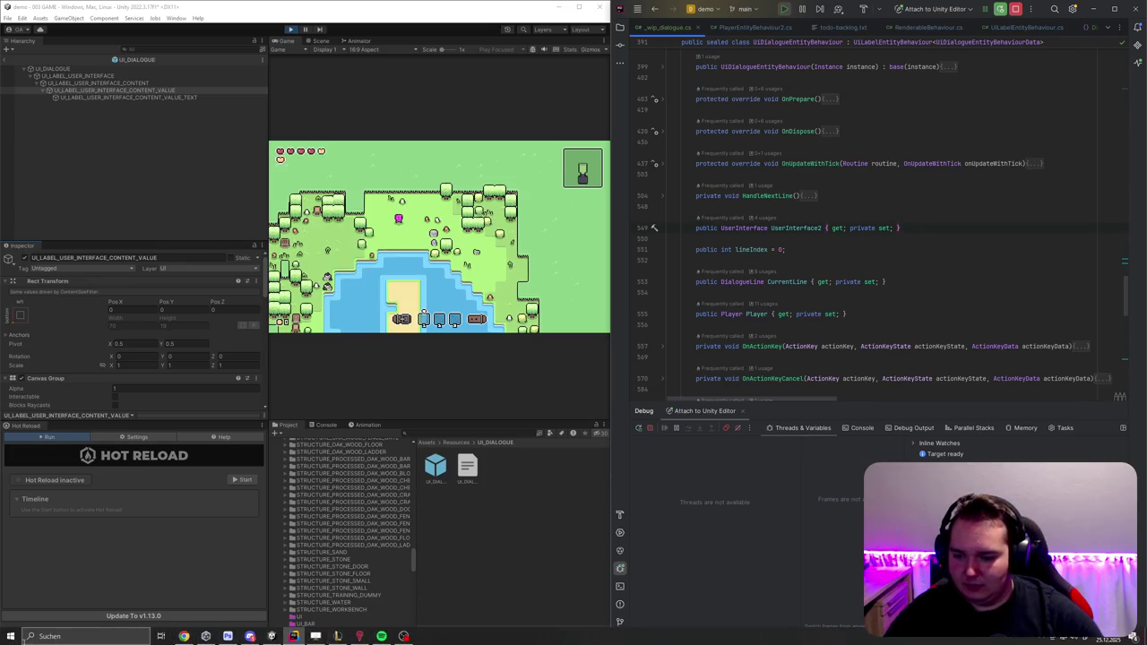
click(11, 638)
text(github)
key(Return)
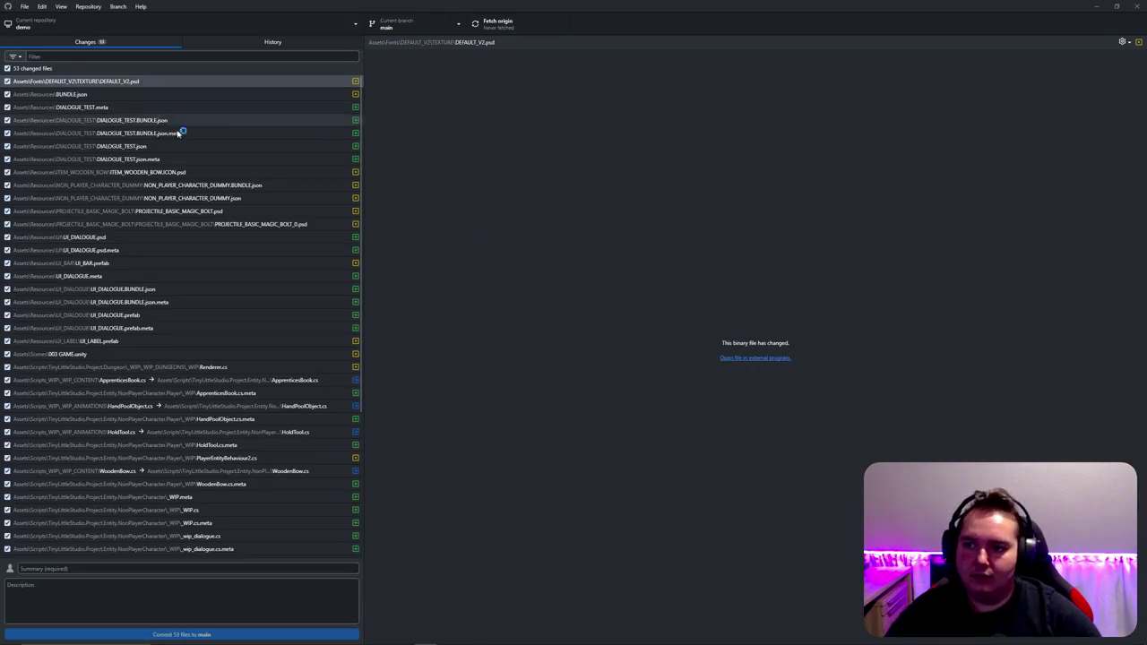
click(237, 47)
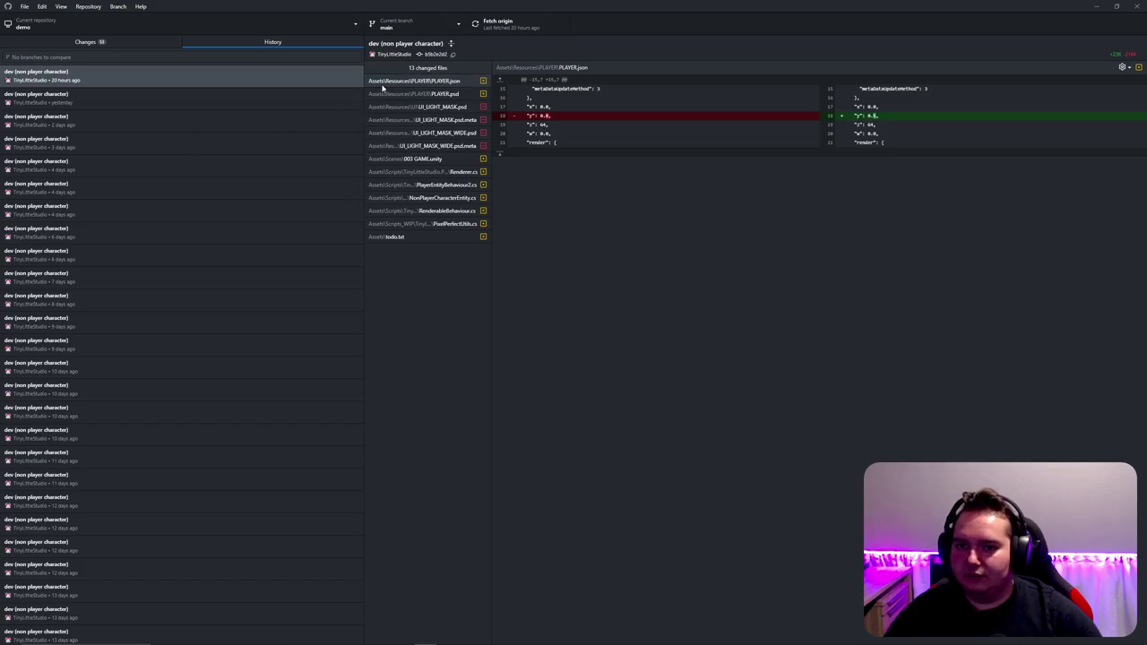
drag(363, 81, 352, 217)
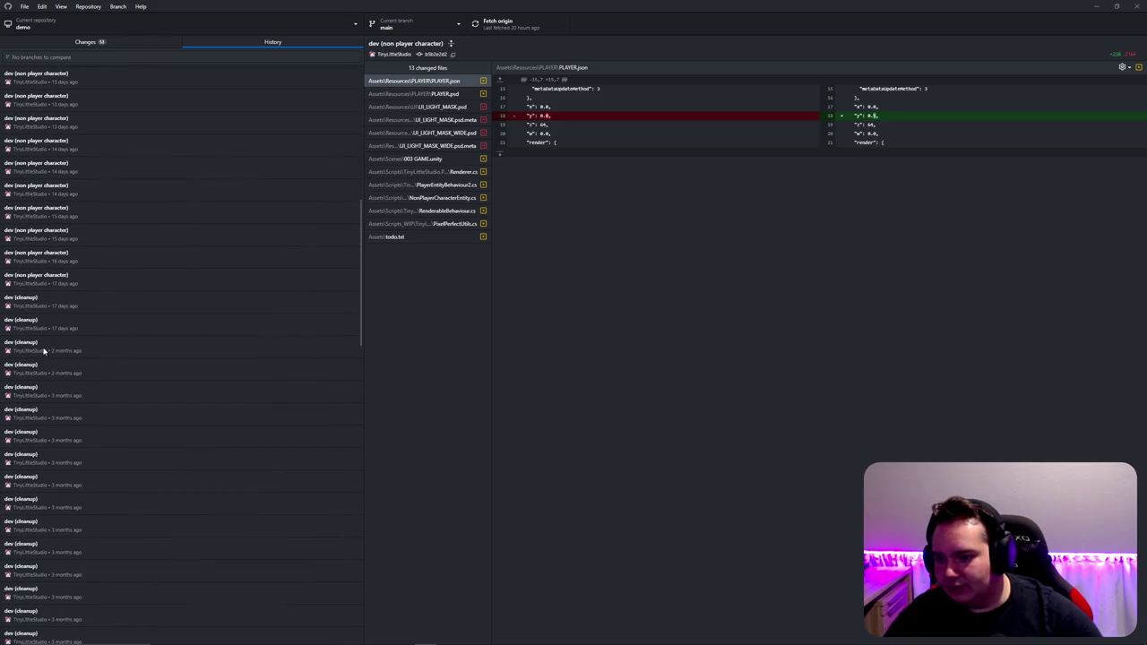
scroll(down, 3)
scroll(down, 3)
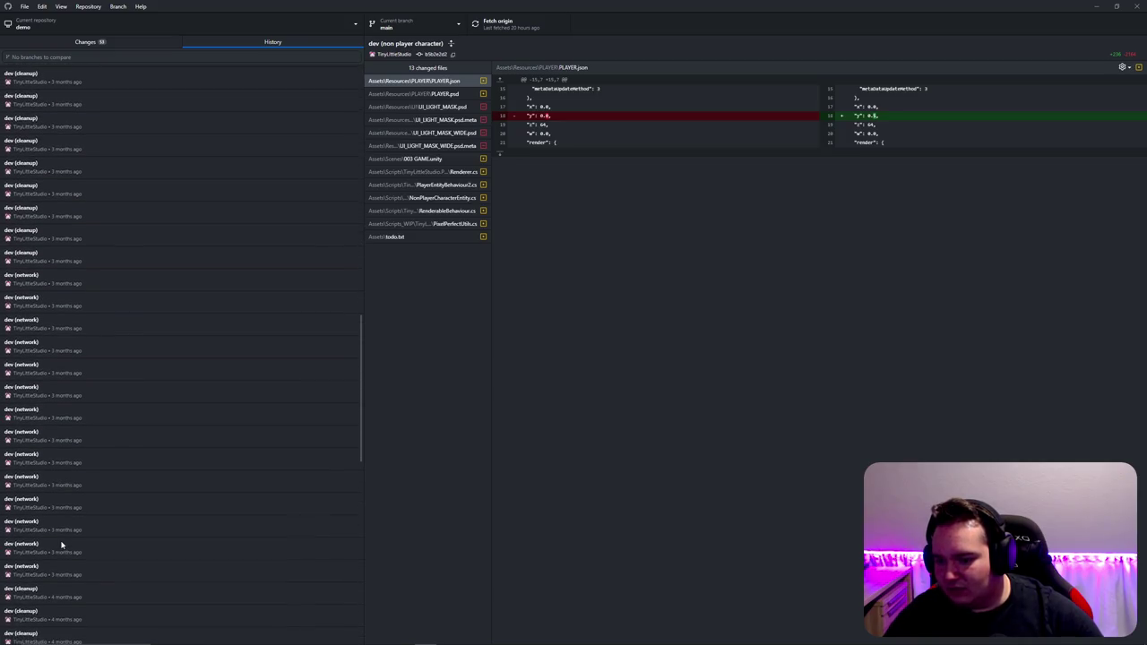
scroll(down, 3)
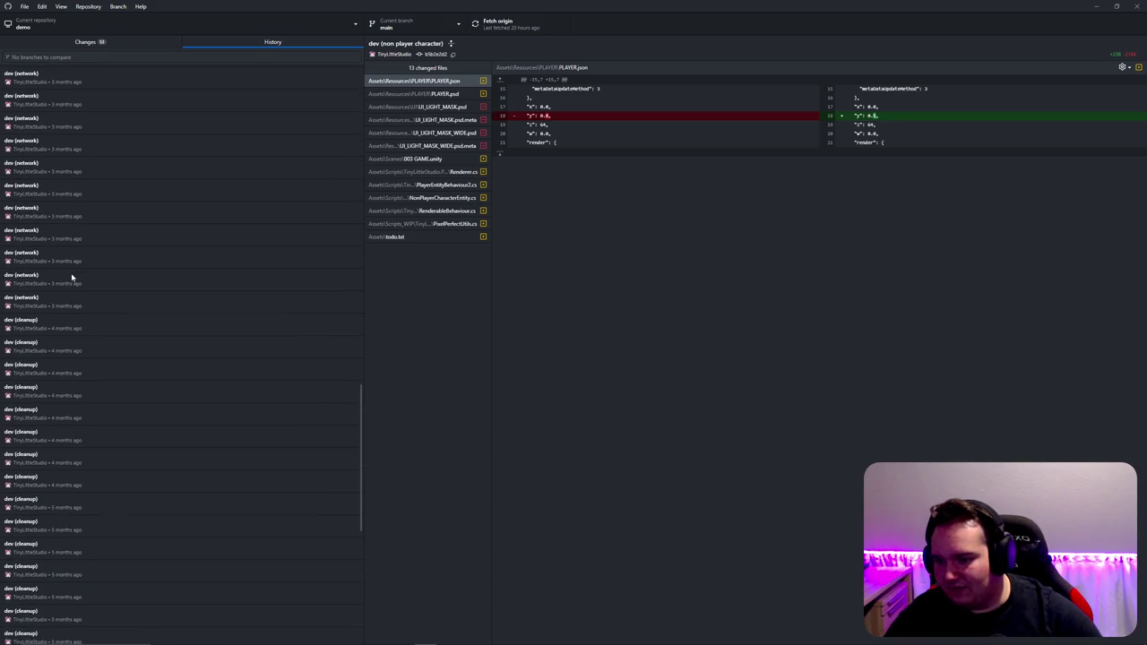
scroll(down, 3)
scroll(down, 3)
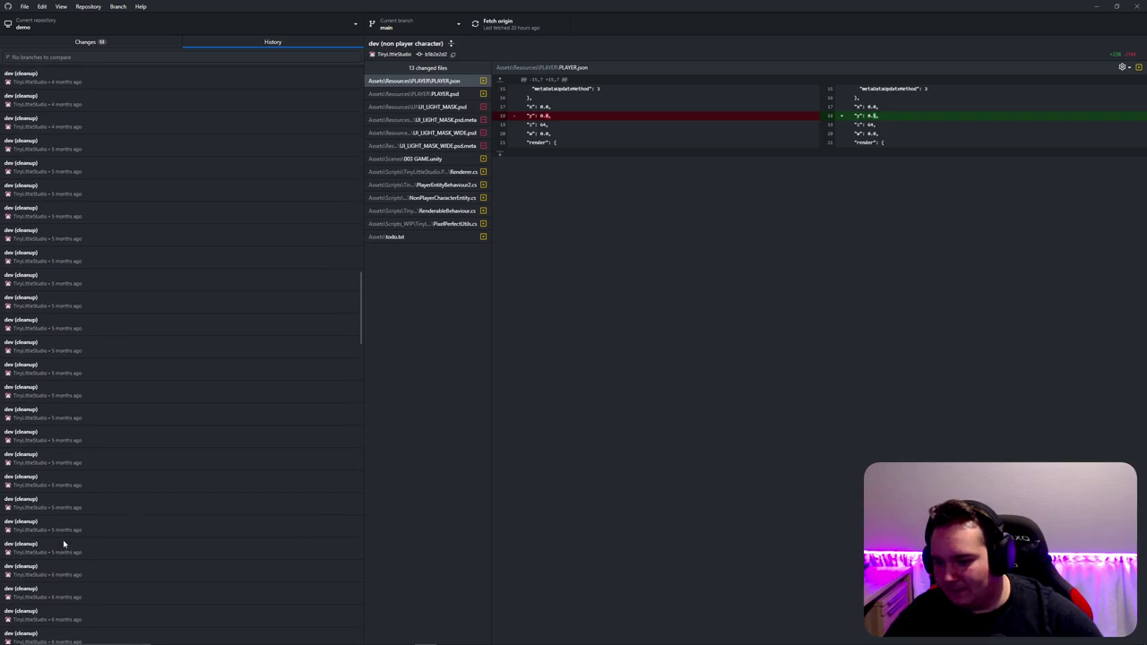
scroll(up, 3)
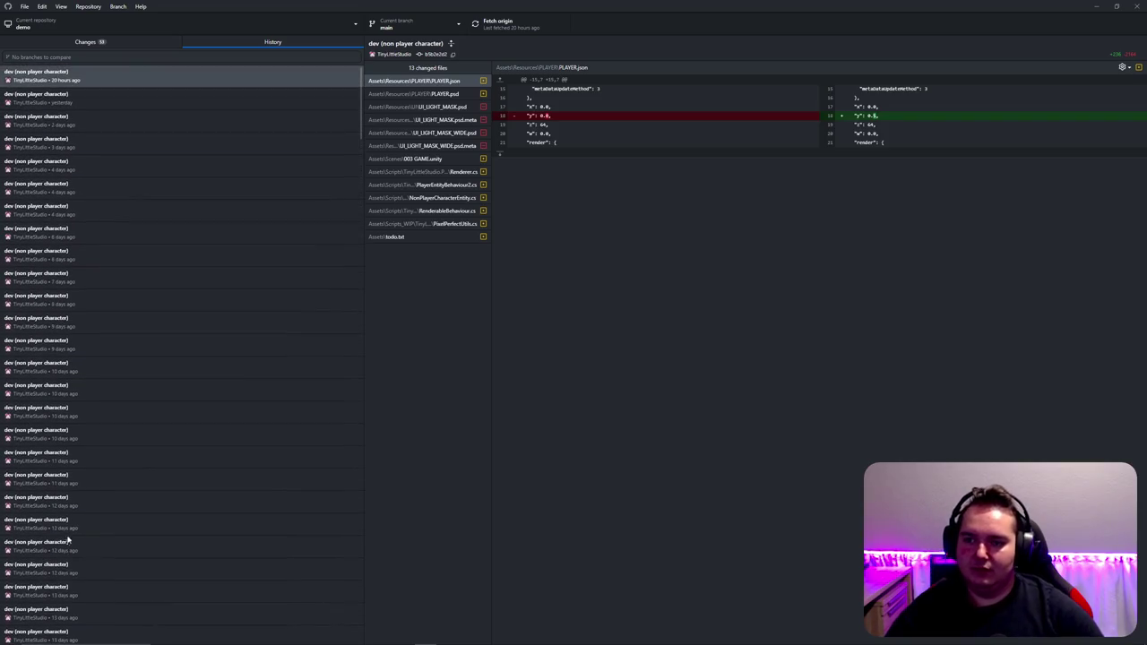
click(1095, 7)
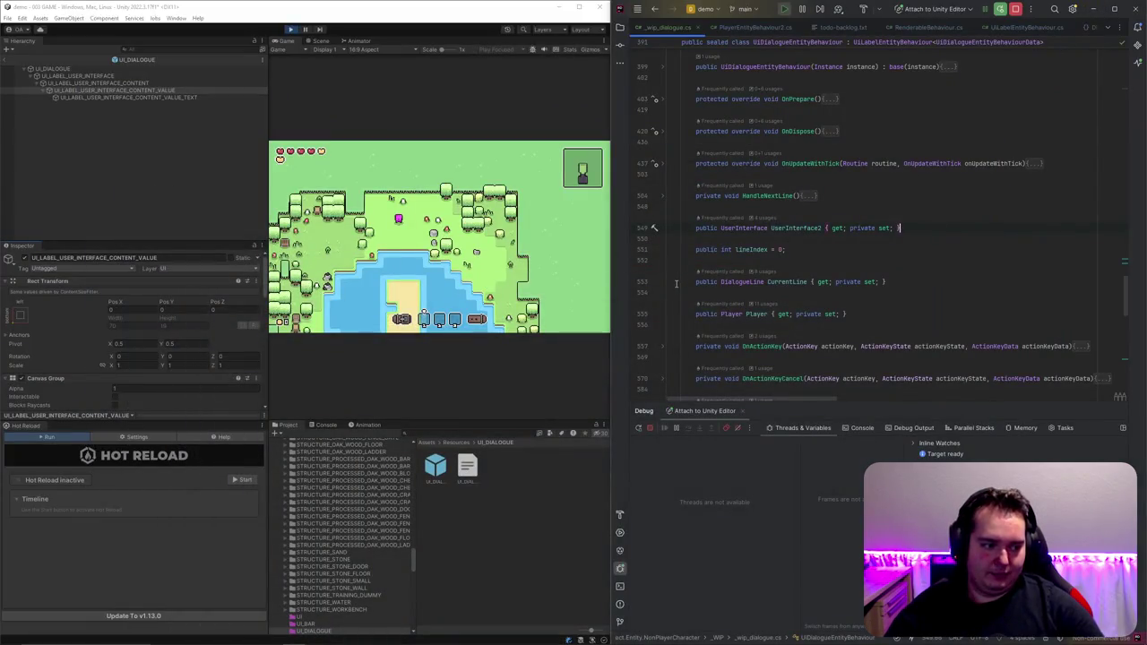
Step: Expand the folded OnActionKeyCancel and OnActionKey bodies to reveal their ActionKey switch cases
click(777, 354)
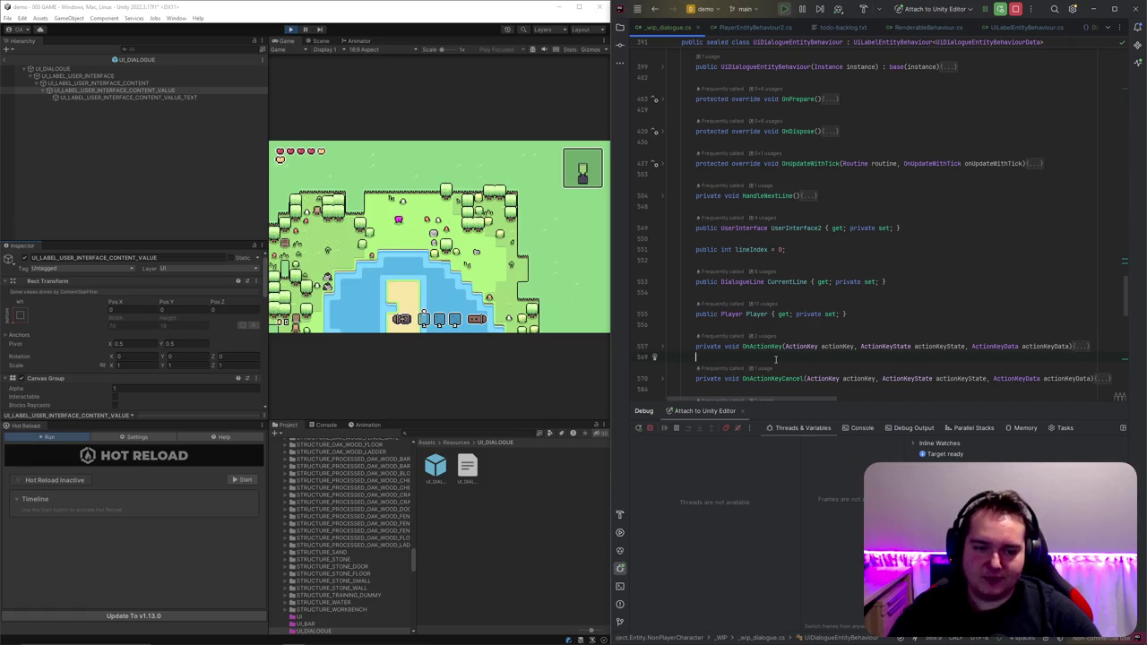
scroll(down, 3)
scroll(up, 3)
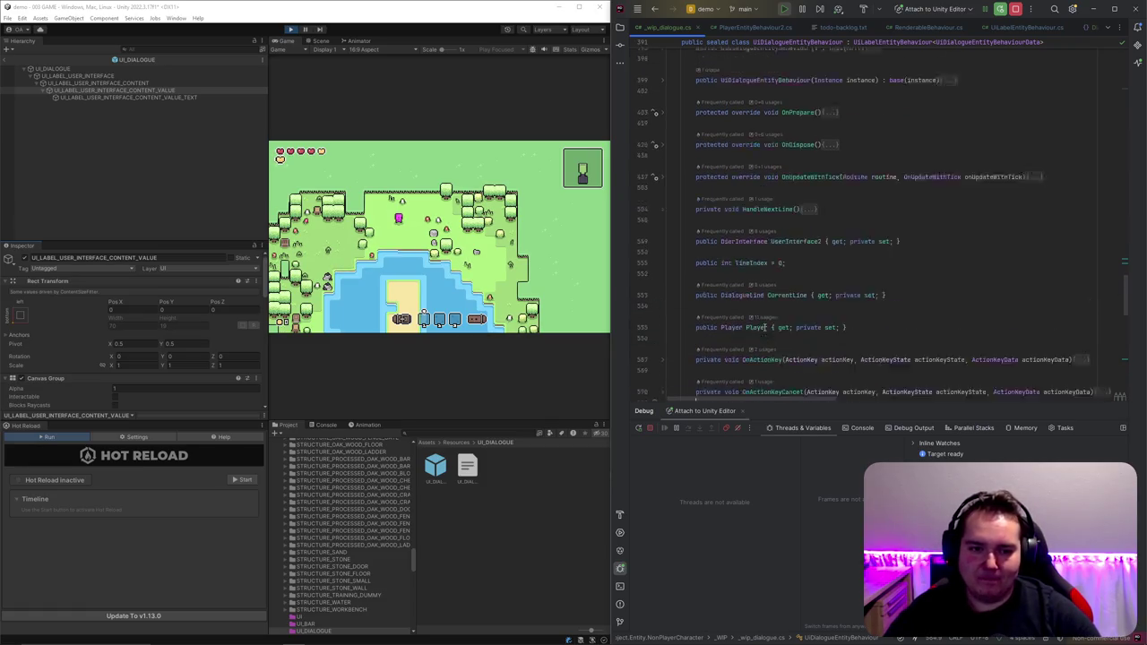
scroll(down, 3)
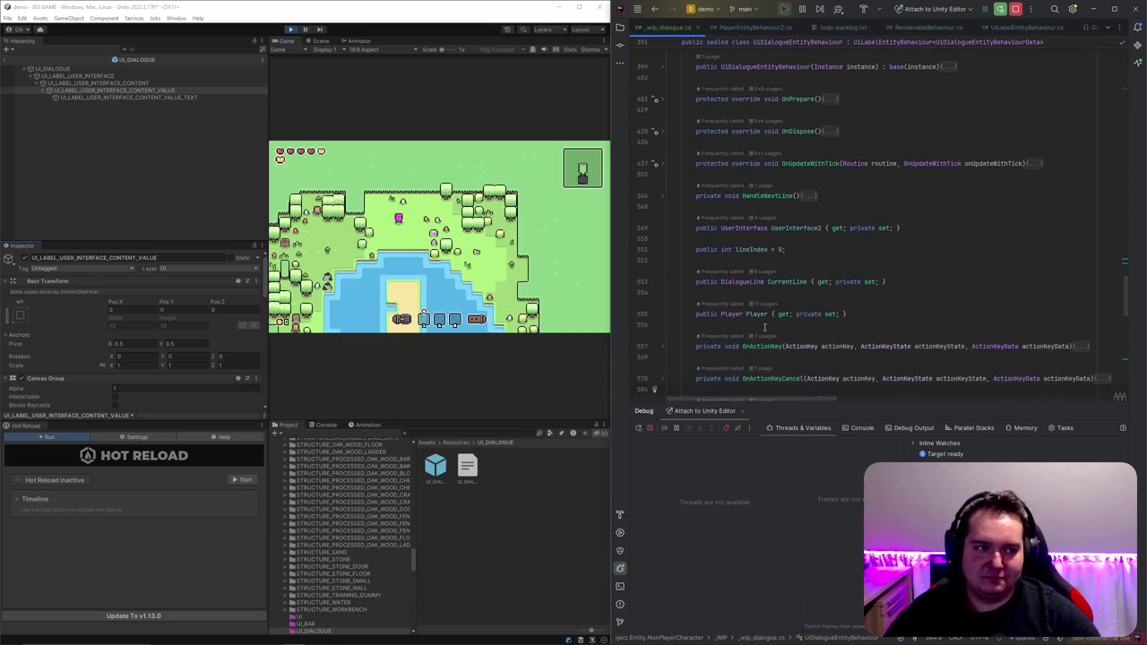
scroll(up, 3)
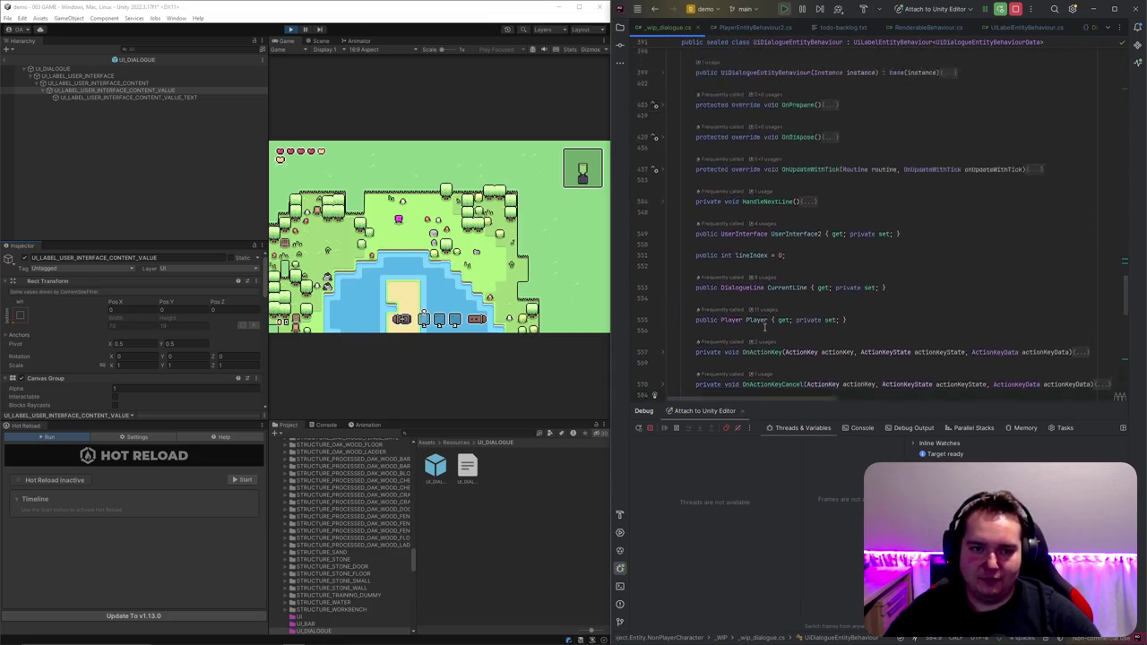
scroll(down, 3)
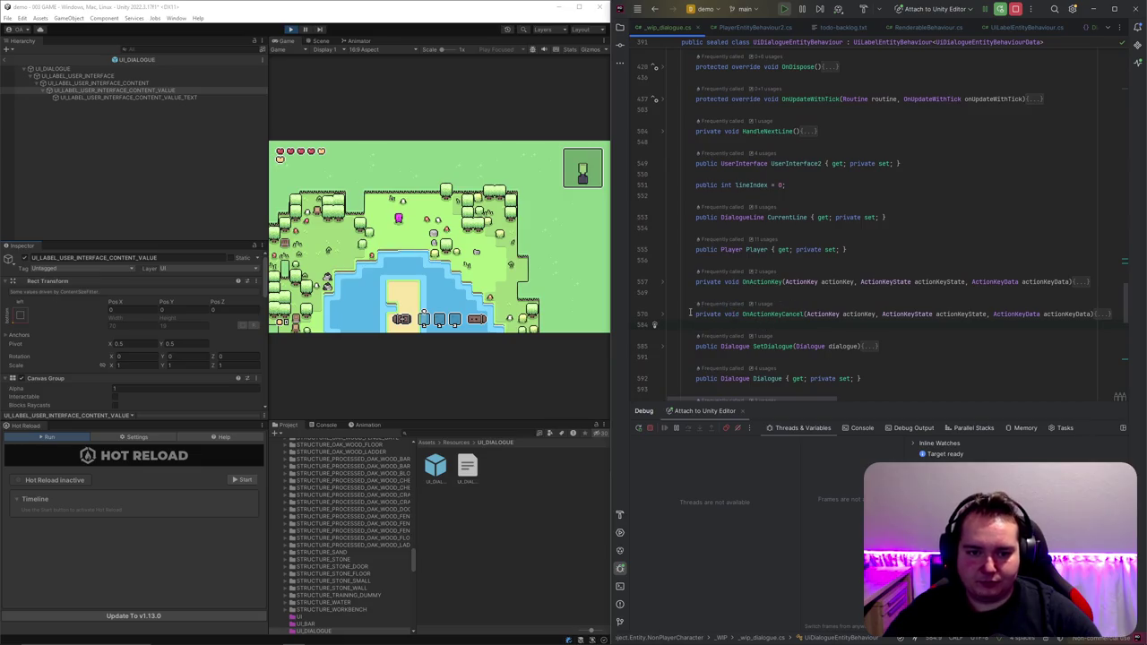
click(663, 315)
scroll(down, 3)
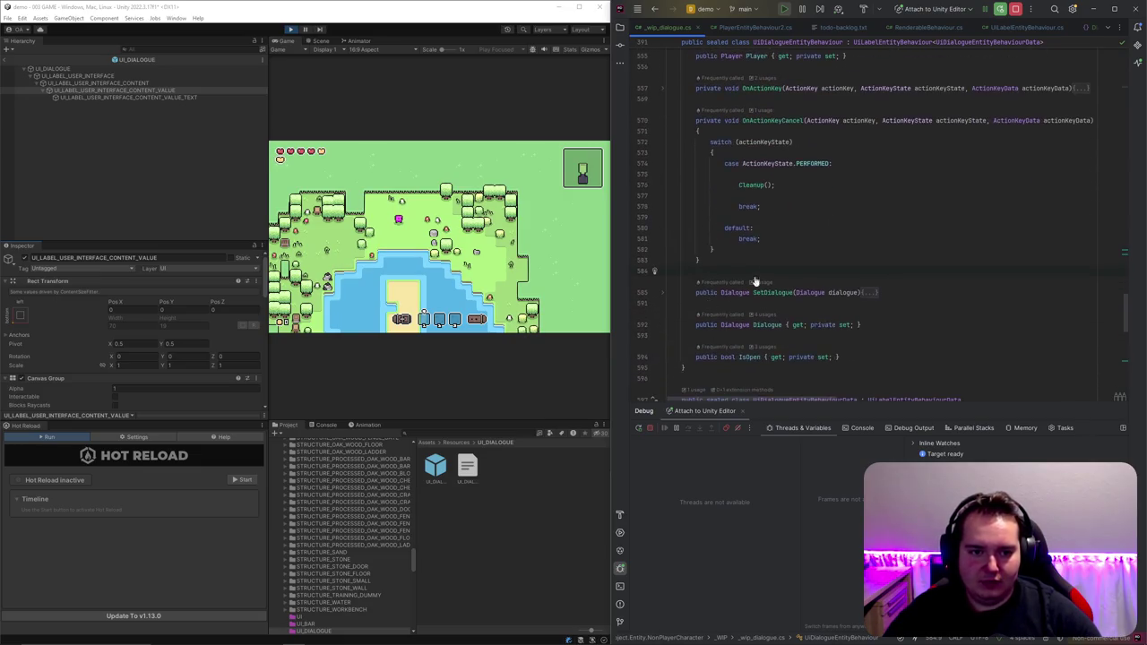
scroll(up, 3)
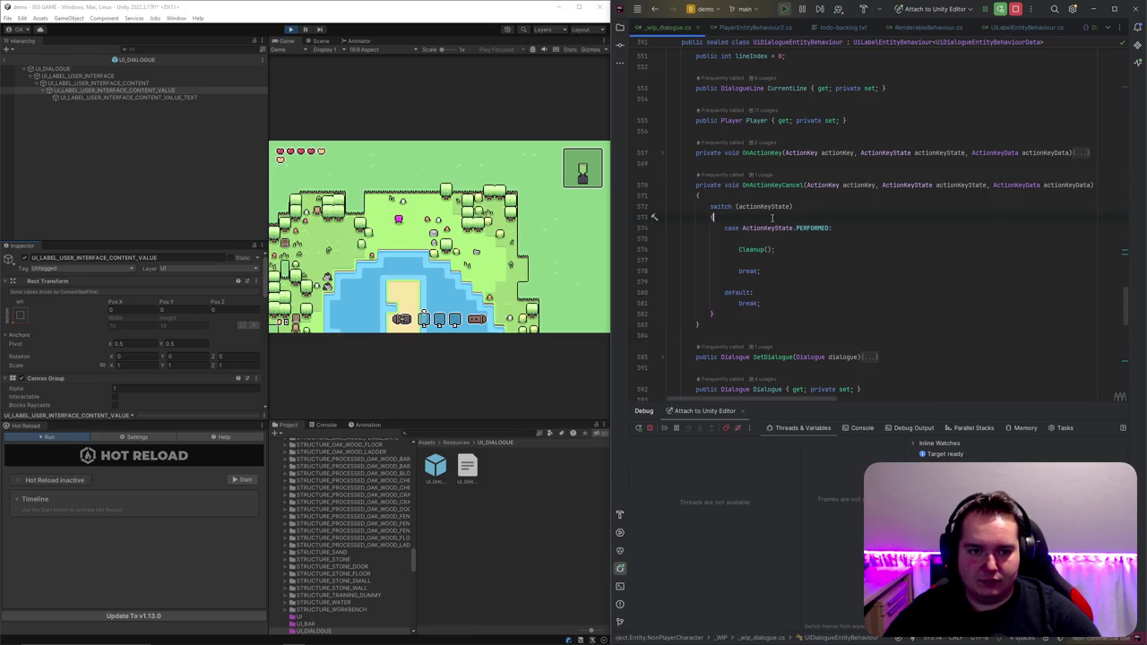
click(664, 154)
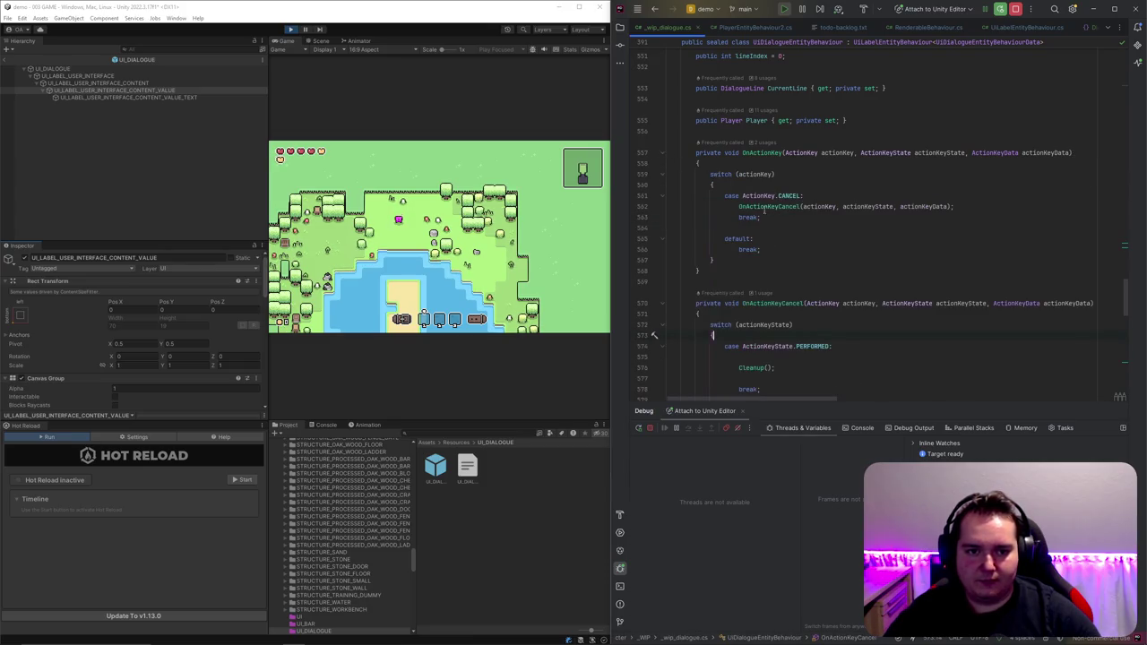
Step: Duplicate the CANCEL case in OnActionKey and change its key to DIALOGUE_UI_CONTINUE
key(ctrl+d)
double_click(789, 238)
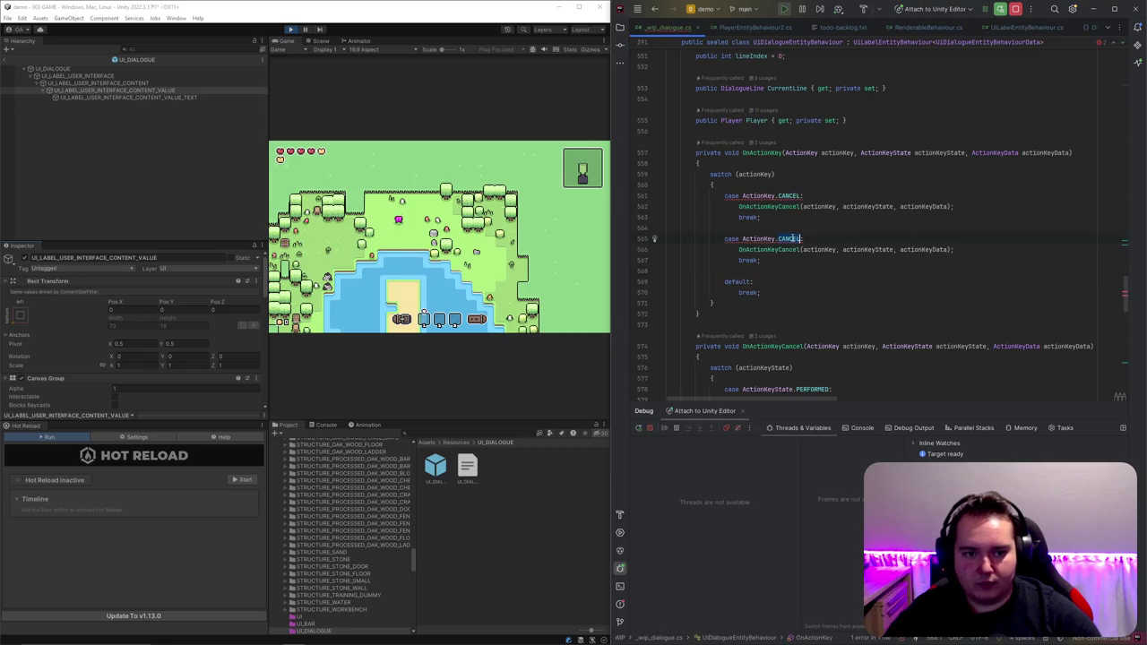
text(DIALOG)
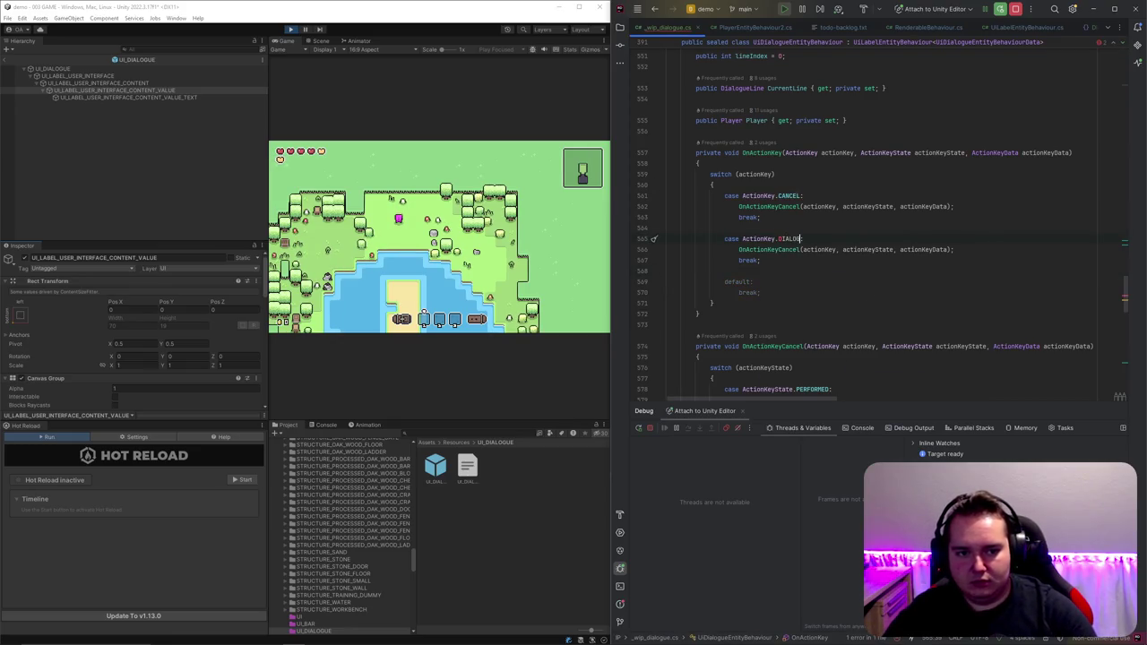
text(UI:)
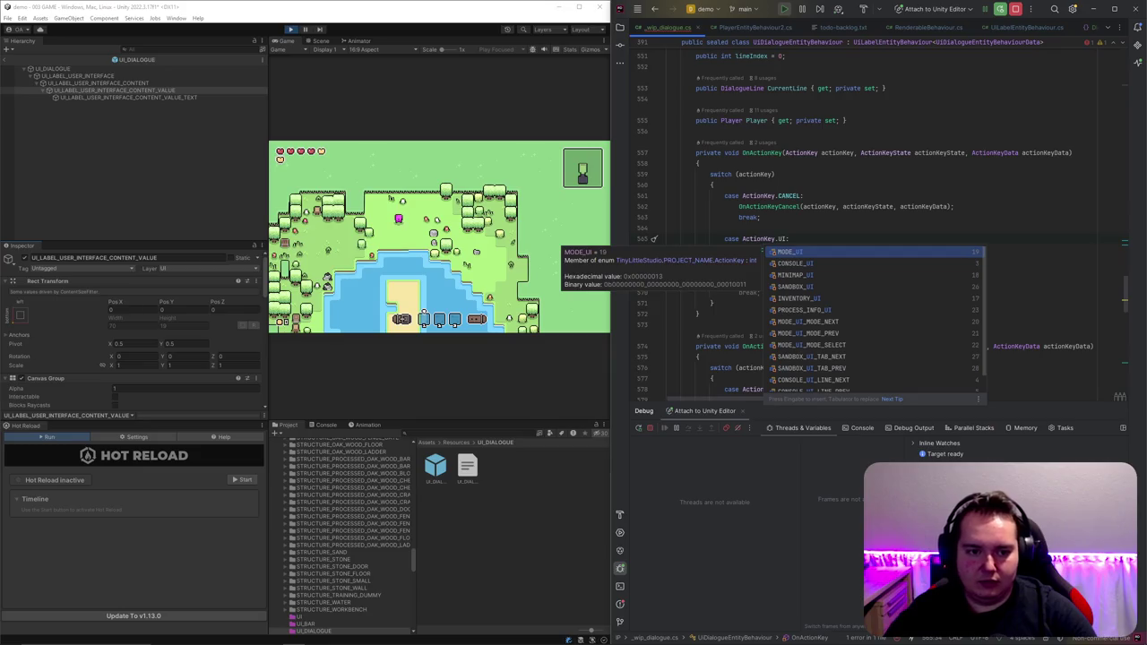
key(BackSpace)
key(BackSpace)
text(DI)
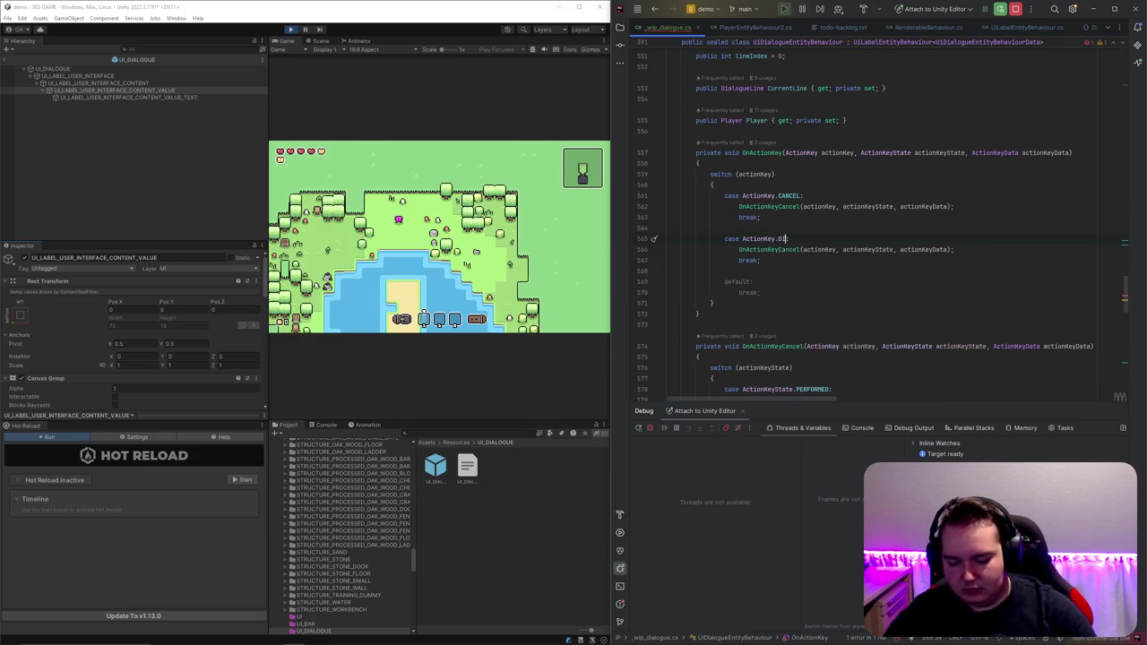
text(_UI_N)
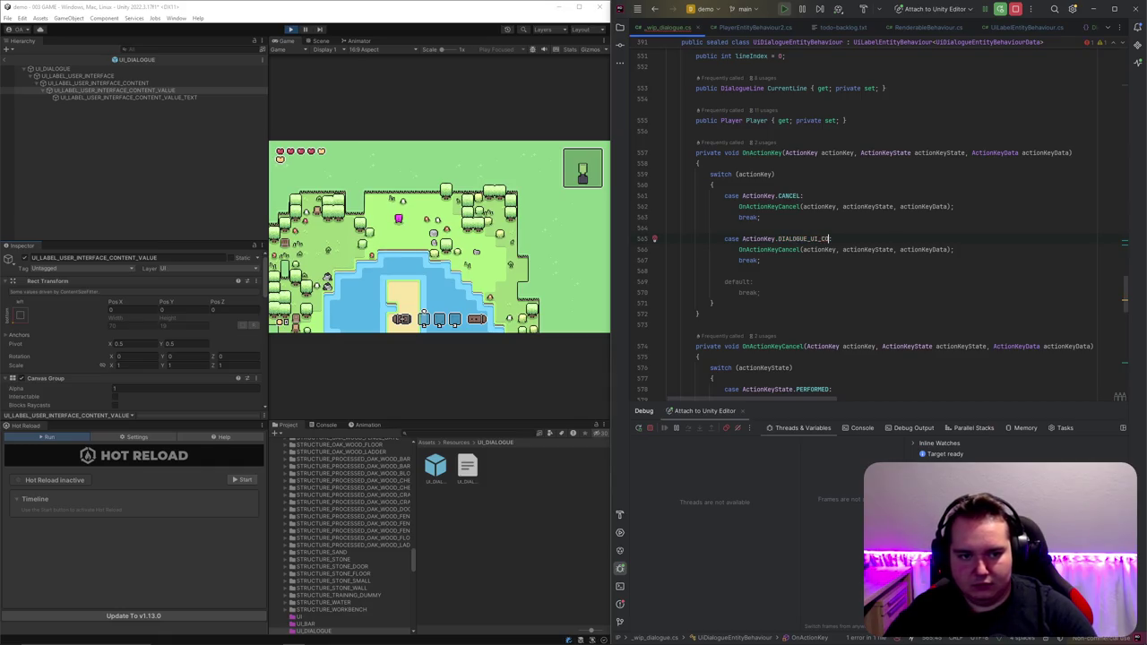
text(UE)
key(ctrl+w)
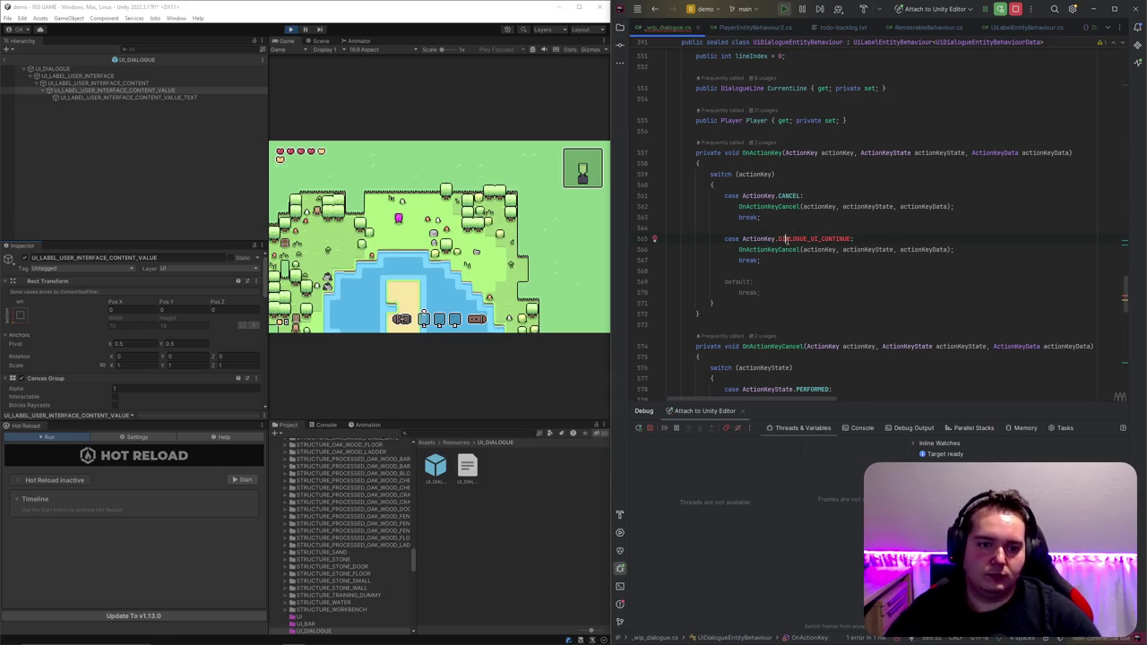
key(ctrl+b)
click(824, 218)
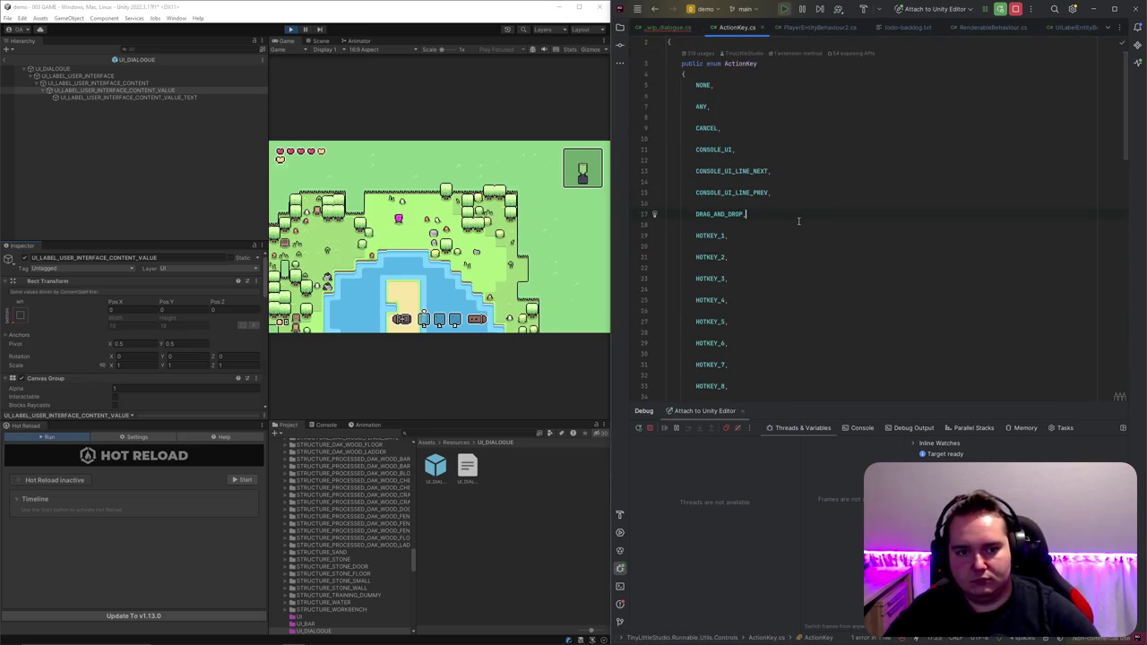
Step: Insert DIALOGUE_UI_CONTINUE into the ActionKey enum above DRAG_AND_DROP
key(ctrl+alt+Return)
key(ctrl+alt+Return)
text(DIALOGUE_UI_CONTINUE)
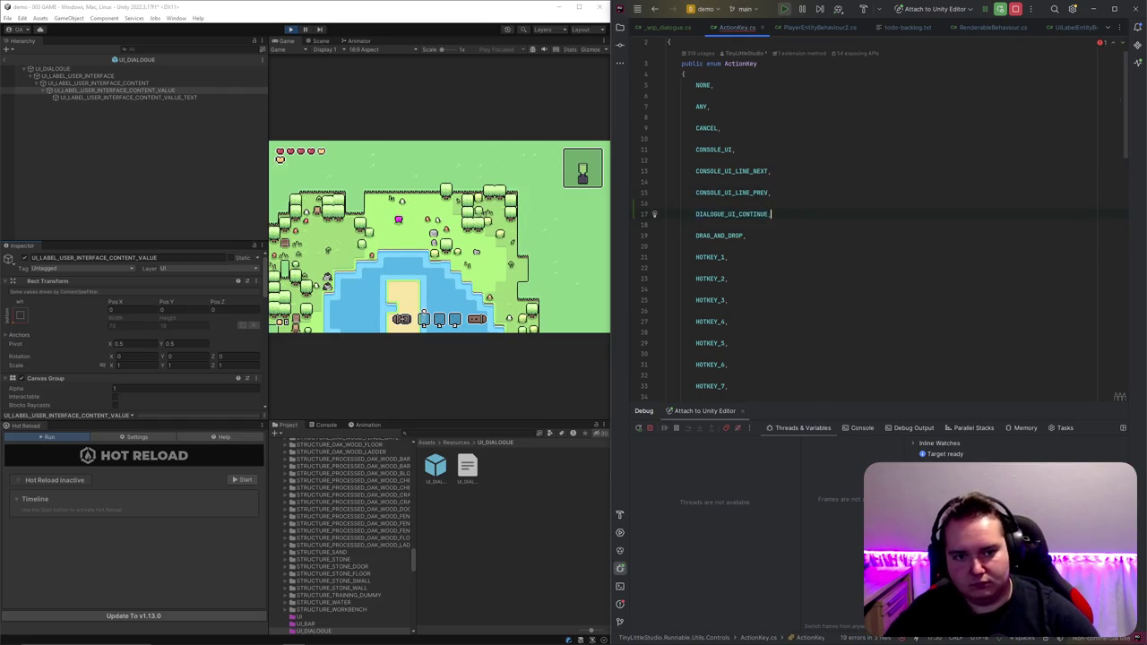
double_click(729, 215)
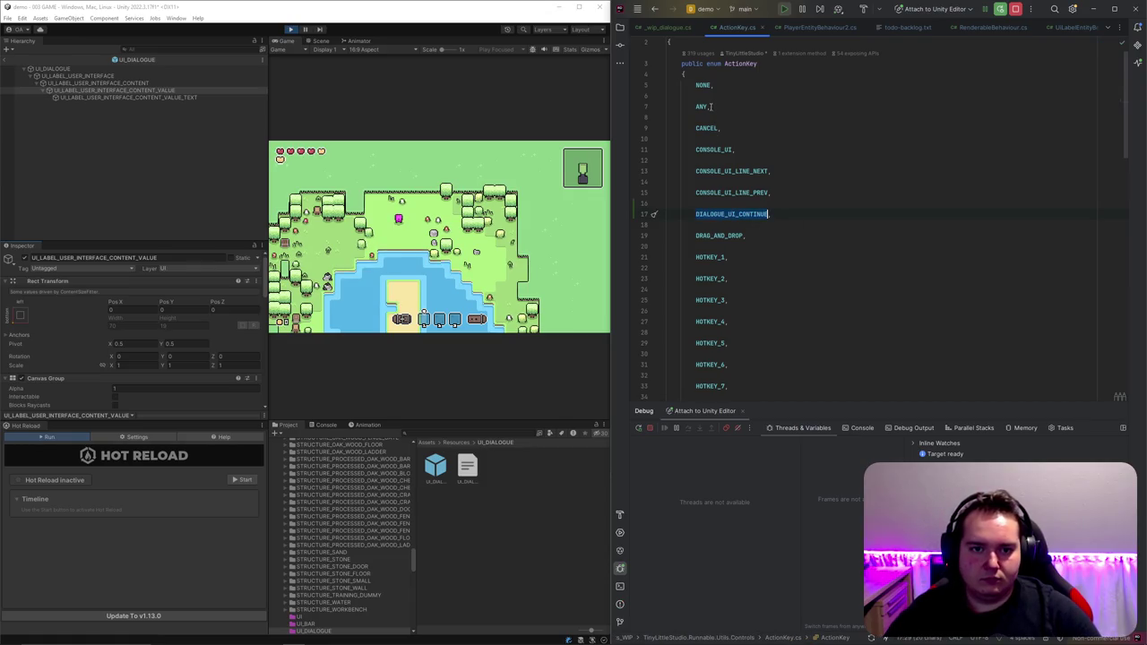
Step: Find usages of HOTKEY_1 and open its key mapping in Controller.cs
scroll(down, 3)
click(711, 192)
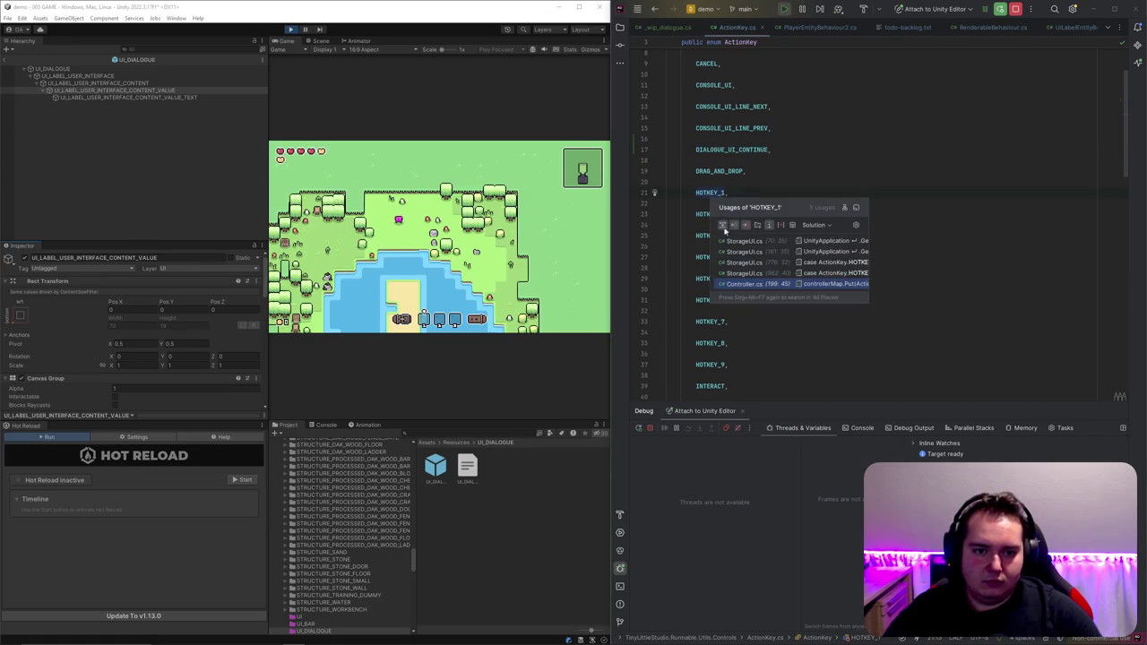
click(751, 284)
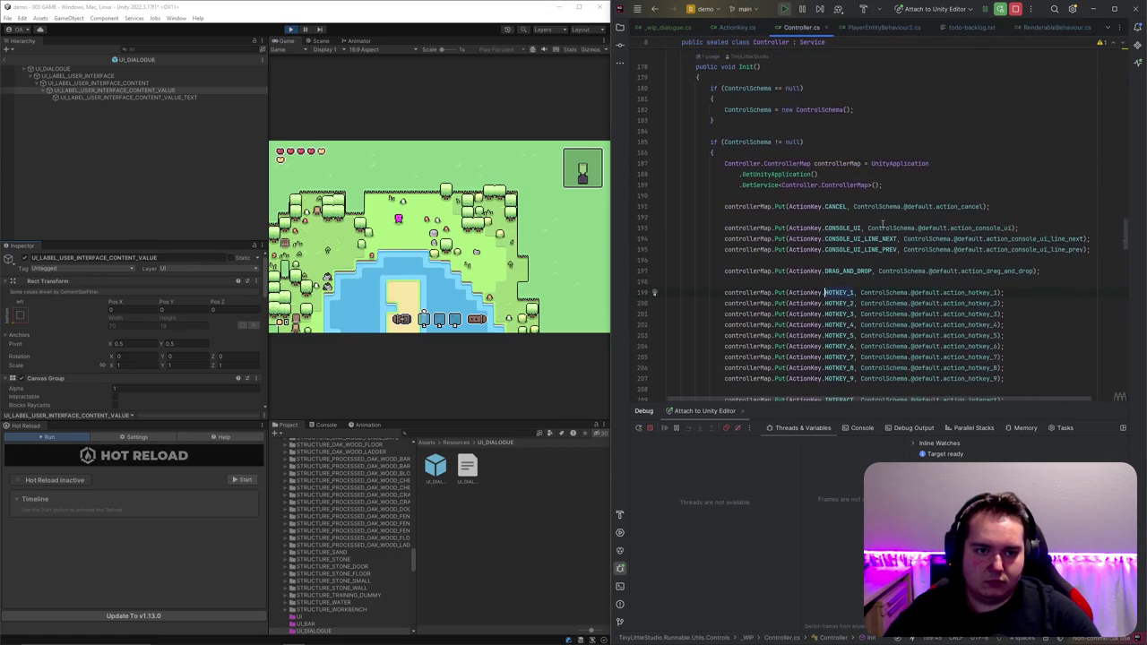
Step: Duplicate the DRAG_AND_DROP mapping to map ActionKey.DIALOGUE_UI_CONTINUE to action_dialogue_ui_continue
click(847, 271)
key(ctrl+d)
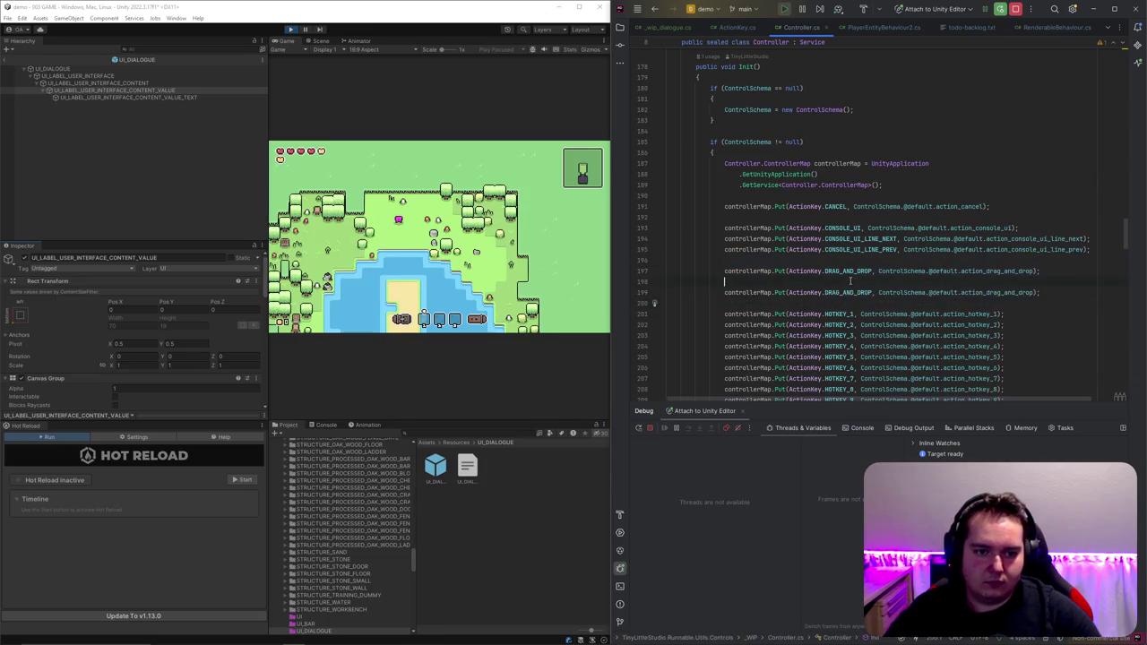
text(DIAL)
key(Return)
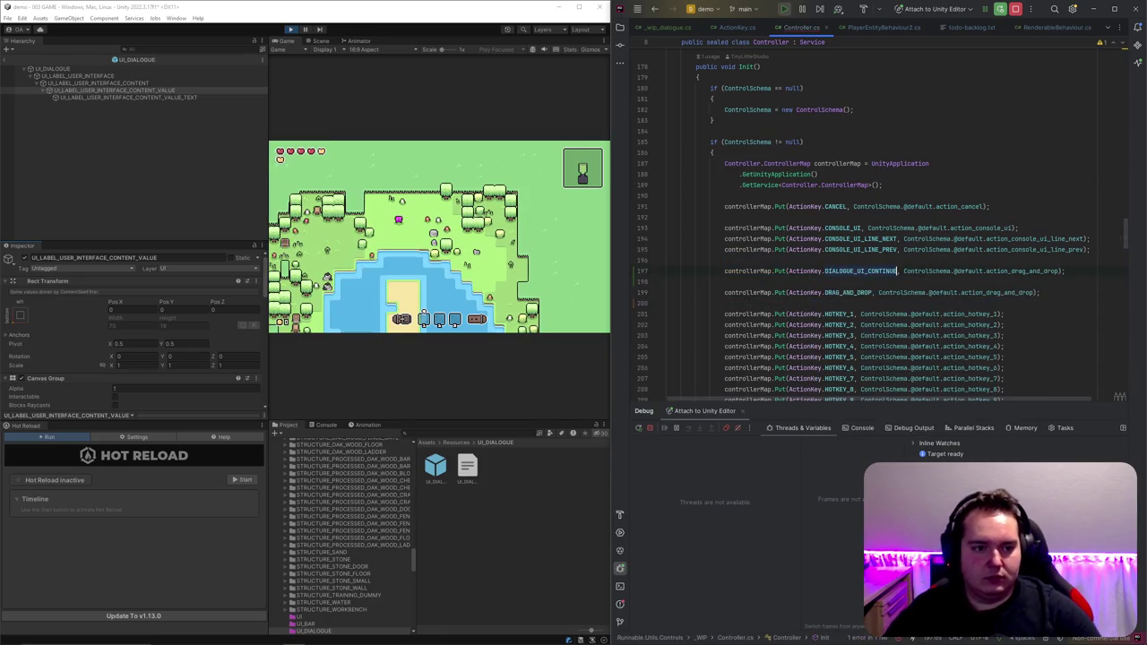
drag(1011, 271, 1058, 271)
text(dialo)
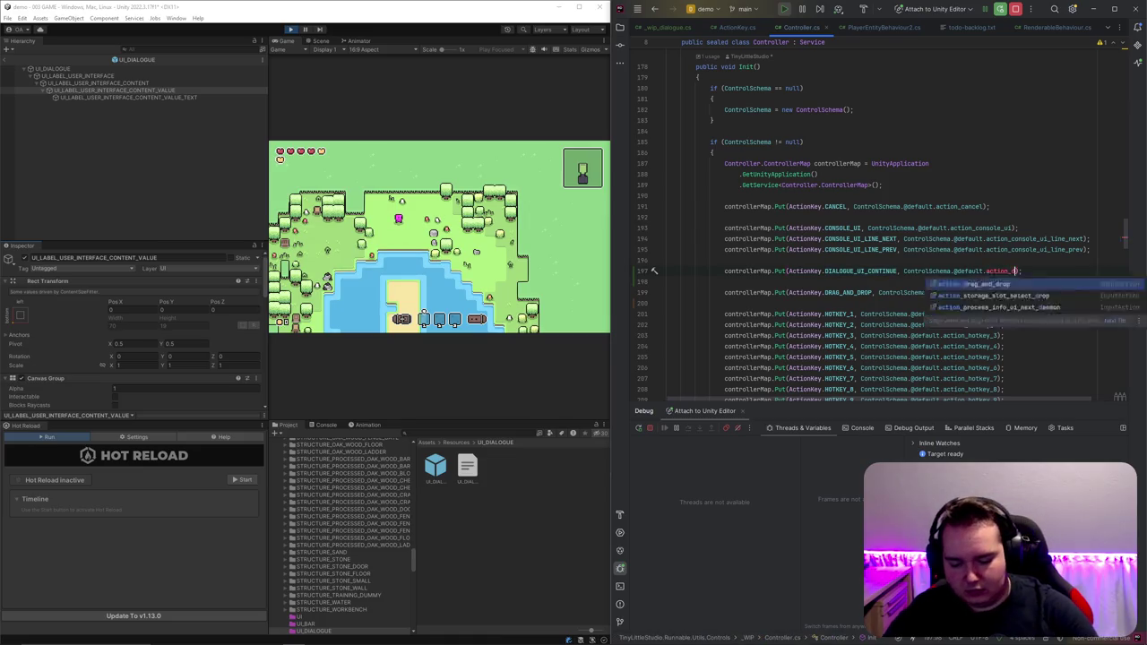
text(gue_ui_co)
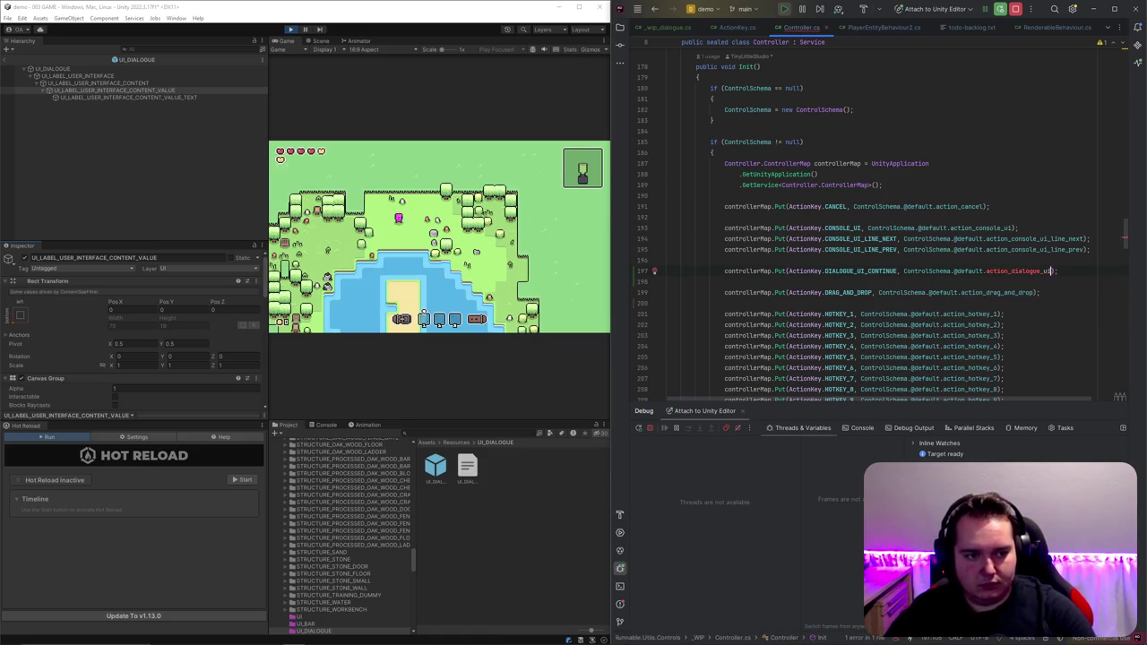
text(ntinue)
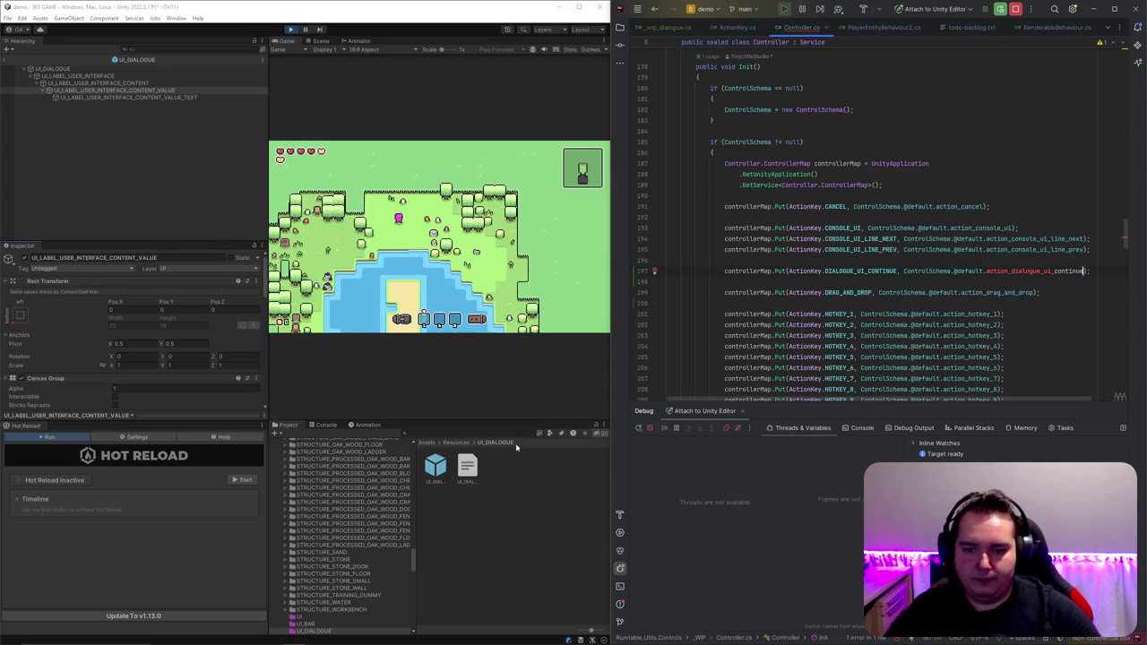
click(451, 472)
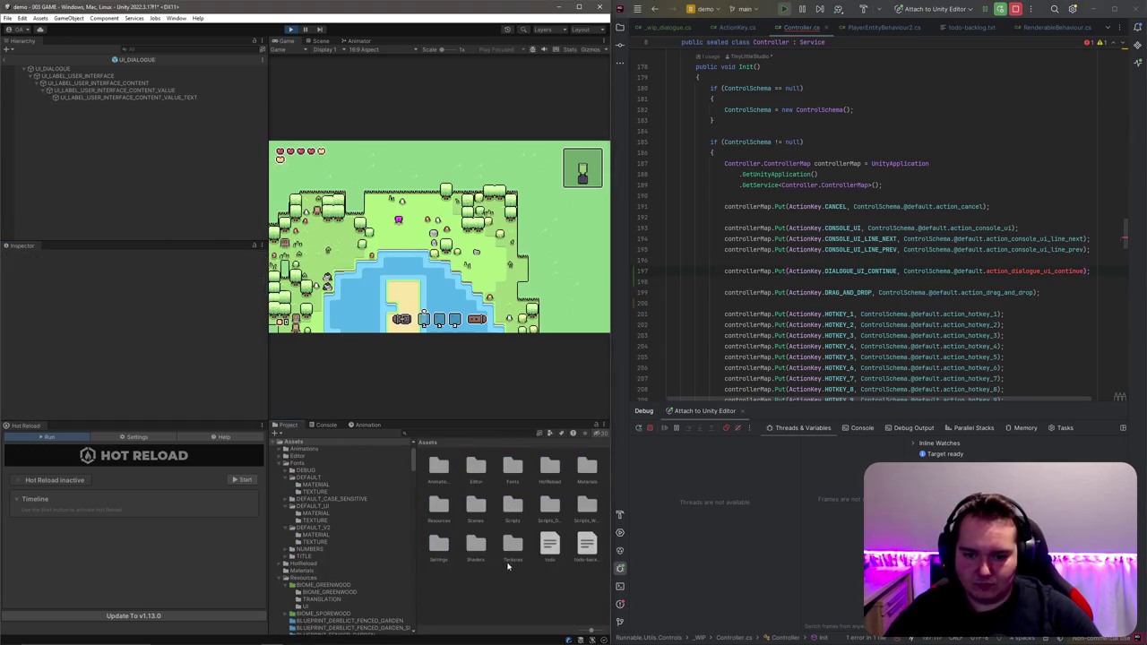
Step: Open Assets/Settings/Controls/ControlSchema and add an action named action_dialogue_ui_continue
double_click(438, 544)
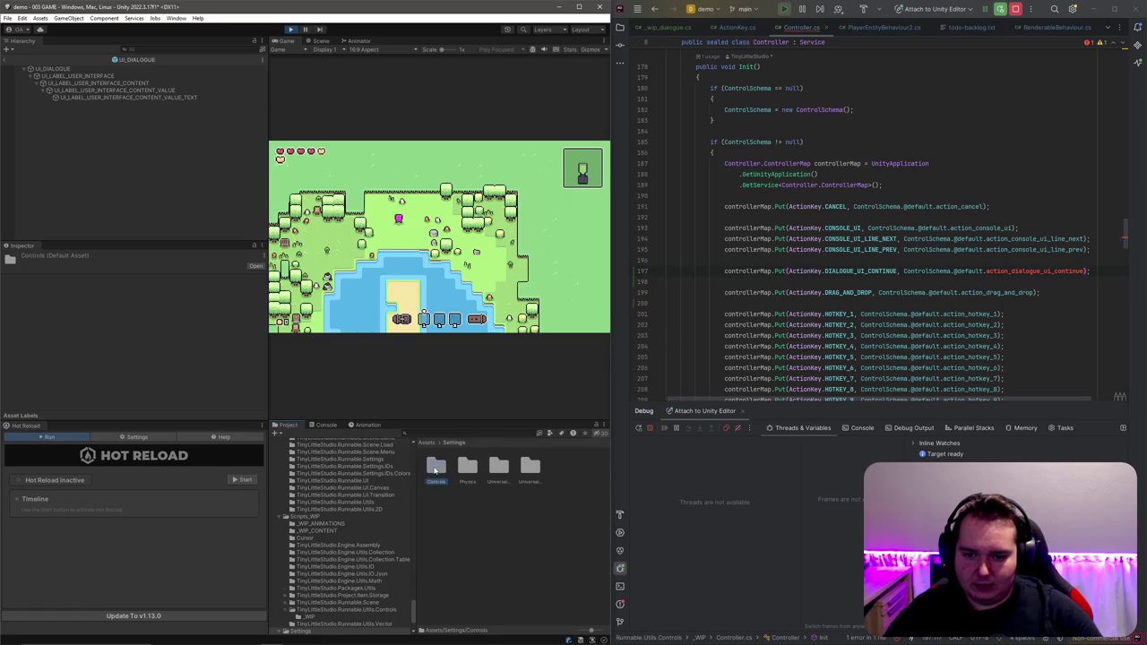
double_click(525, 462)
double_click(531, 466)
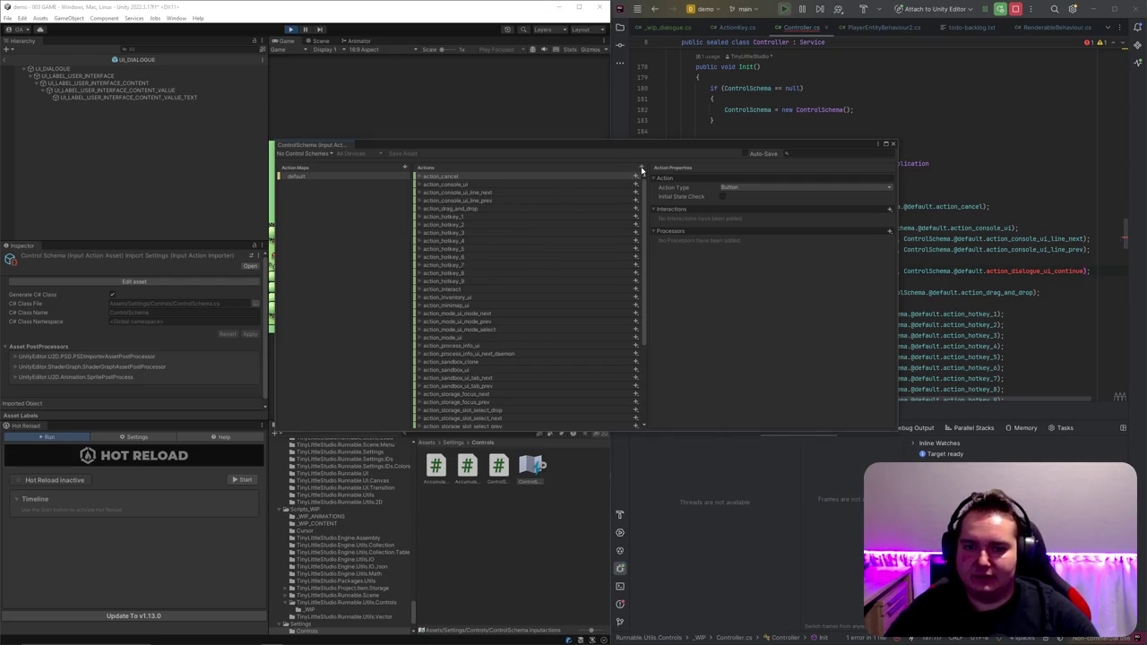
click(642, 170)
text(action_dialogue_ui_continu)
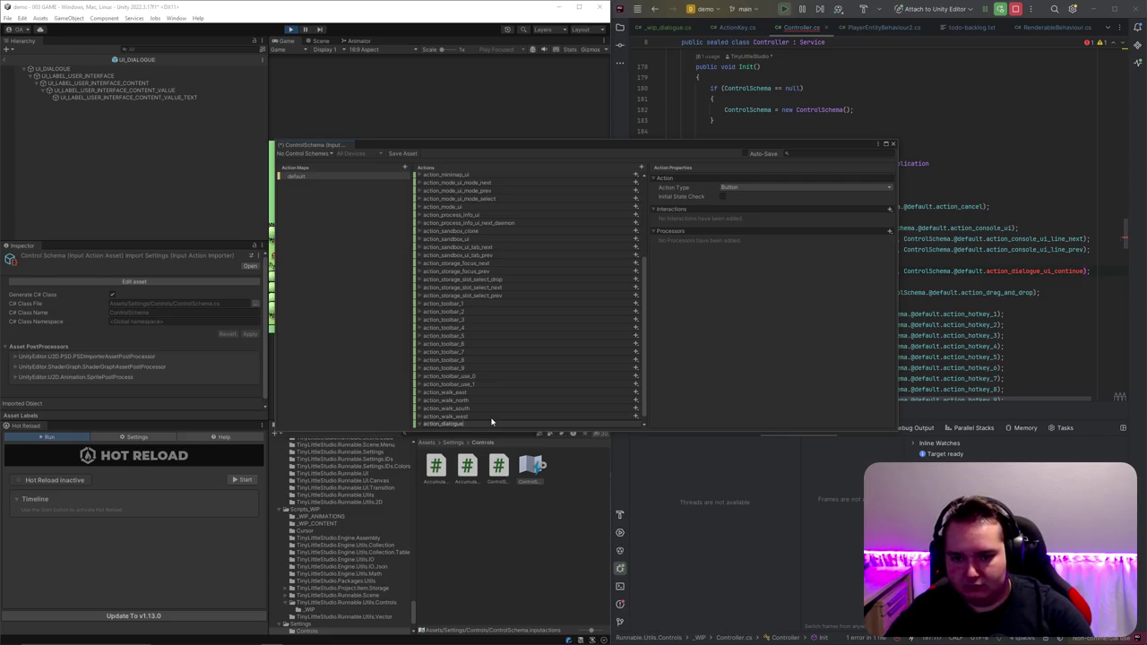
key(Return)
Step: Bind the new action to Space [Keyboard], save the asset and close the window
drag(443, 409, 466, 211)
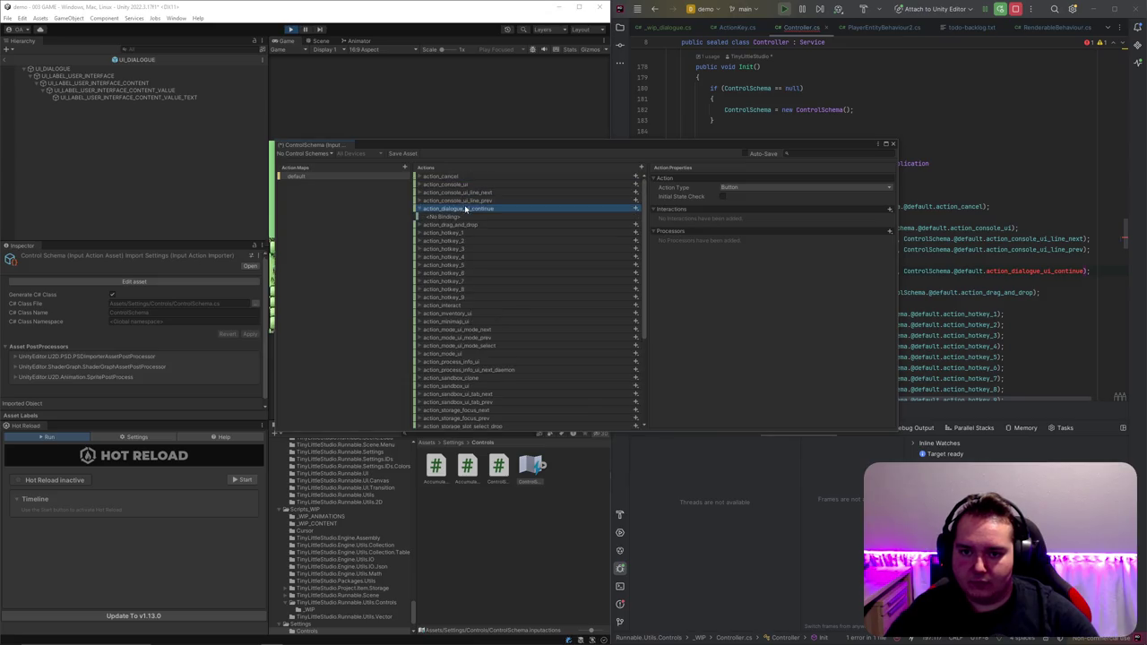
click(473, 217)
click(749, 189)
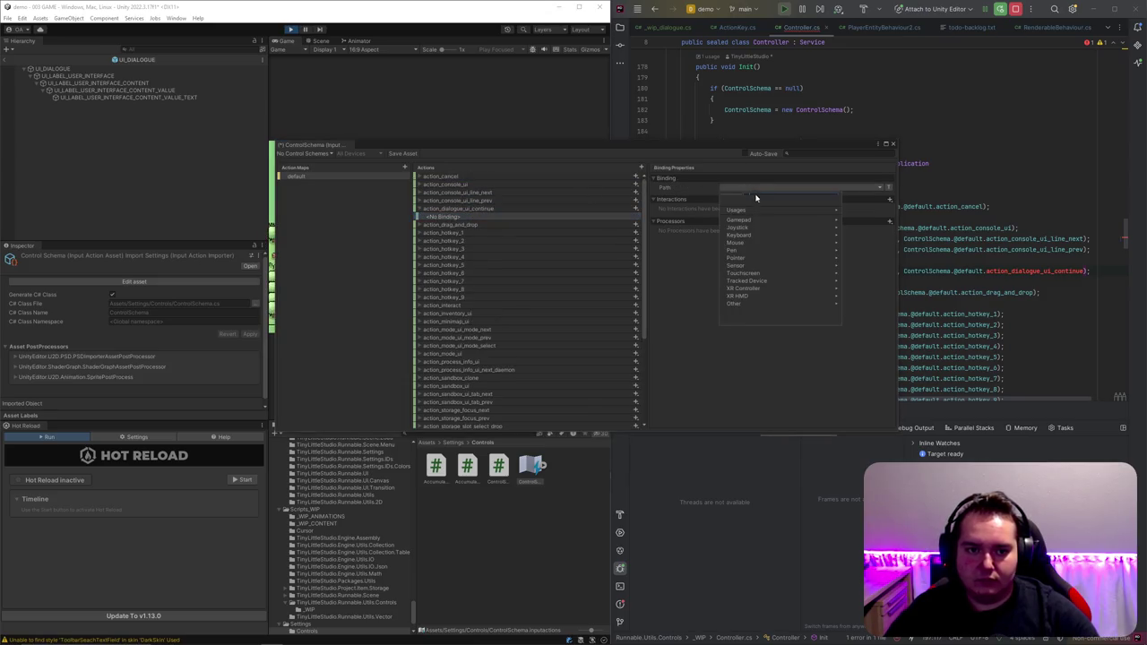
text(space)
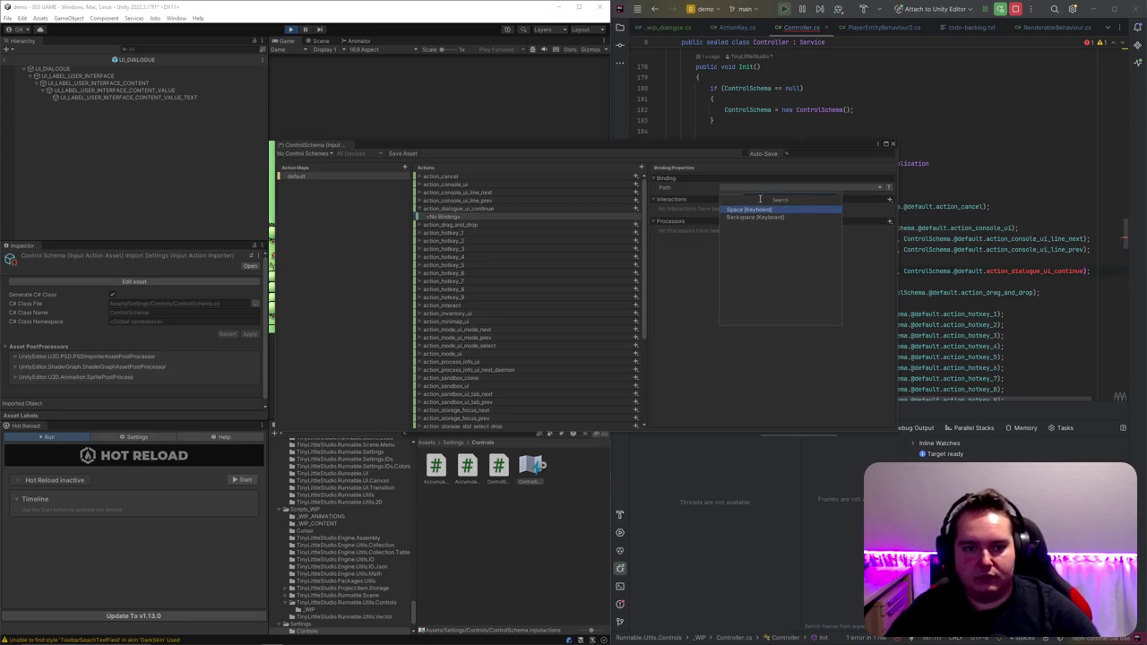
click(741, 214)
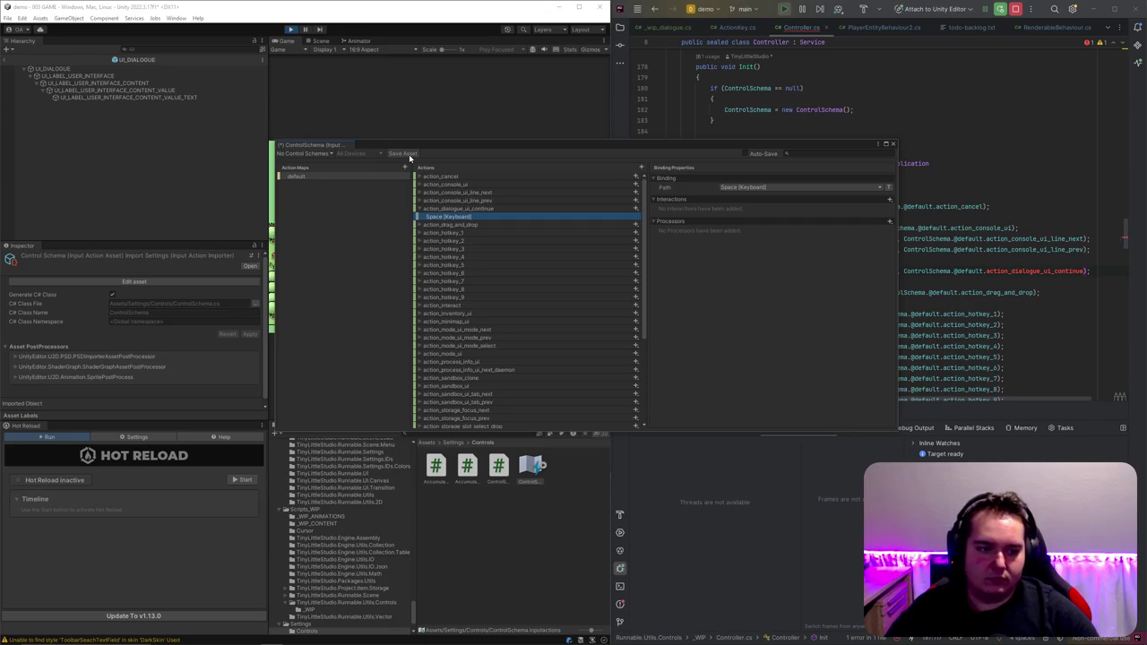
click(409, 154)
click(419, 208)
click(894, 146)
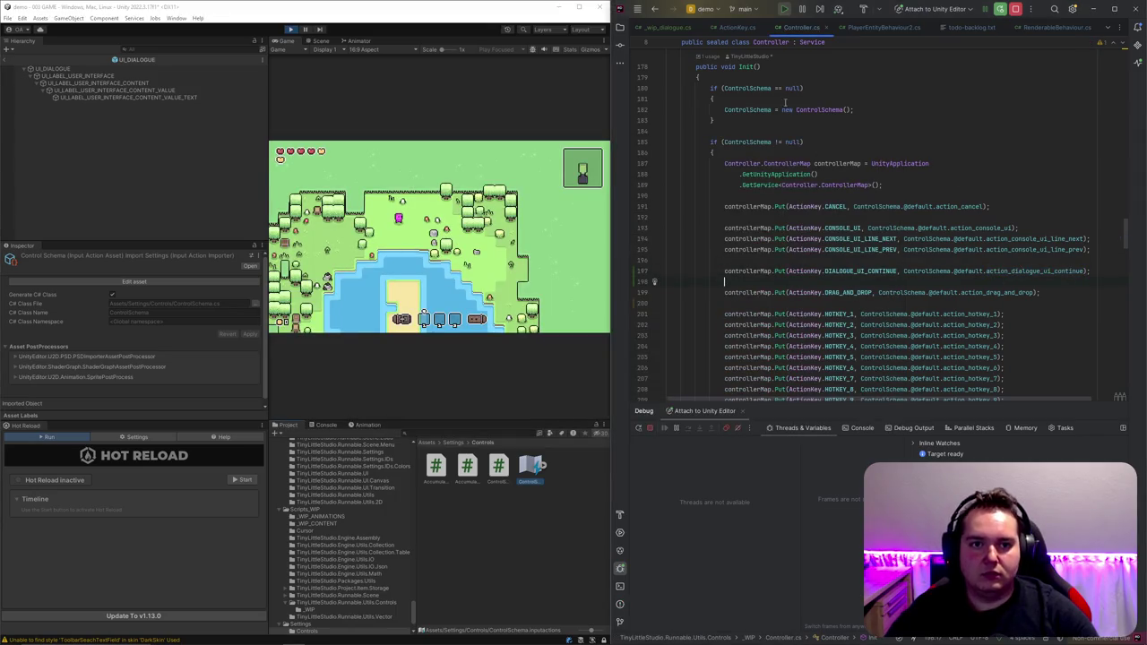
Step: In _wip_dialogue.cs, change the copied Cancel handler call to DialogueUiContinue
click(738, 26)
key(ctrl+Tab)
scroll(down, 3)
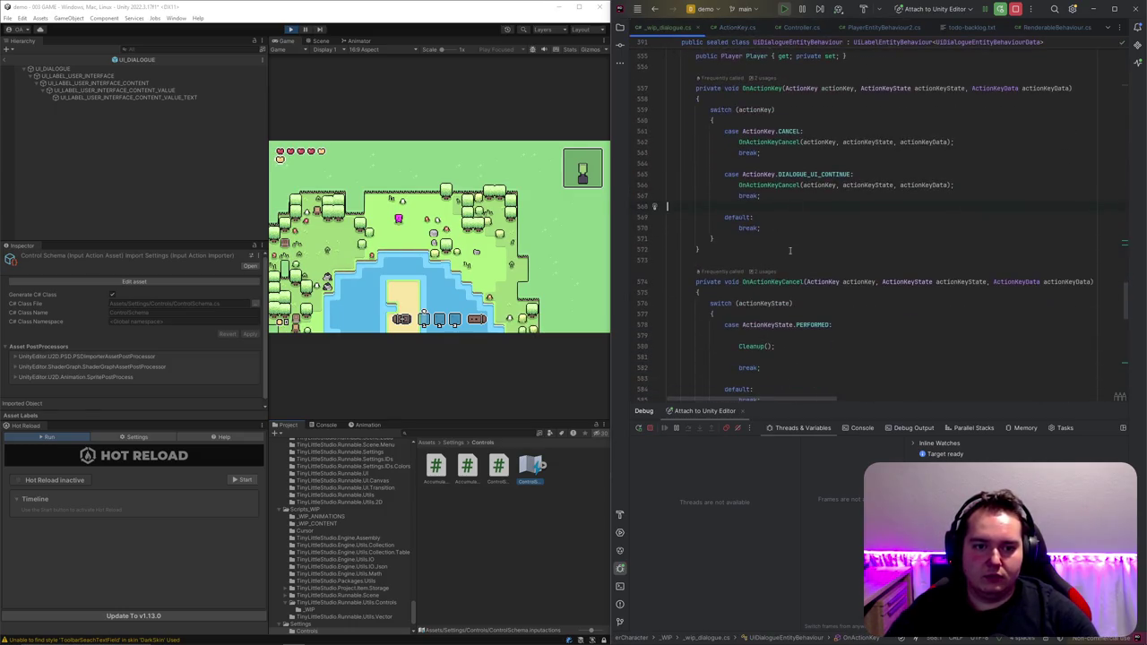
click(800, 185)
key(BackSpace)
key(BackSpace)
key(BackSpace)
text(Dialogue)
text(UiContinue)
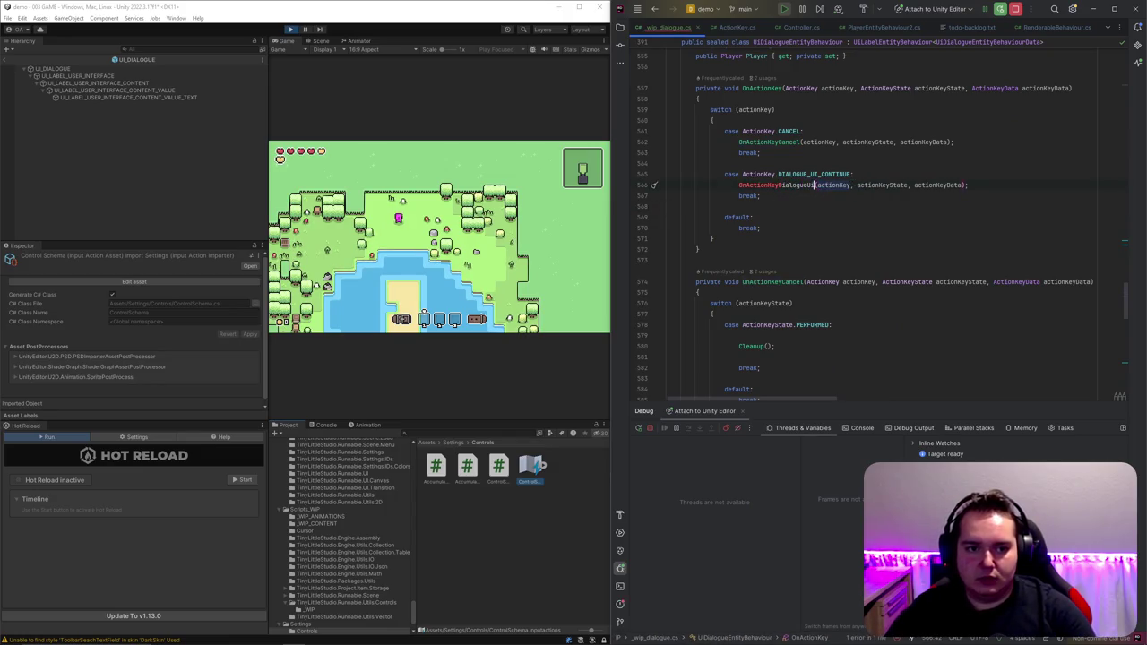
Step: Duplicate the OnActionKeyCancel method and rename the copy OnActionKeyDialogueUiContinue
scroll(down, 3)
drag(681, 132, 749, 311)
key(ctrl+c)
click(749, 305)
key(ctrl+v)
scroll(up, 3)
double_click(788, 151)
key(ctrl+c)
scroll(down, 3)
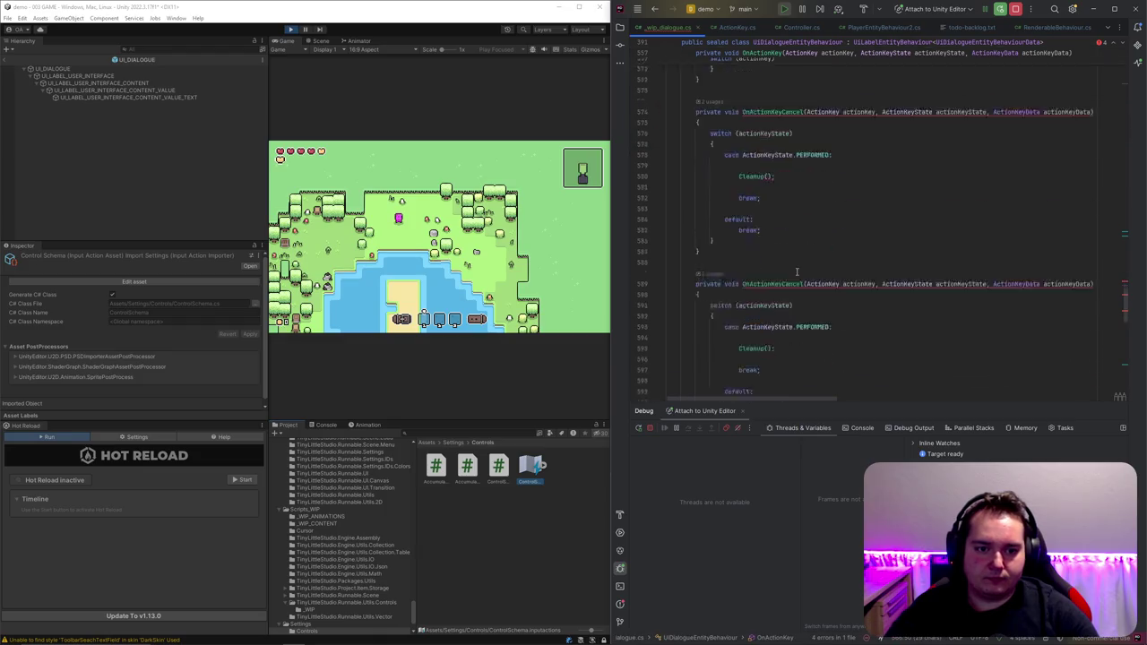
double_click(793, 226)
key(ctrl+v)
key(Down)
scroll(down, 3)
Step: Make the new handler call HandleNextLine() instead of the old method
click(757, 311)
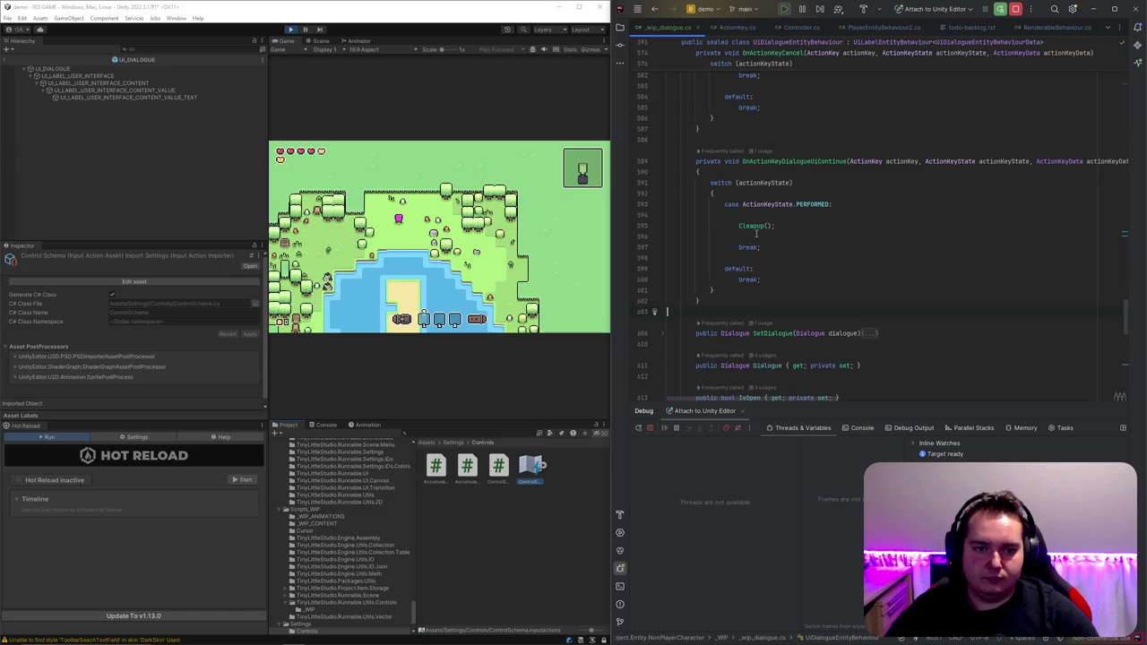
double_click(754, 226)
text(Handle)
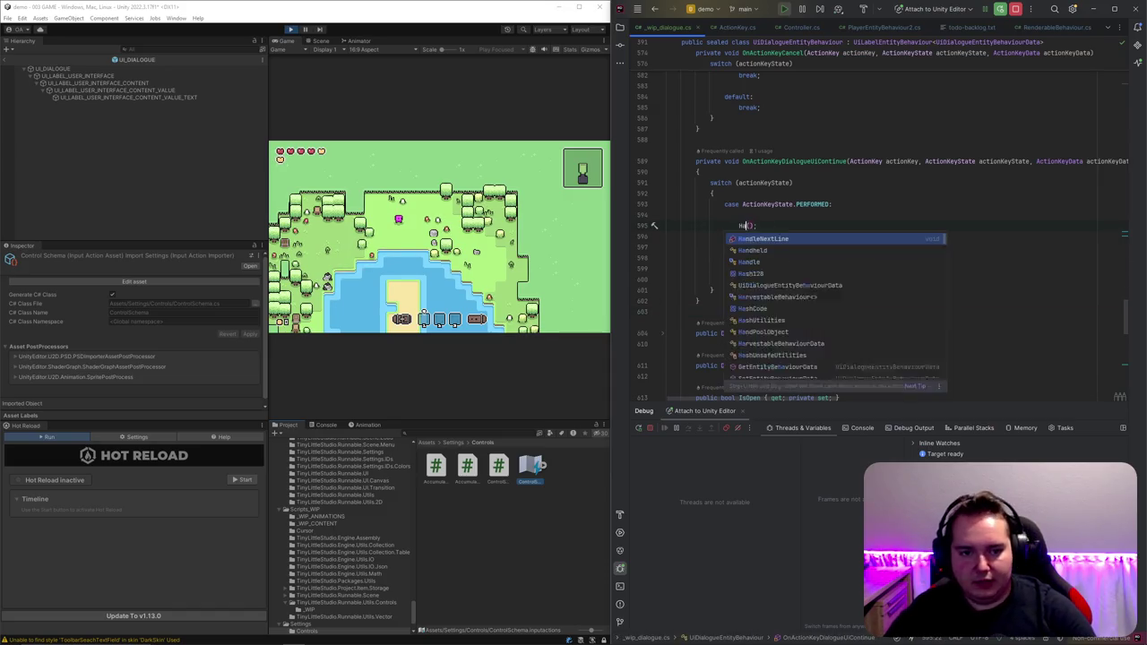
key(Escape)
text(N)
key(Return)
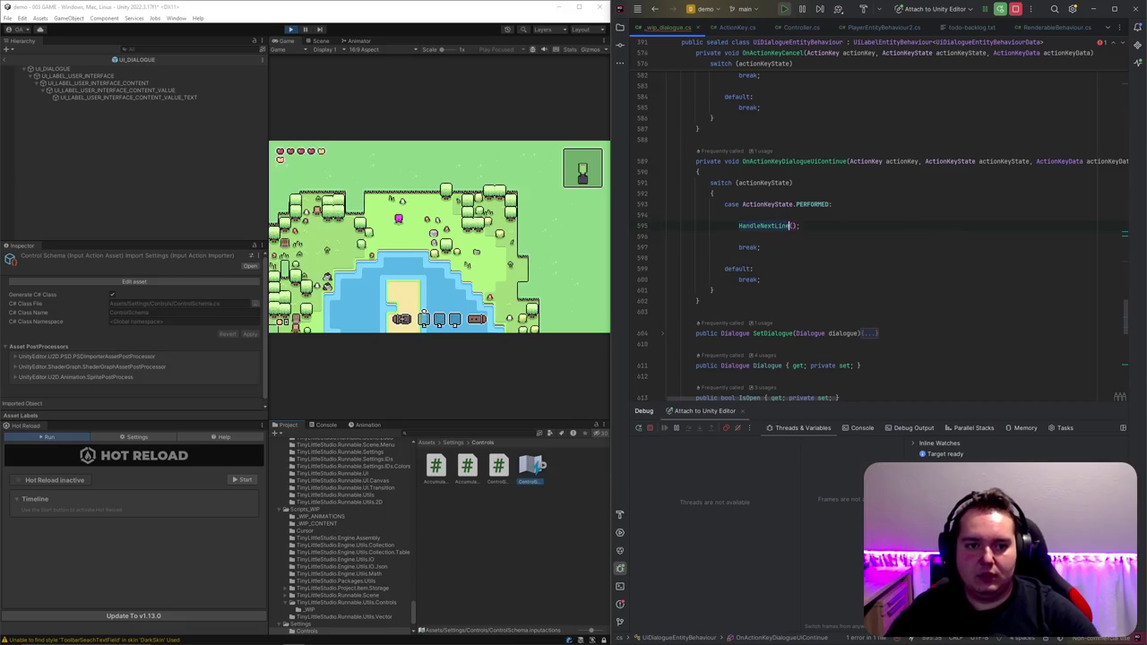
key(Up)
scroll(up, 3)
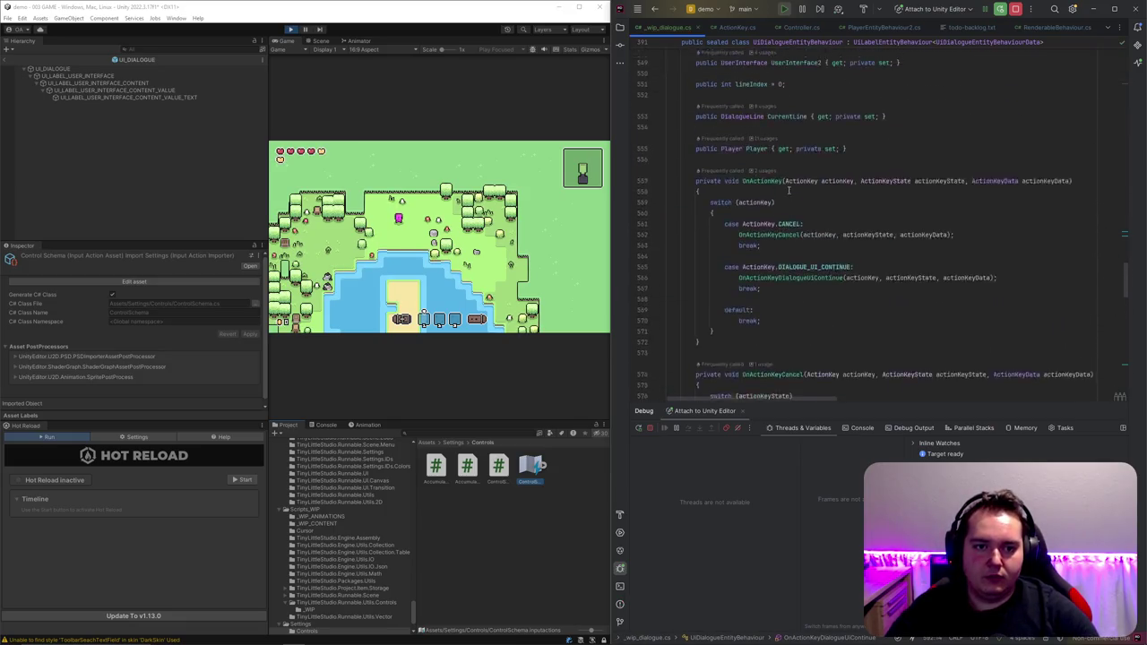
scroll(up, 3)
Step: In OnPrepare, duplicate the Inject block and switch its key from CANCEL to DIALOGUE_UI_CONTINUE
click(662, 194)
key(ctrl+d)
double_click(797, 269)
double_click(796, 323)
text(dia)
key(Return)
Step: In OnDispose, add a Deject block for DIALOGUE_UI_CONTINUE after the CANCEL one
scroll(down, 3)
click(671, 183)
click(748, 267)
key(ctrl+v)
double_click(737, 312)
text(Deject)
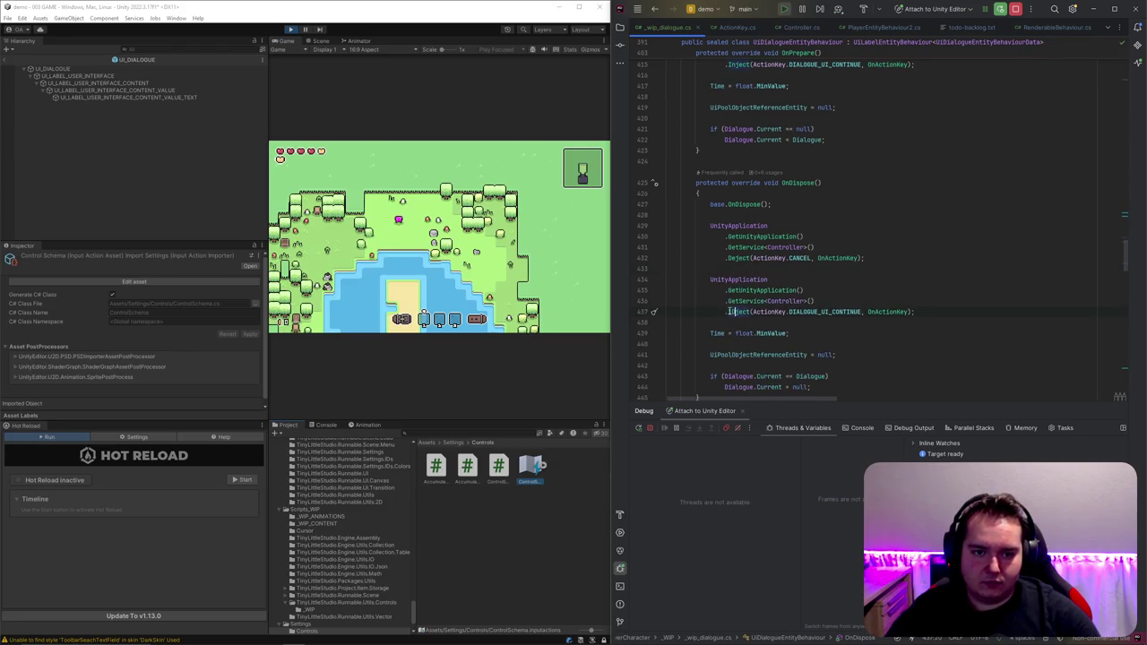
click(879, 290)
key(ctrl+End)
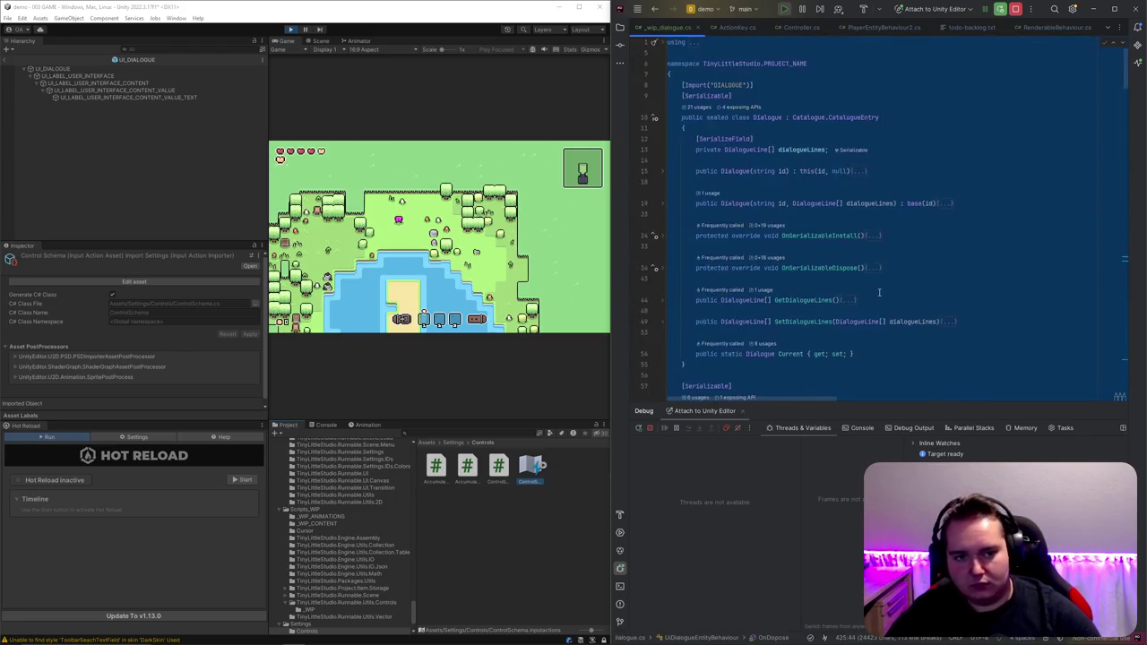
Step: Browse the asset folders in Rider's Unity Explorer, then bring up GitHub Desktop's uncommitted changes list
scroll(up, 3)
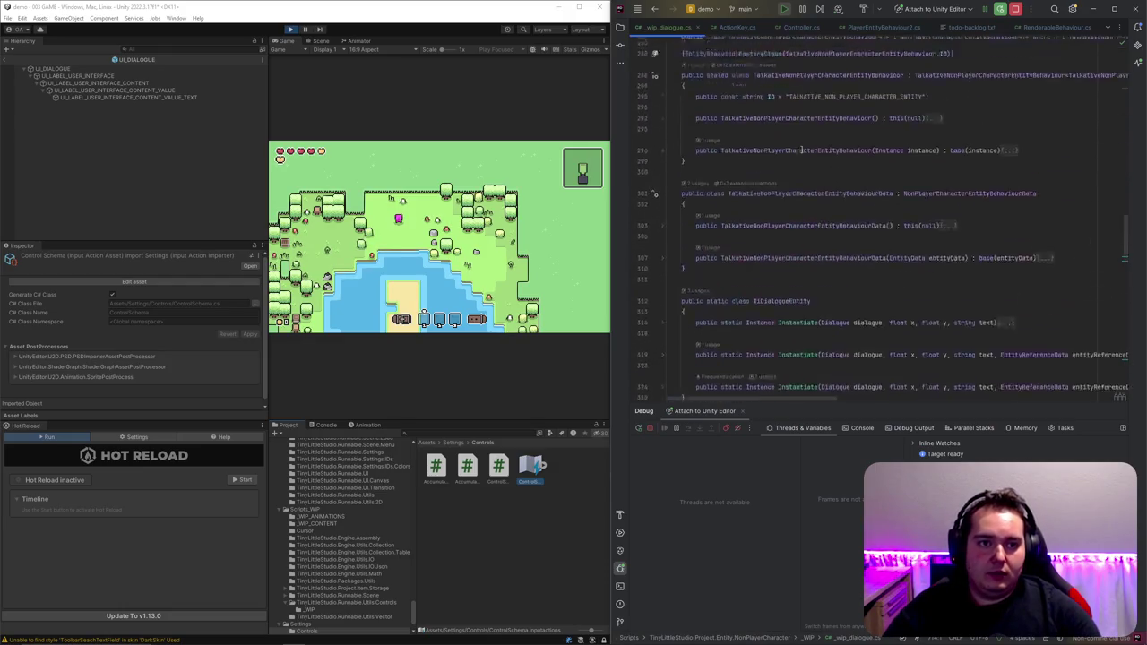
scroll(up, 3)
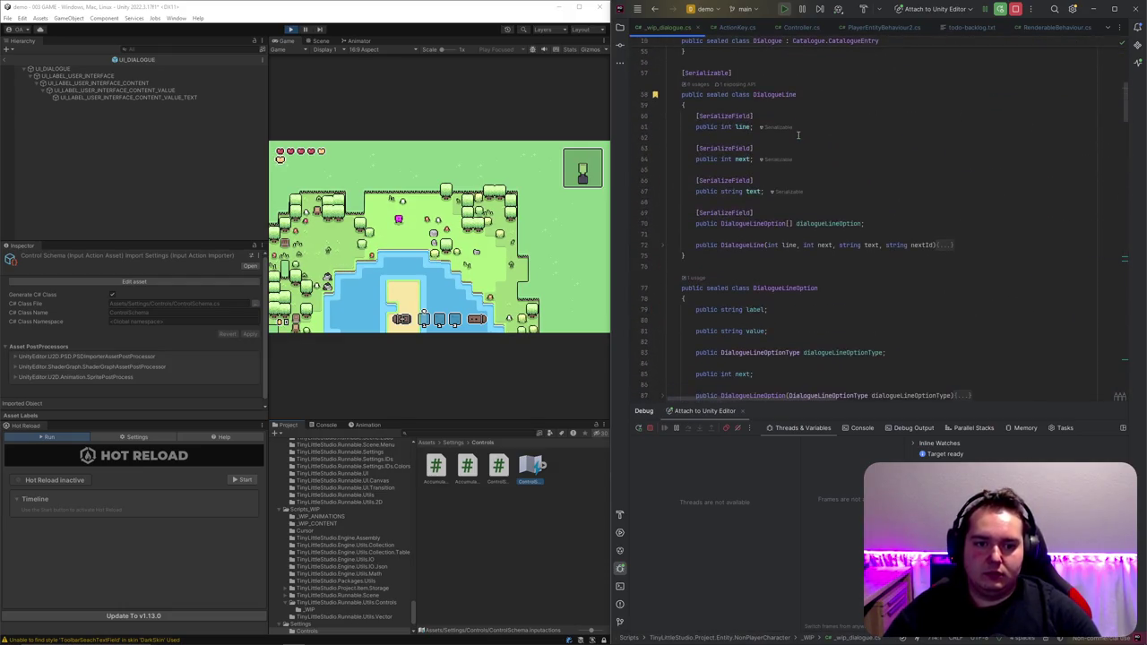
click(619, 27)
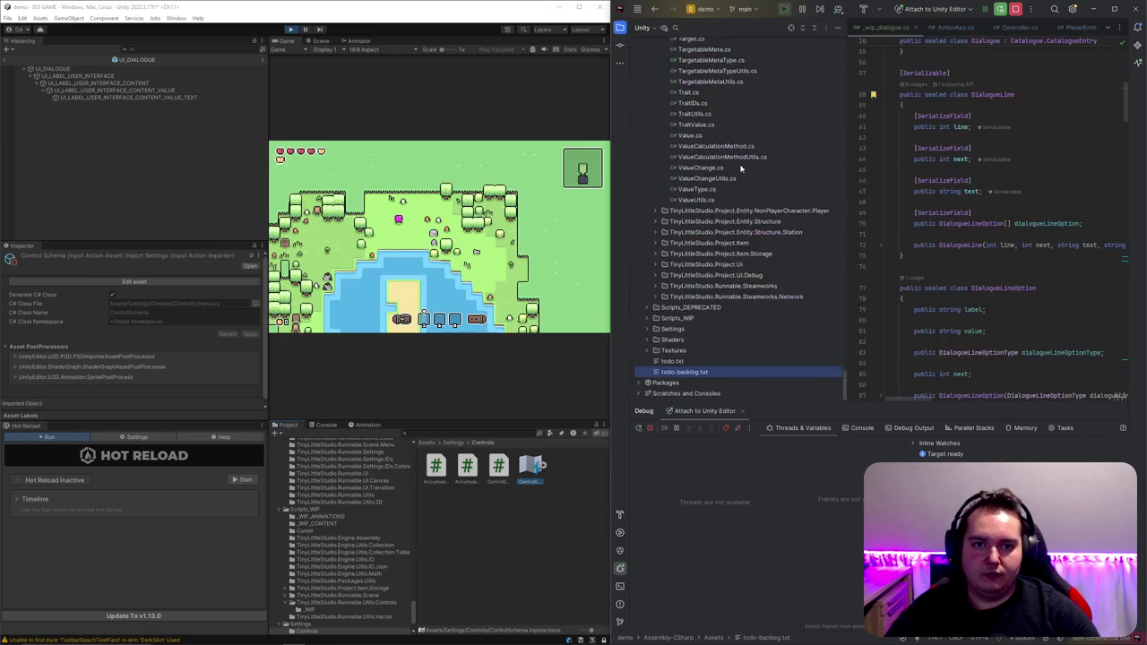
scroll(down, 3)
scroll(up, 3)
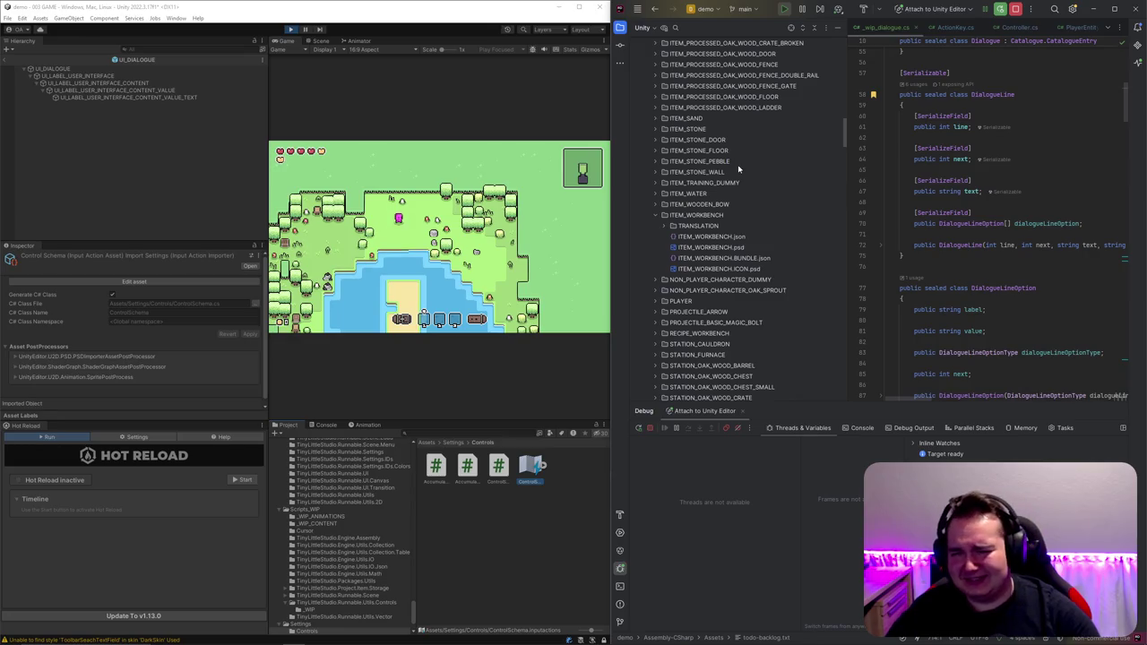
scroll(down, 3)
scroll(down, 3)
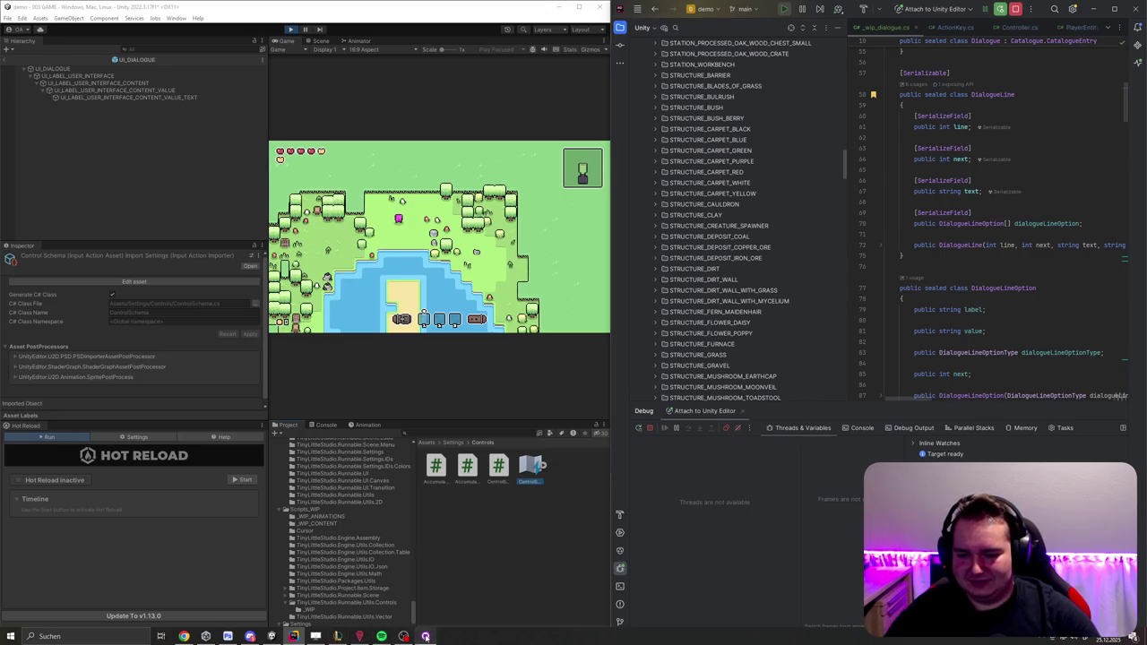
click(403, 636)
click(145, 47)
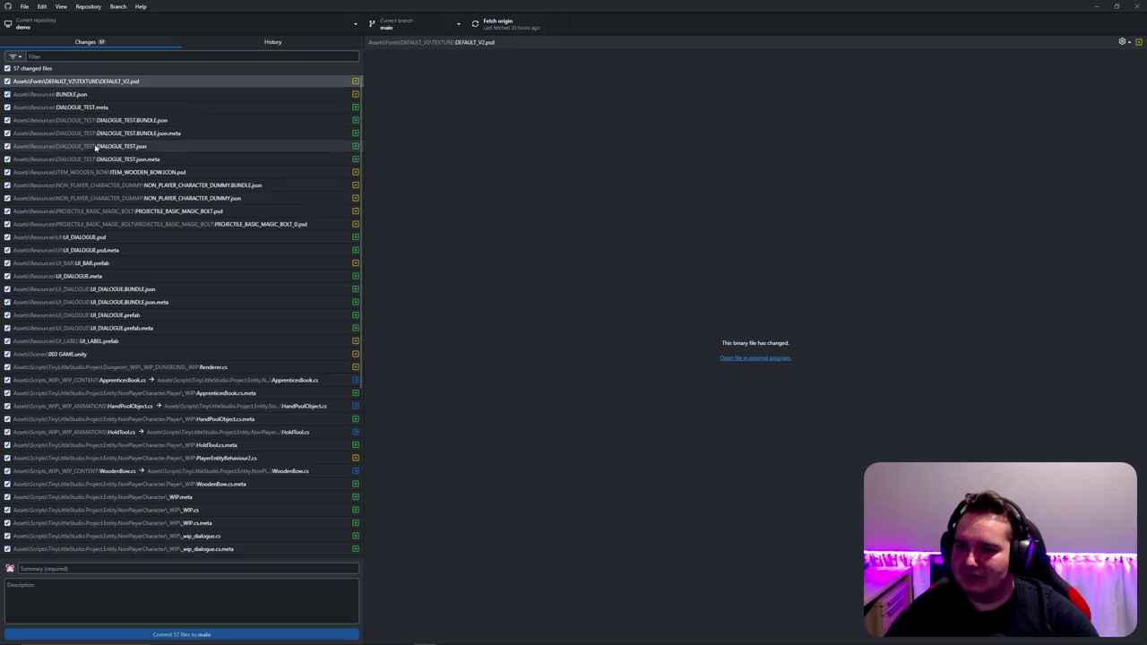
Step: Reuse the previous commit title 'dev (non player character)' as the commit summary
scroll(down, 3)
scroll(down, 3)
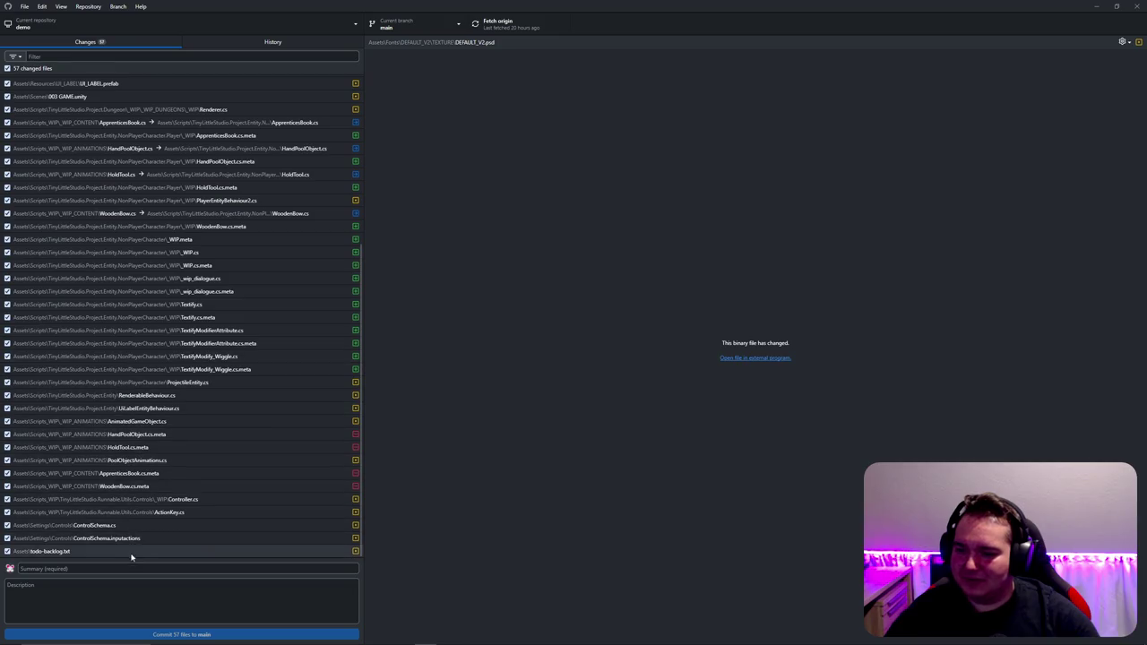
click(237, 44)
triple_click(405, 43)
click(85, 42)
click(200, 570)
key(ctrl+v)
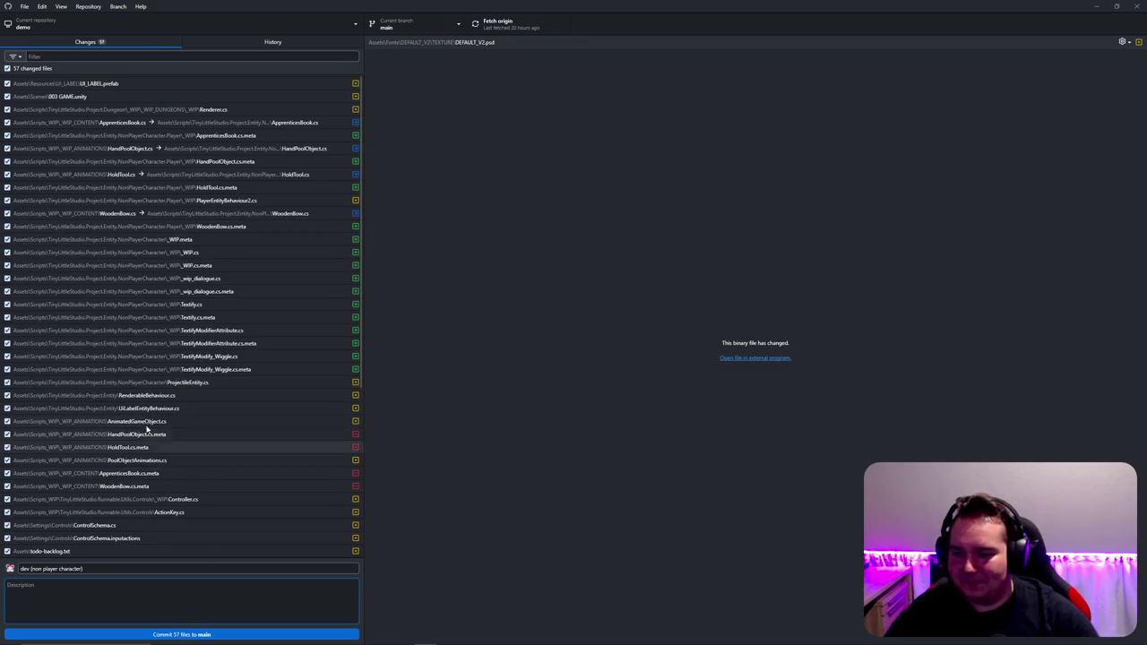
Step: Commit the 57 files to main, push to origin, and minimize GitHub Desktop
click(194, 636)
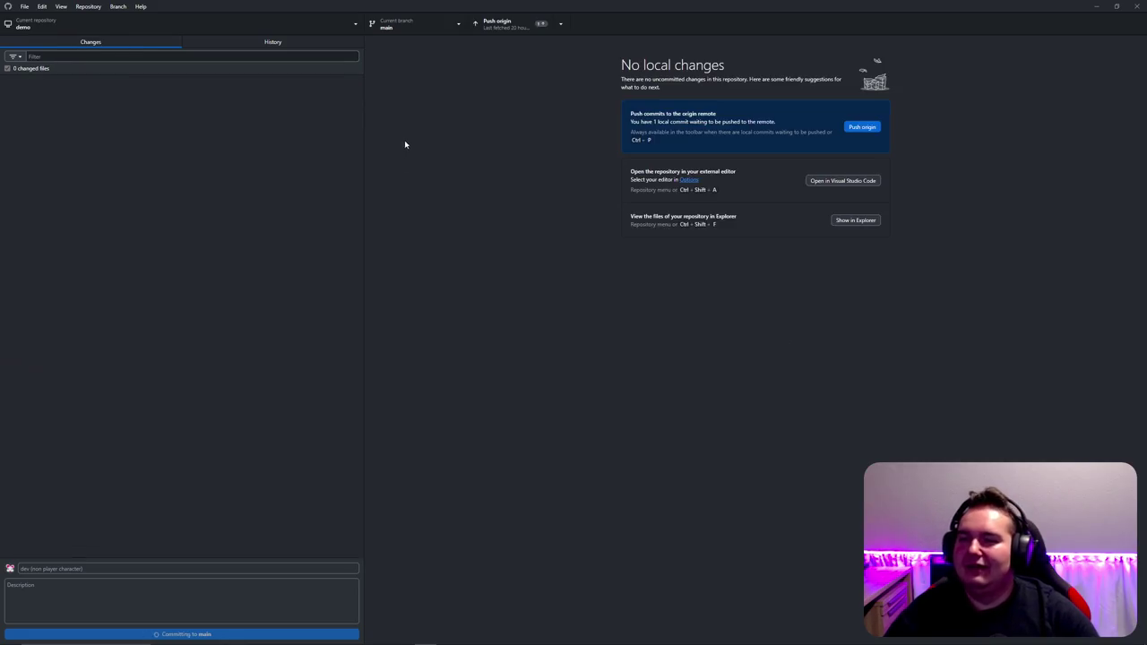
click(504, 26)
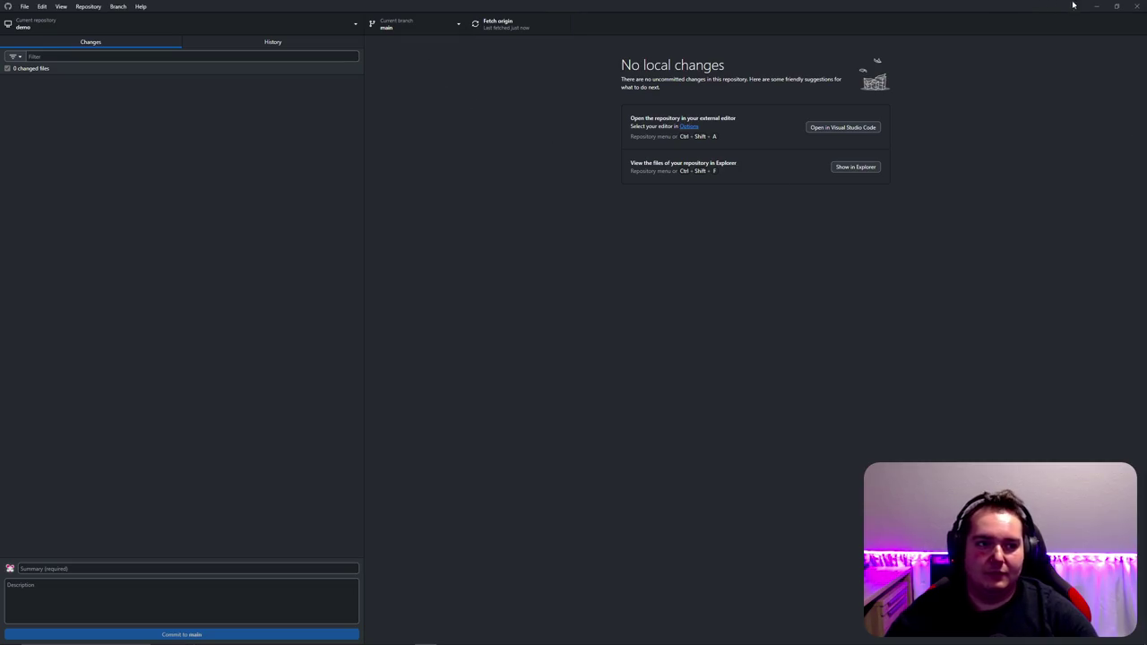
click(1096, 7)
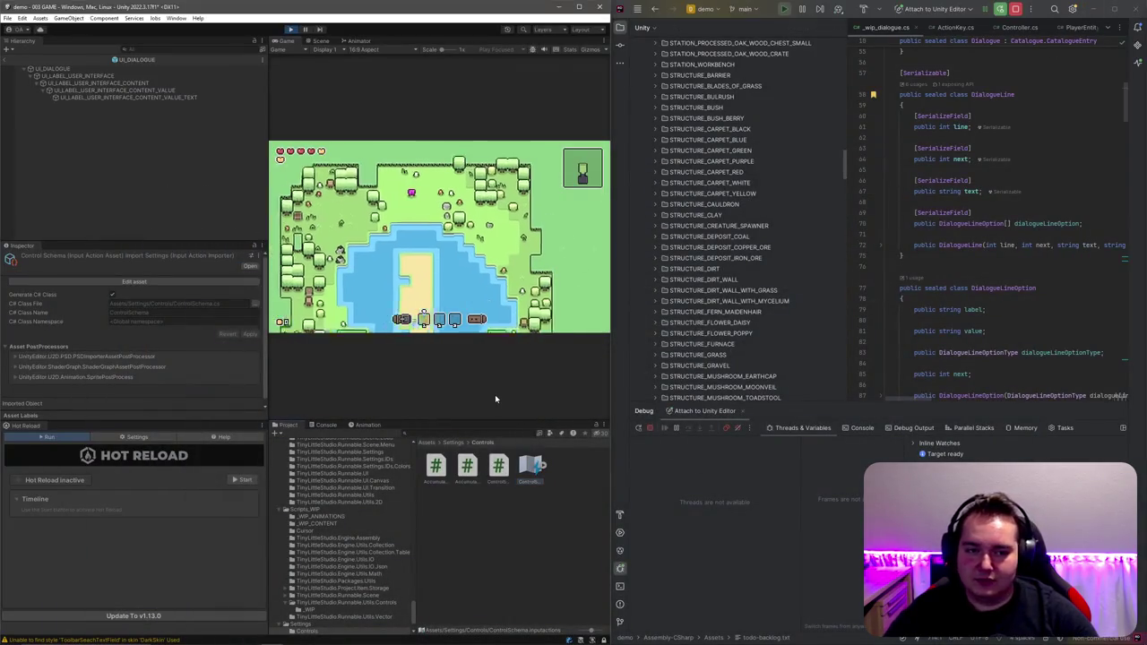
Step: Find DIALOGUE_TEST.json in Unity Explorer and open it for editing
scroll(up, 3)
scroll(up, 3)
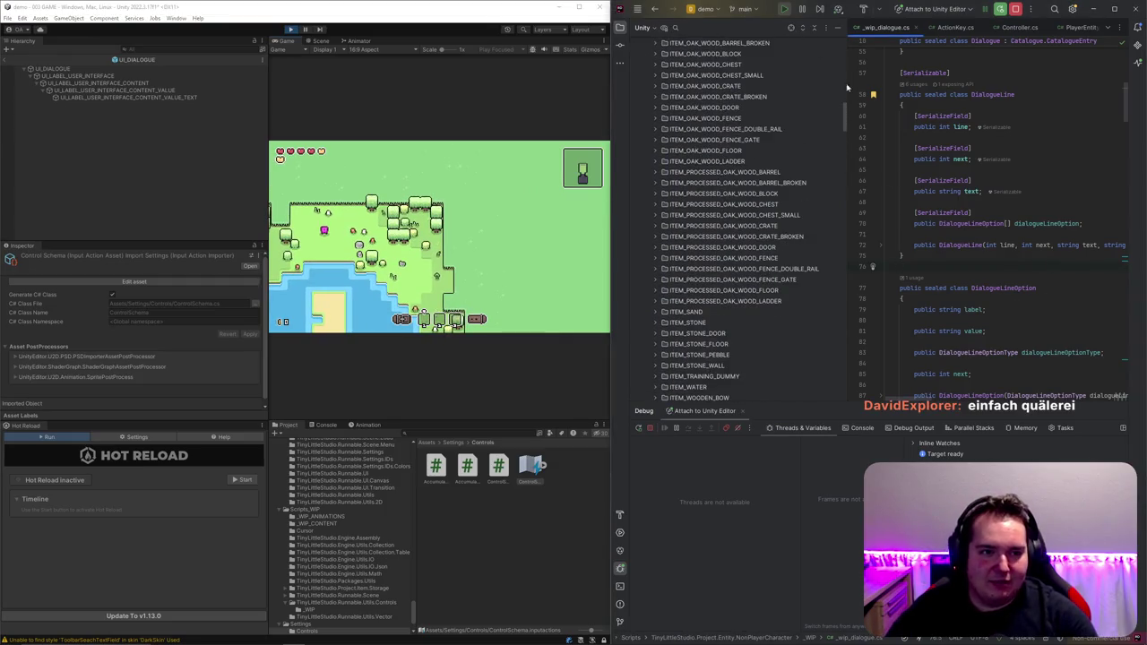
scroll(down, 3)
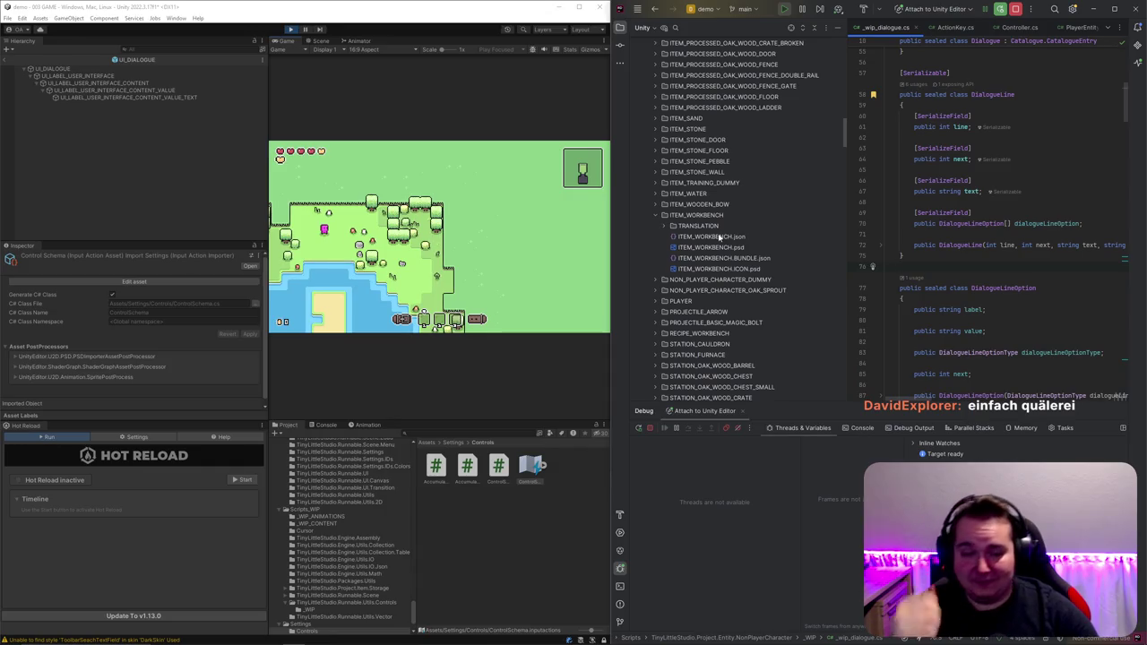
click(659, 218)
scroll(up, 3)
double_click(716, 271)
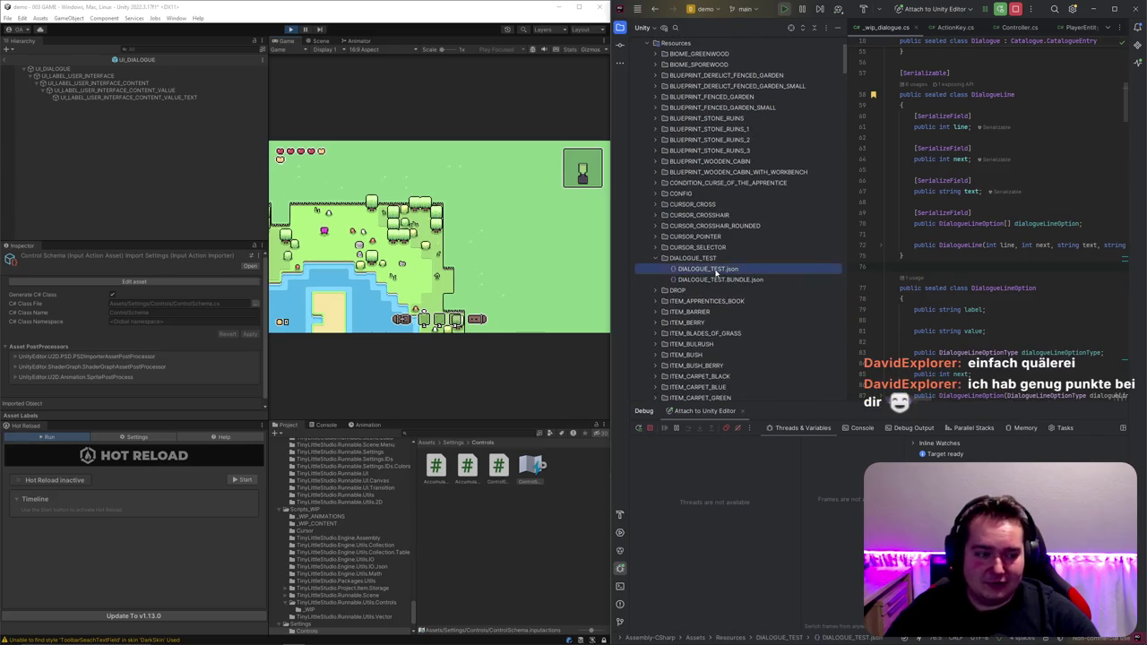
Step: Add a first dialogue entry: line 0, next 1, text "Hello!"
click(946, 109)
text({)
key(Return)
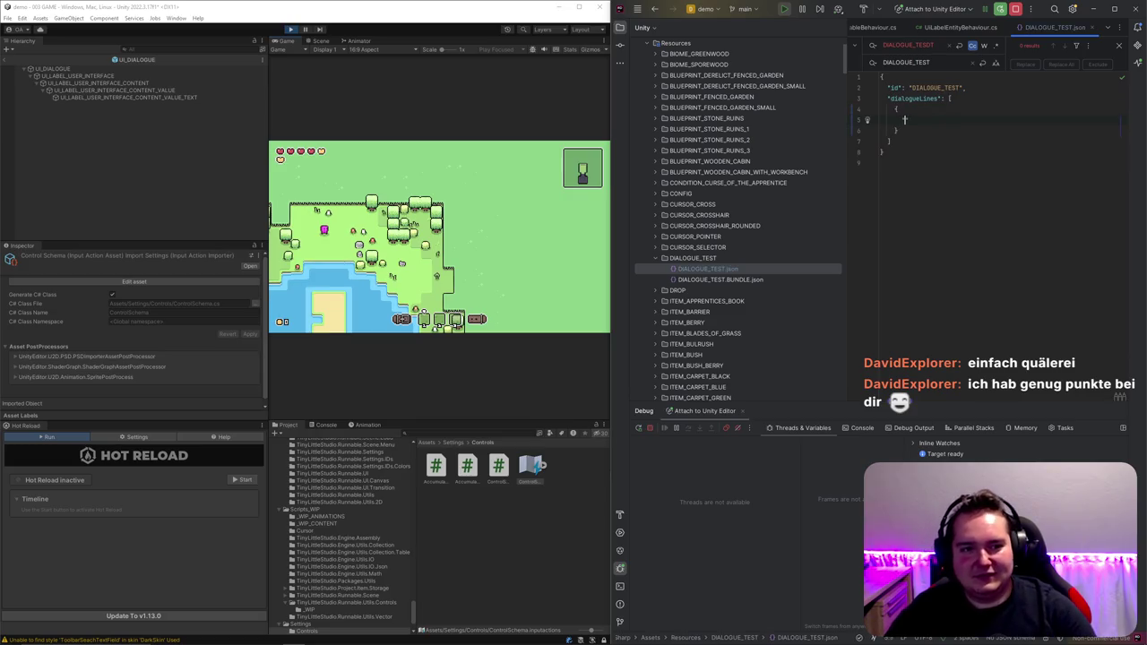
text("line": )
text(0,)
key(Return)
text("next)
text(": 1,)
key(Return)
text("text": ")
text(Hello!")
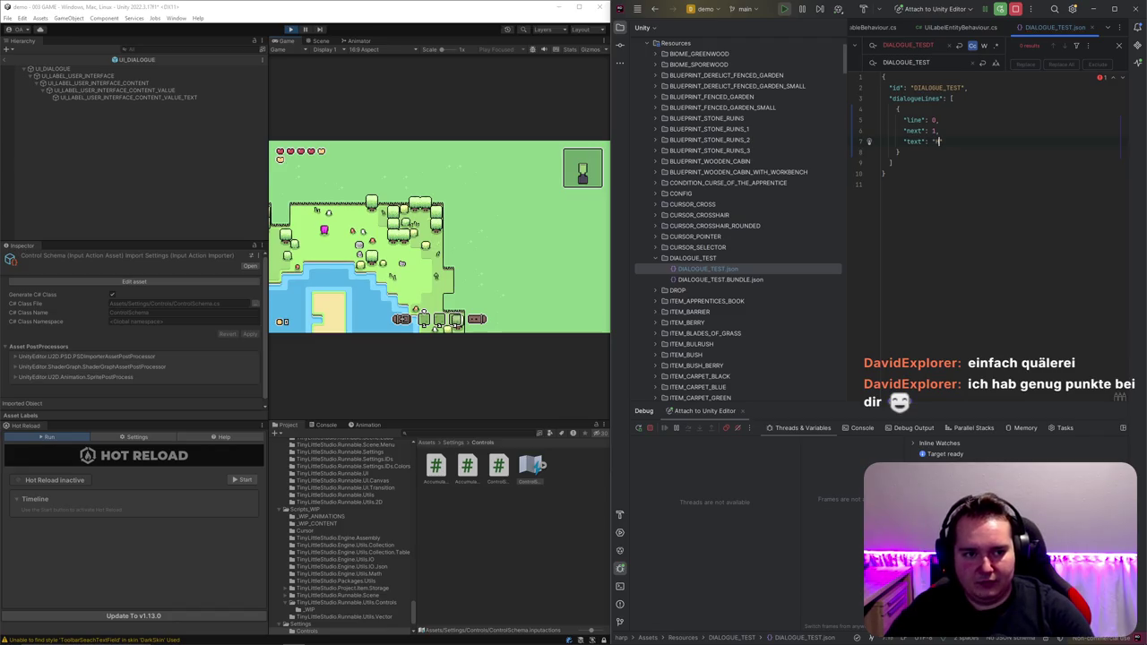
key(Down)
Step: Duplicate the first dialogue entry as a second item in dialogueLines
key(ctrl+w)
key(ctrl+c)
key(End)
text(,)
key(Return)
key(ctrl+v)
Step: Edit the copy to line 1, next 2, text "How are you today?"
click(903, 194)
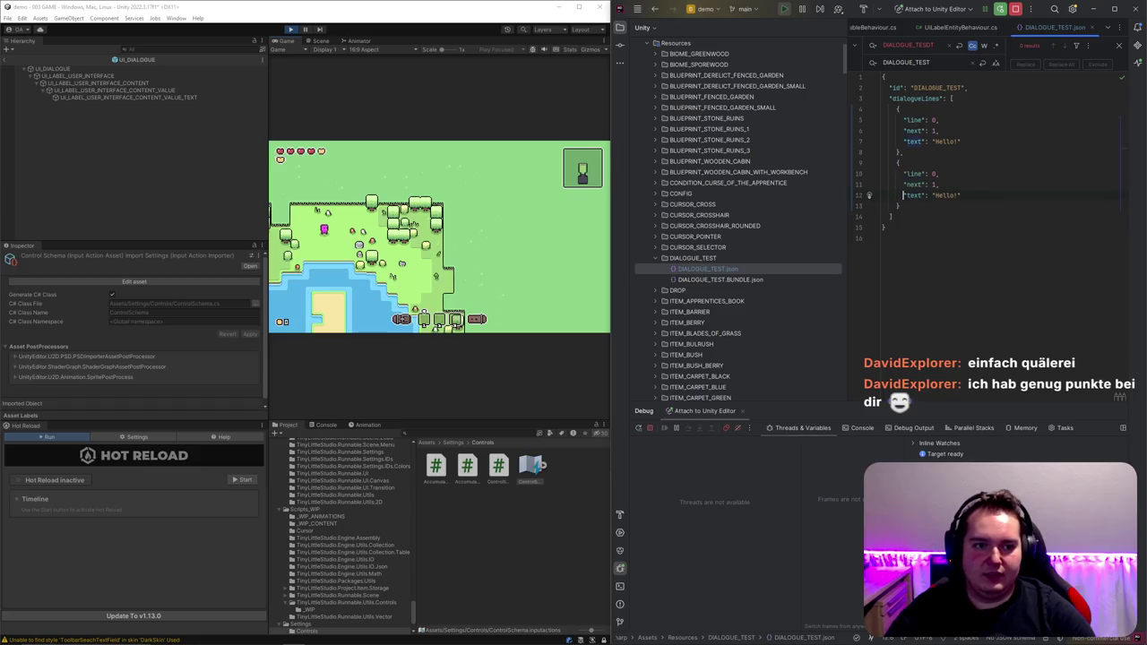
double_click(936, 184)
text(2)
double_click(934, 173)
text(1)
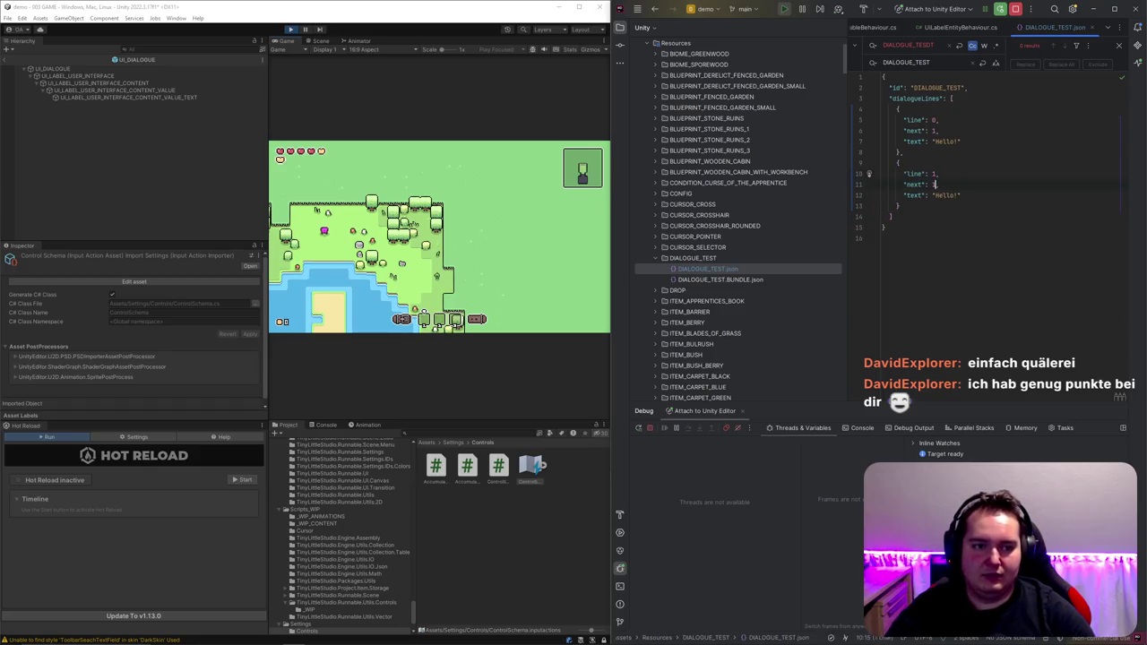
double_click(935, 184)
text(1)
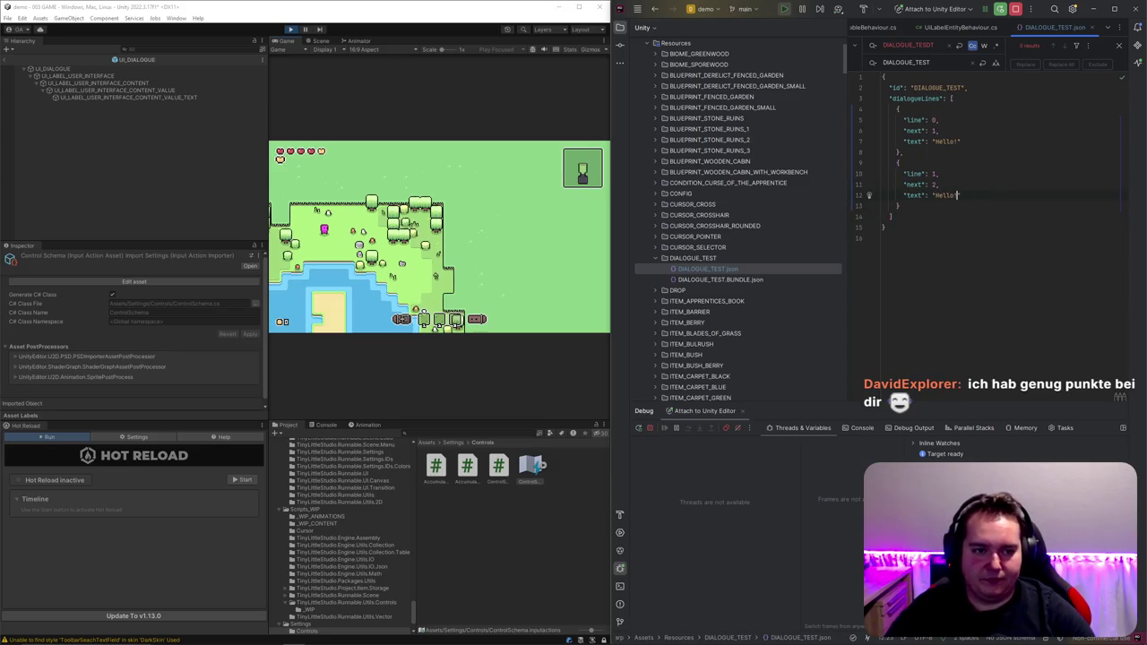
drag(958, 194, 935, 195)
text(How are you today)
text(?",)
key(Return)
text(")
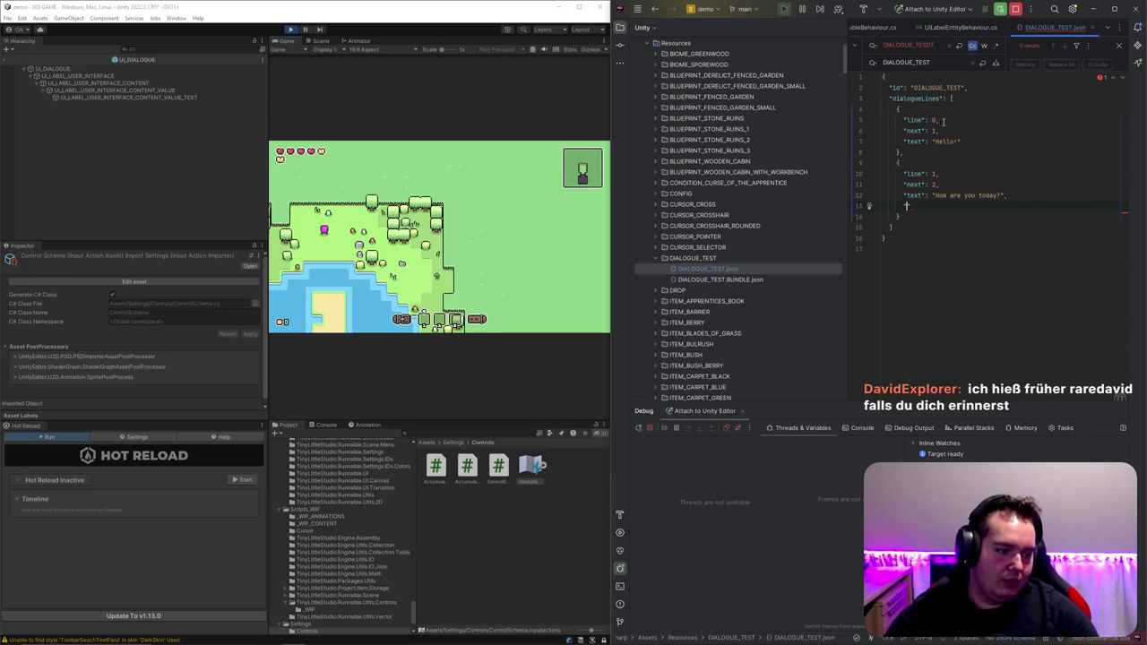
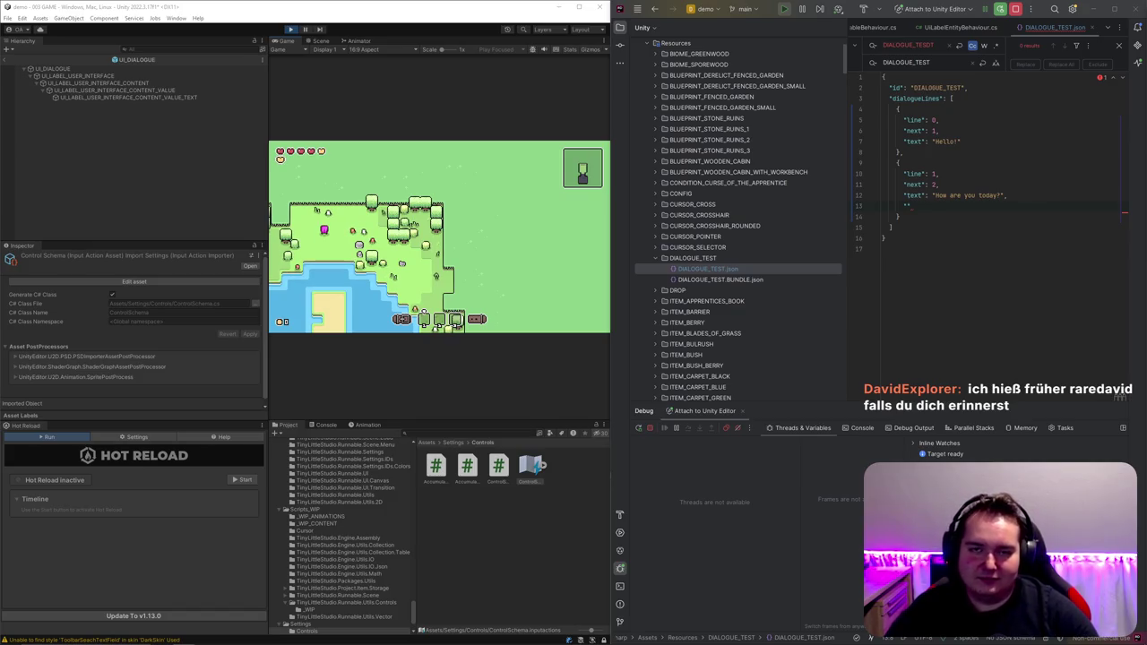
Step: Split DIALOGUE_TEST.json below the editor and show _wip_dialogue.cs above it
click(1003, 204)
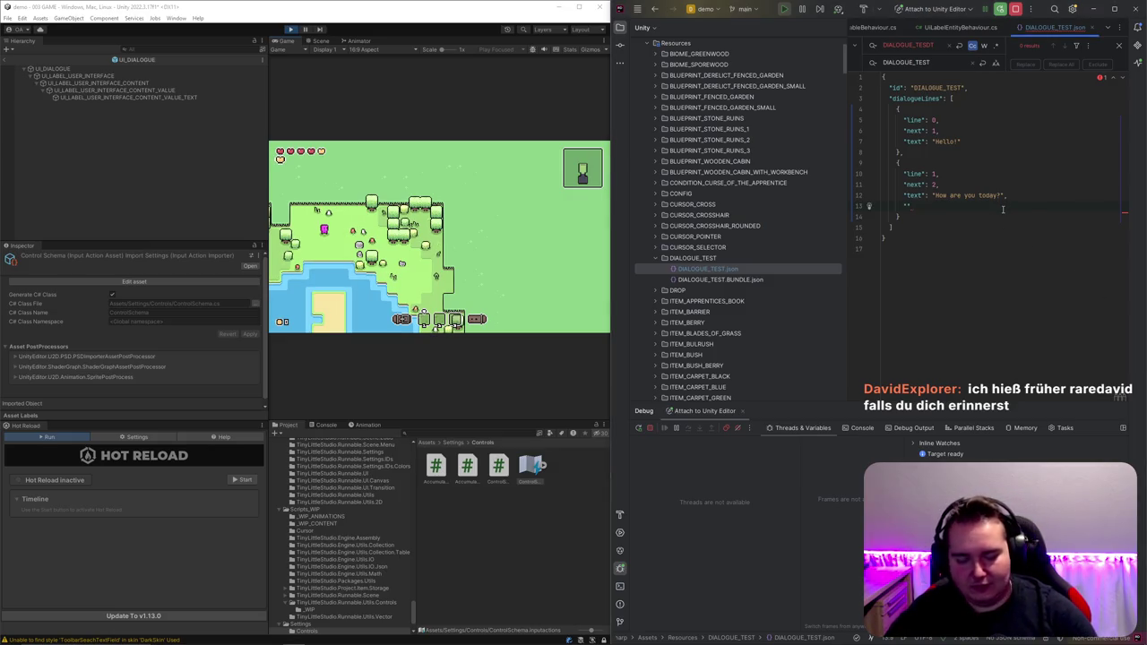
key(ctrl+shift+n)
key(Escape)
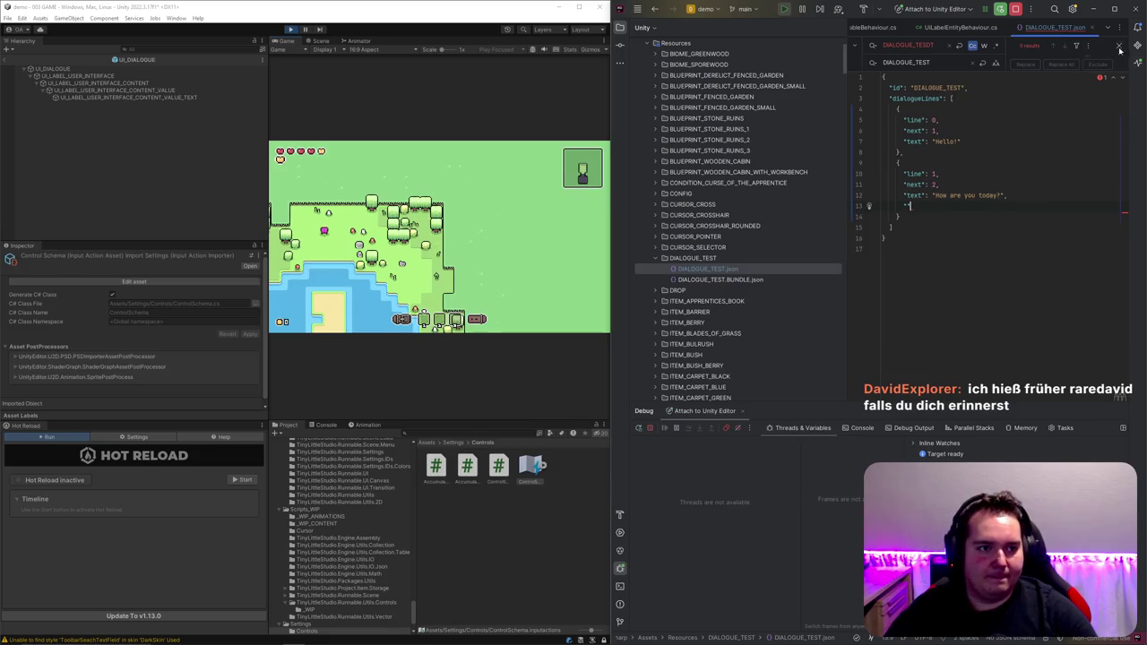
click(1108, 28)
drag(1053, 28, 984, 363)
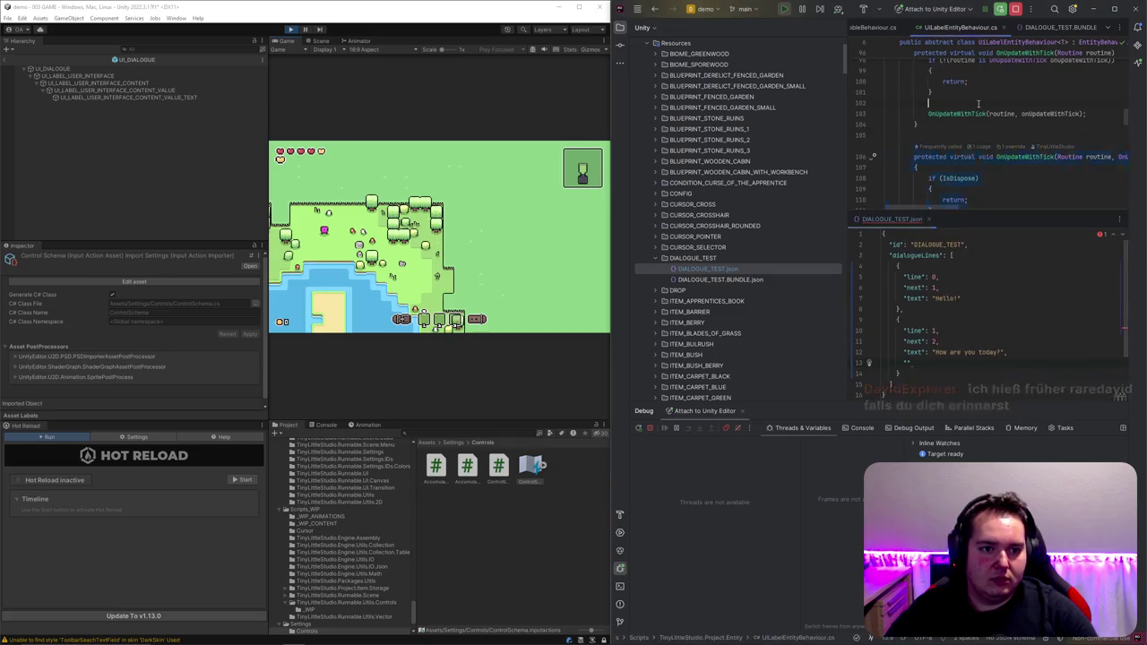
click(1108, 30)
click(1093, 47)
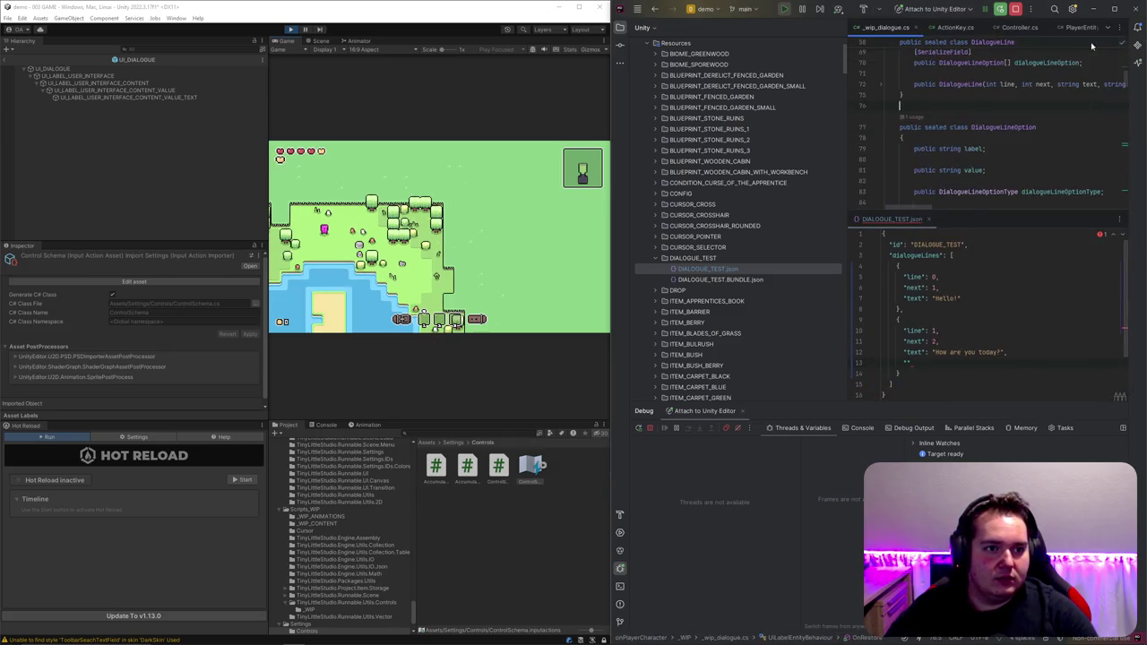
Step: Add [SerializeField] above the label and value fields of DialogueLineOption
scroll(down, 3)
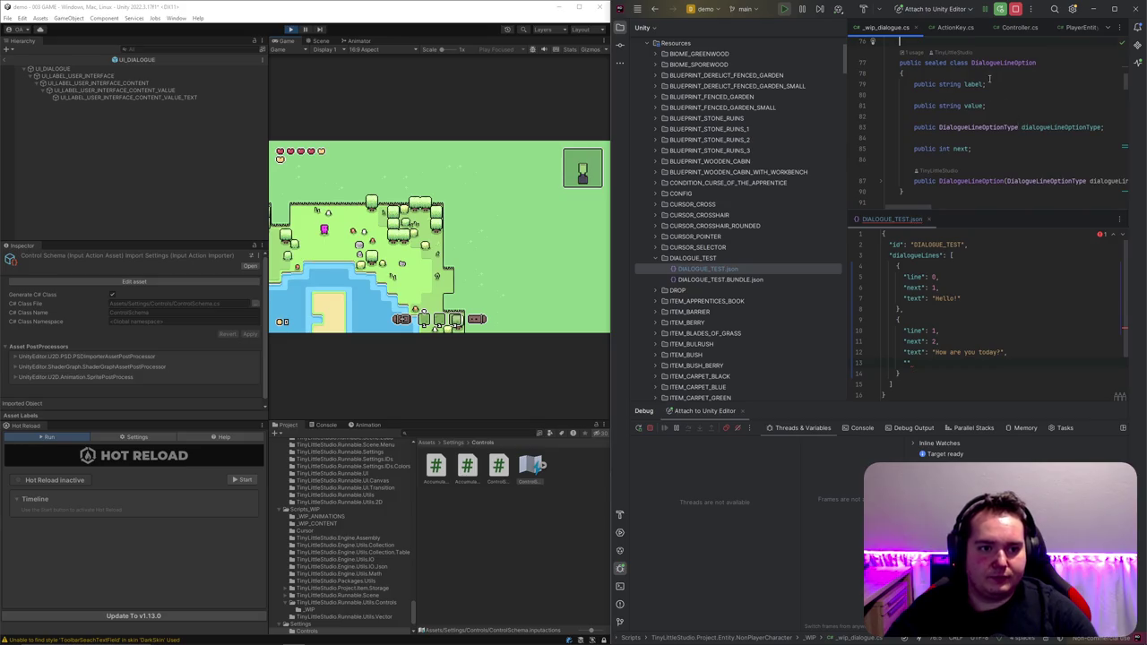
scroll(up, 3)
click(970, 94)
scroll(down, 3)
click(949, 116)
scroll(up, 3)
scroll(down, 3)
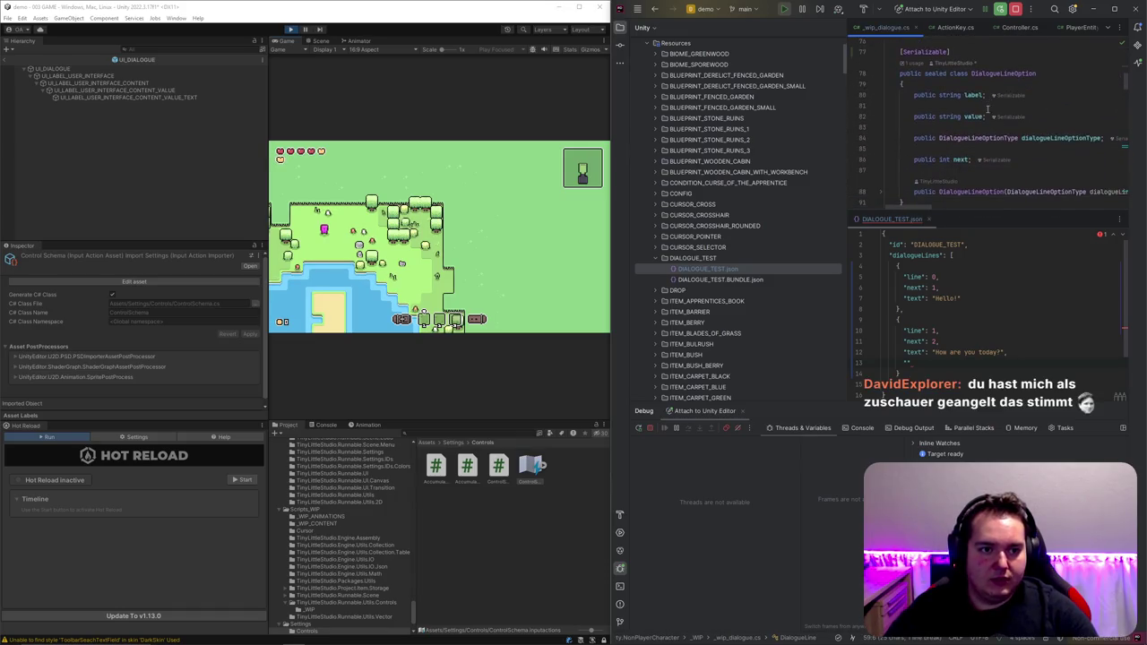
click(963, 83)
key(Return)
text([SerializeField])
key(Down)
key(Down)
key(Return)
text([SerializeField])
Step: Add [SerializeField] above the type and next fields of DialogueLineOption
key(Down)
key(Down)
key(Return)
text([SerializeField])
click(950, 180)
key(Return)
text([SerializeField])
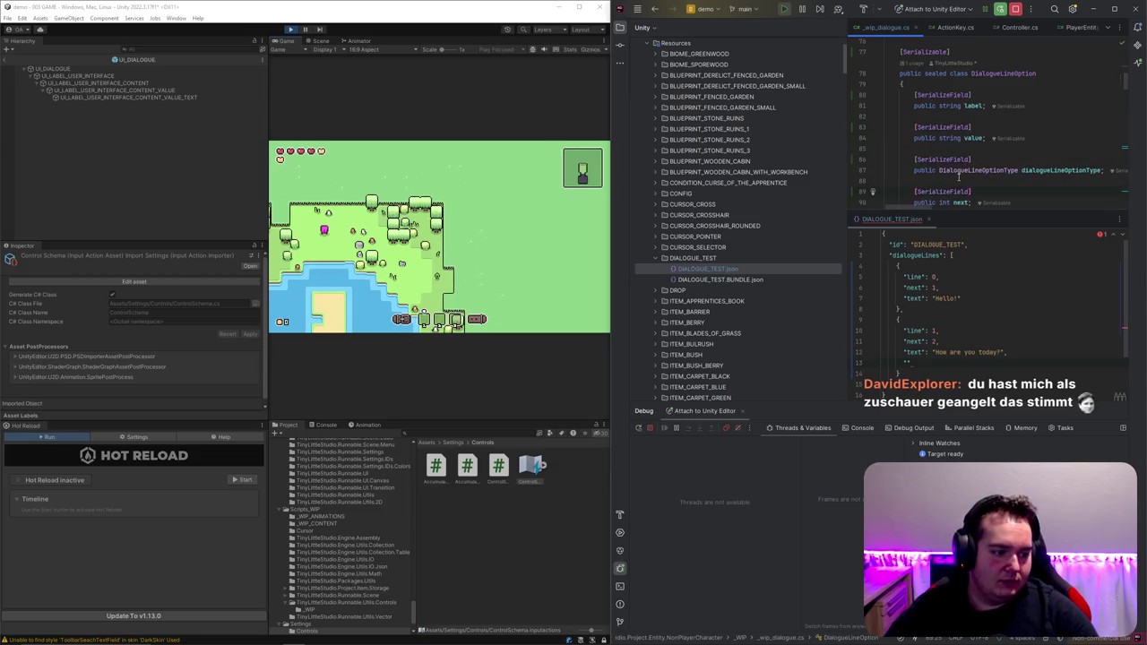
scroll(down, 3)
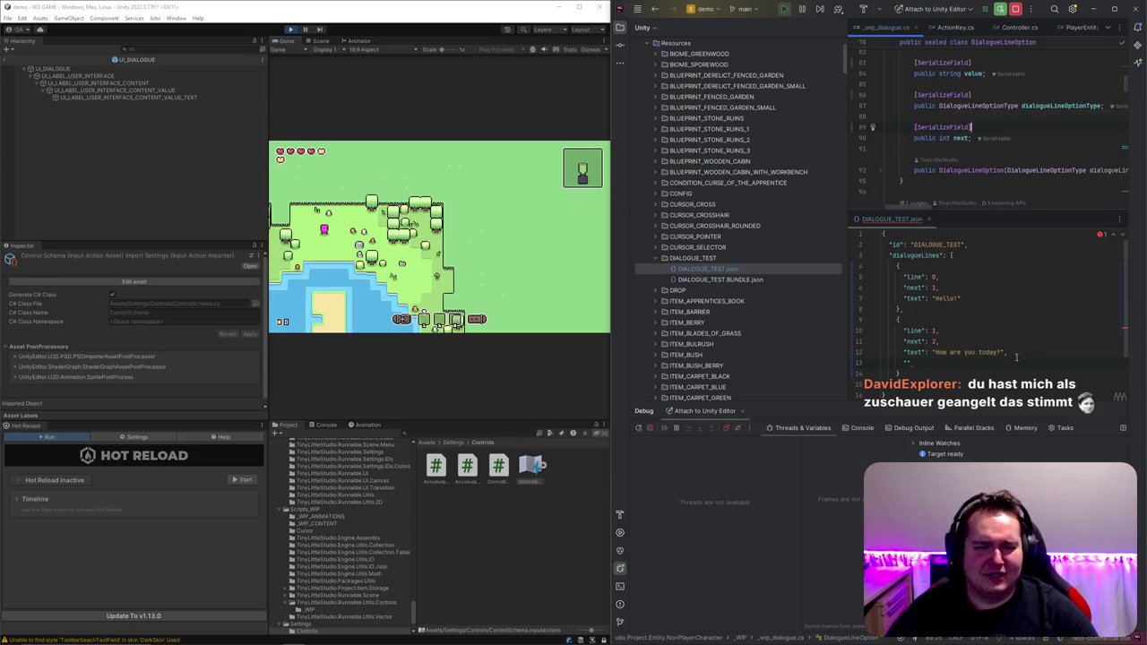
scroll(up, 3)
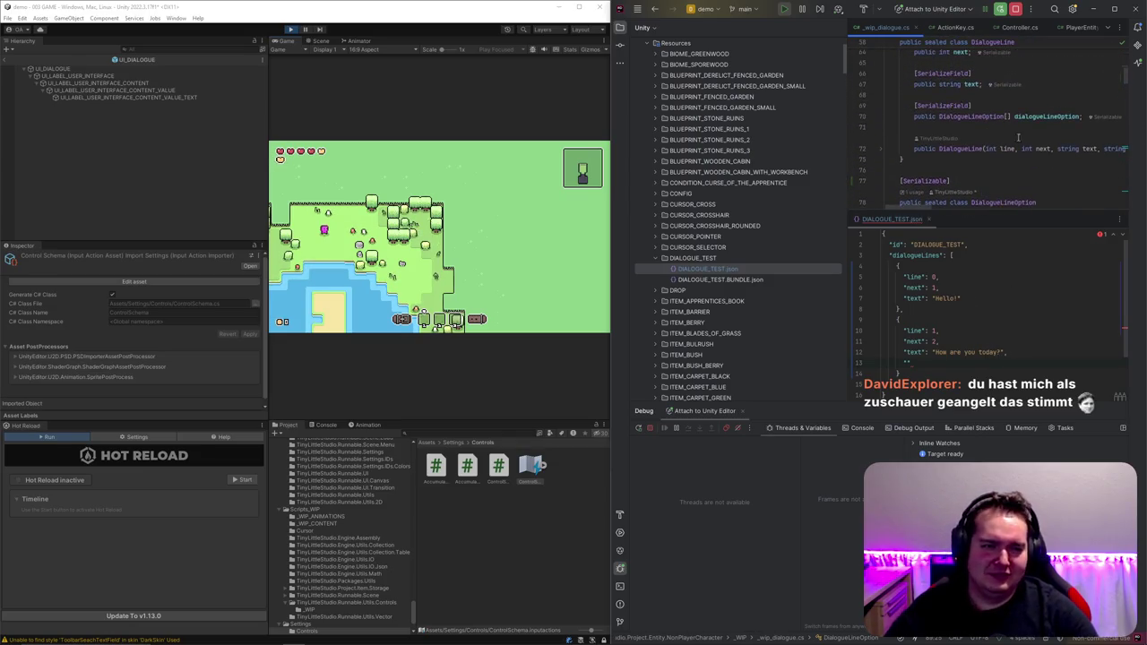
double_click(1040, 118)
Step: Rename the field to dialogueLineOptions and start that array in the JSON with label "Good", value "g"
text(s)
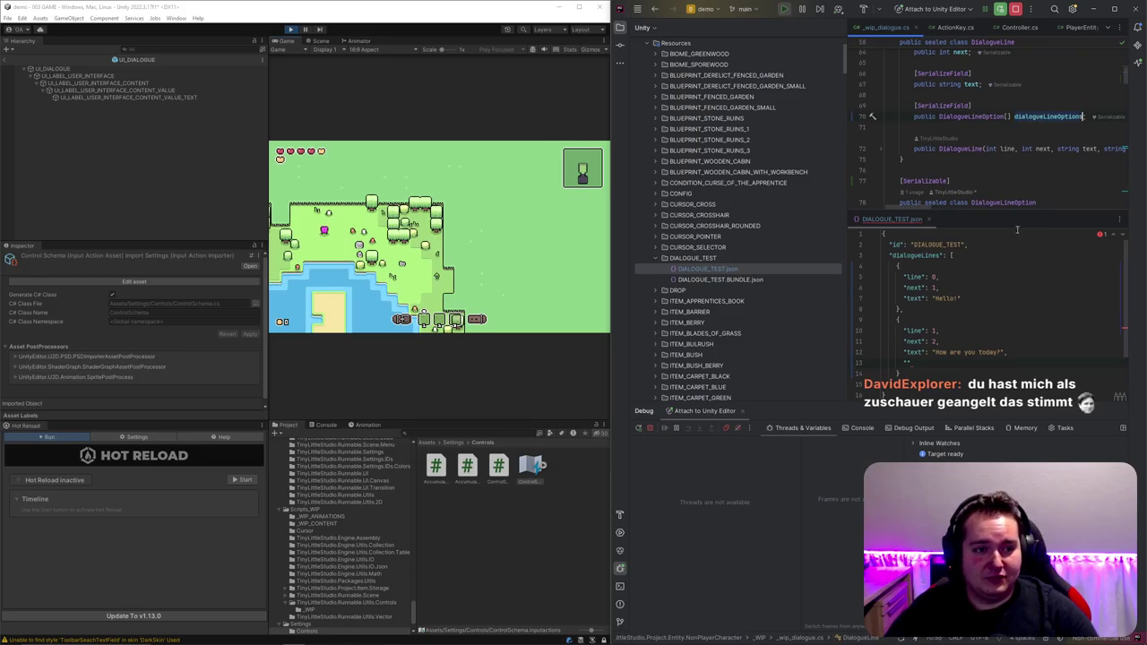
double_click(1045, 117)
key(ctrl+c)
click(1033, 363)
key(ctrl+v)
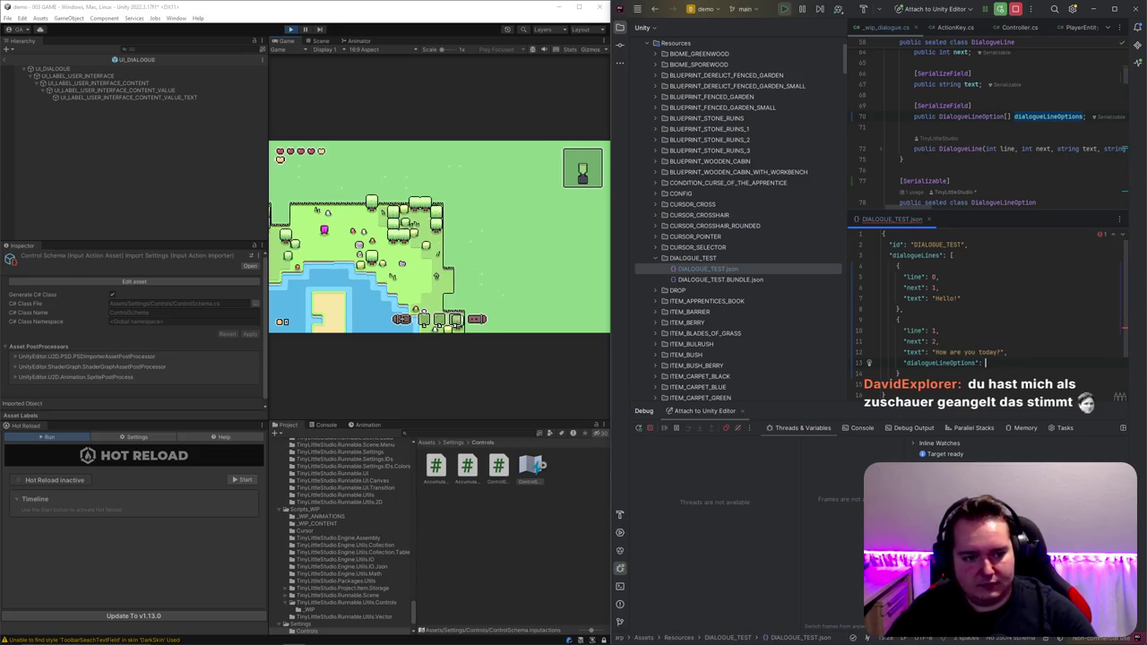
text(: [)
key(Return)
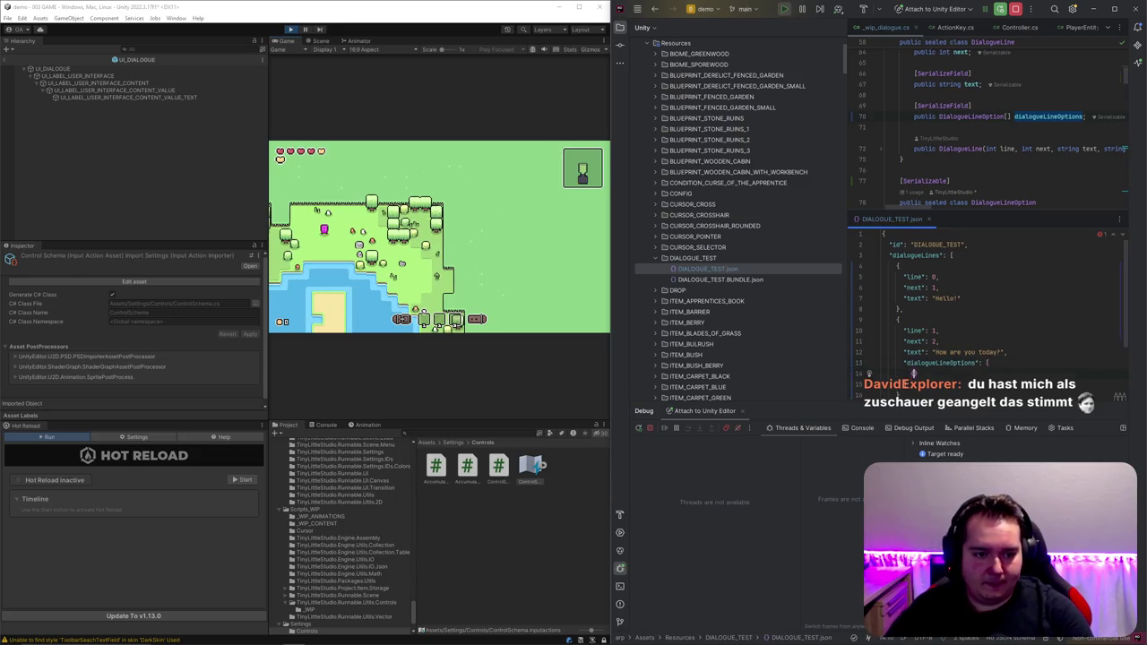
scroll(down, 3)
text("labe)
text(l": ")
text(Good")
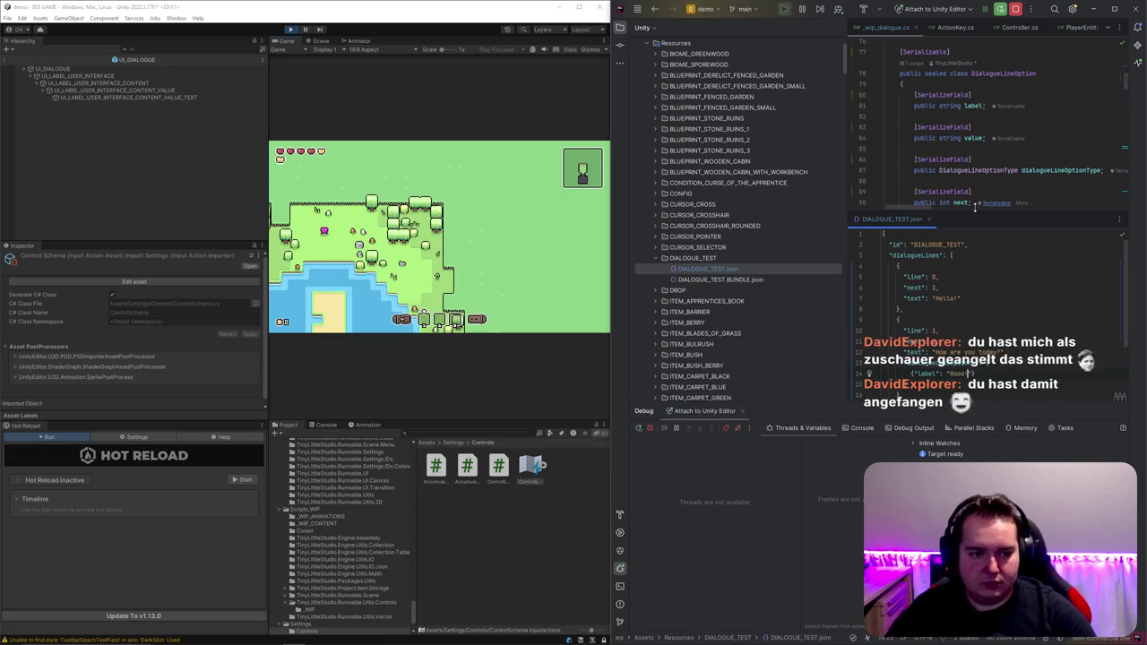
text(, "value")
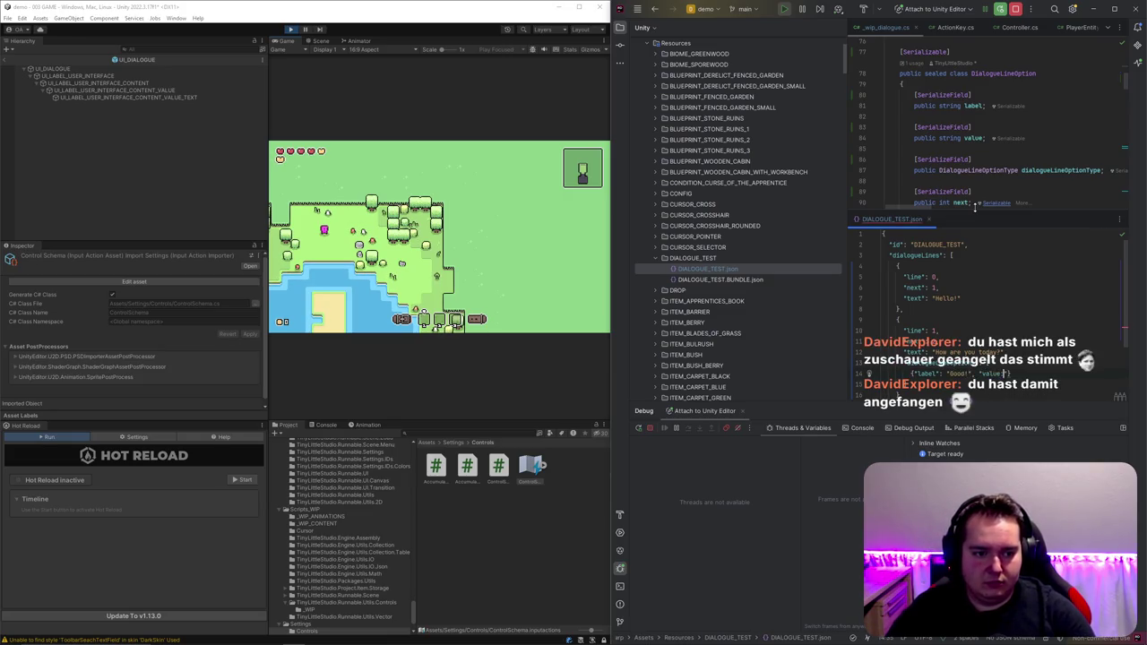
text(: "g",)
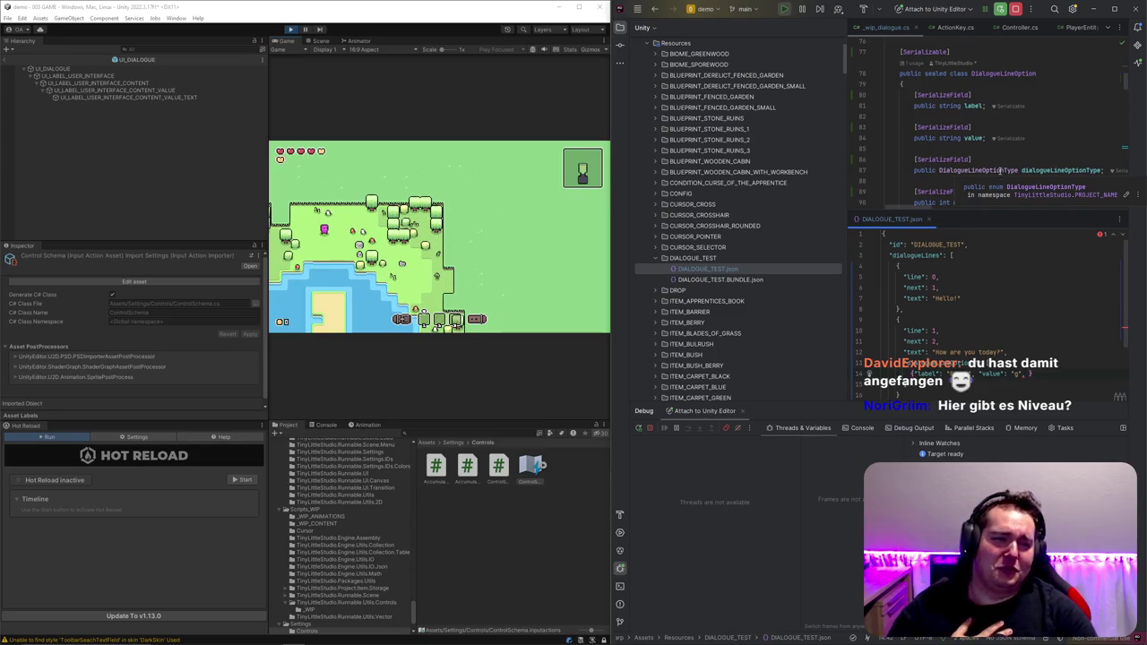
Step: Finish the Good option with dialogueLineOptionType 0 and a next line value
double_click(1063, 169)
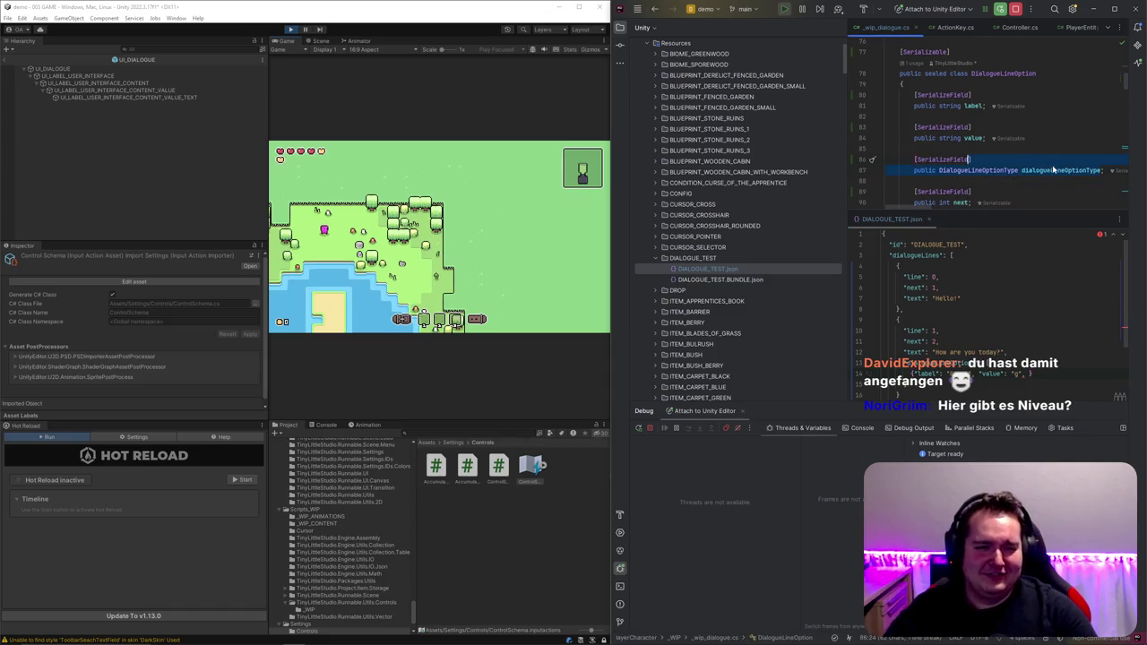
key(ctrl+c)
click(1030, 374)
text(")
key(ctrl+v)
text(: )
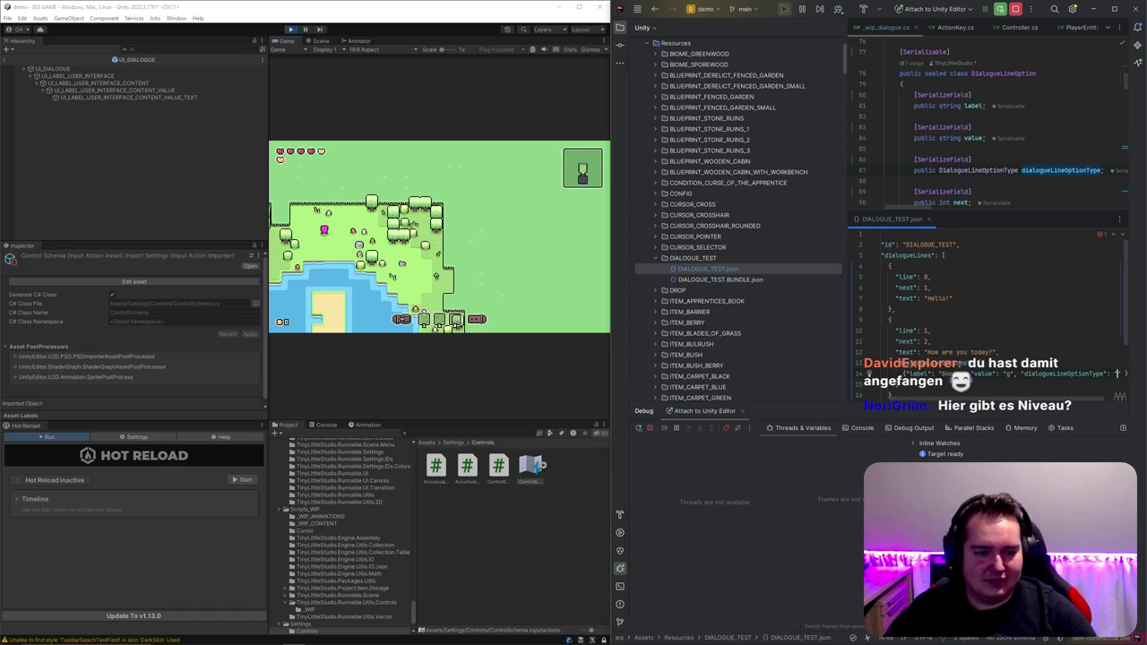
text("d)
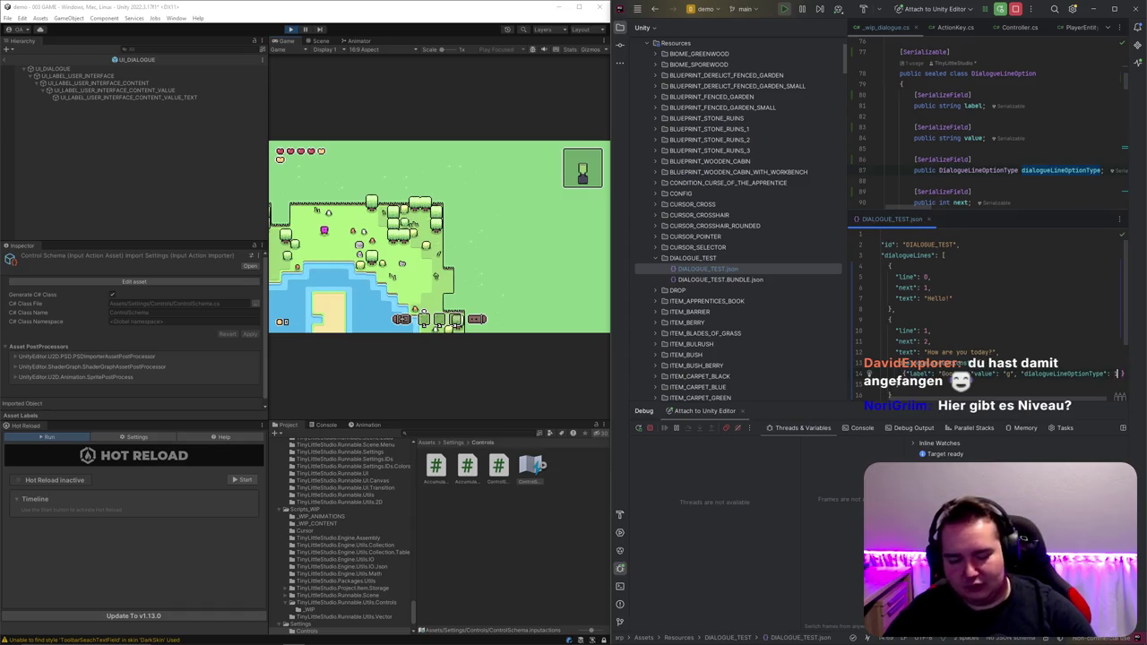
key(BackSpace)
text(0, )
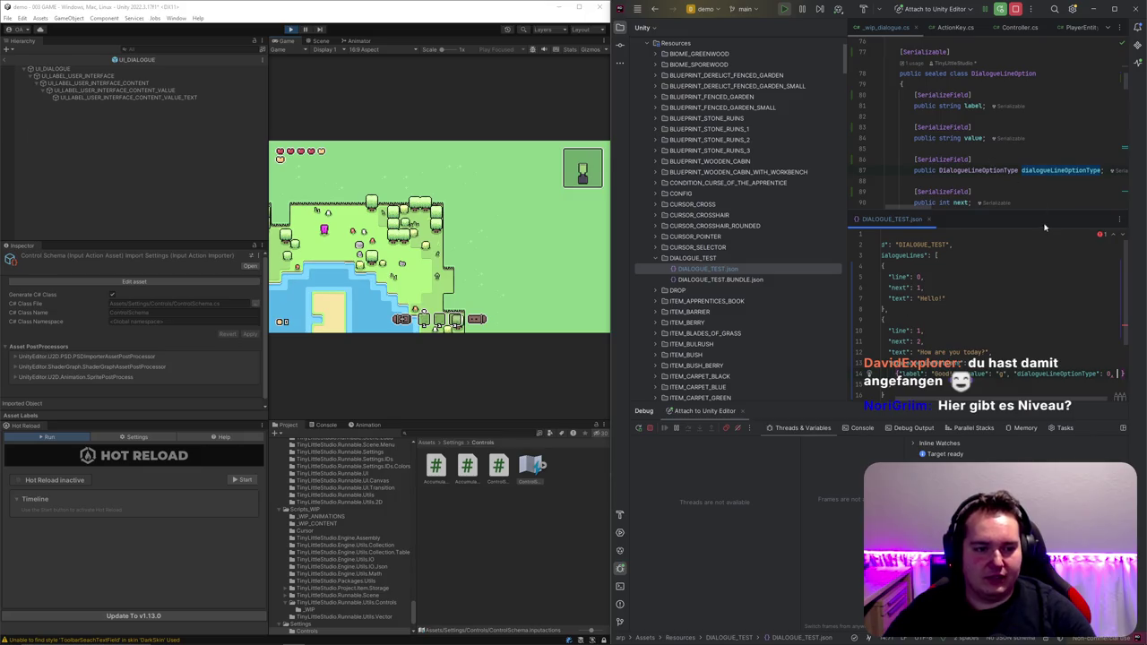
text("next": )
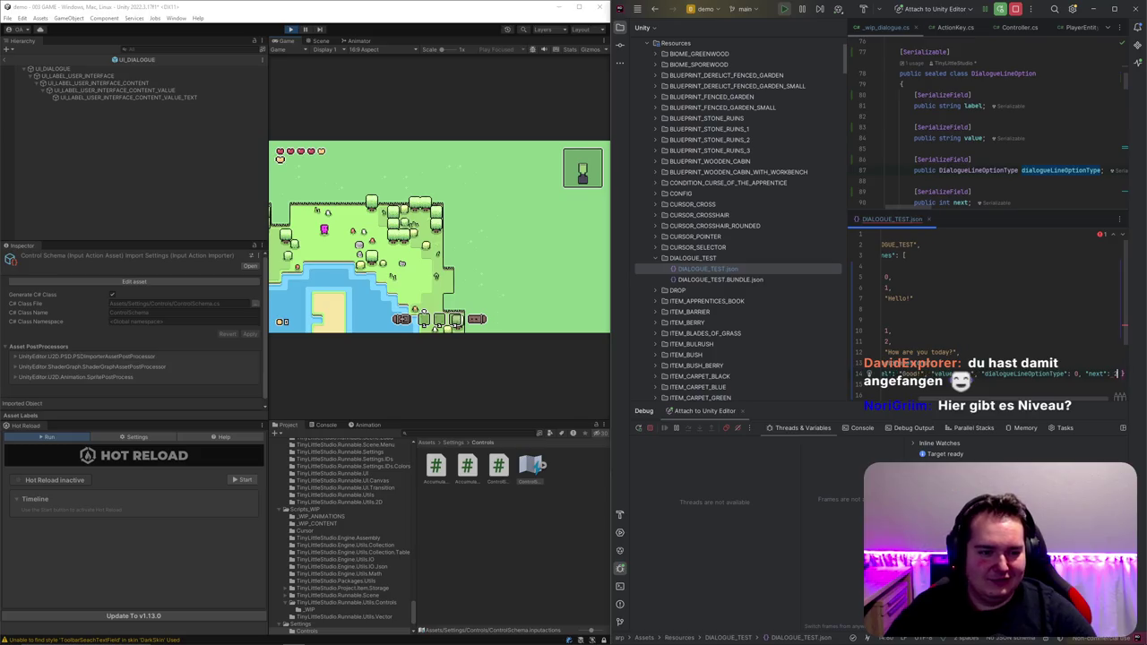
text(2)
Step: Renumber the dialogue lines to start at 1 and correct their next values
click(892, 331)
key(Down)
key(shift+Left)
text(0)
key(Up)
key(Up)
key(Up)
key(shift+Left)
text(1)
key(Down)
key(shift+Left)
text(2)
key(Down)
key(Down)
key(Down)
key(shift+Left)
text(2)
key(Down)
key(shift+Left)
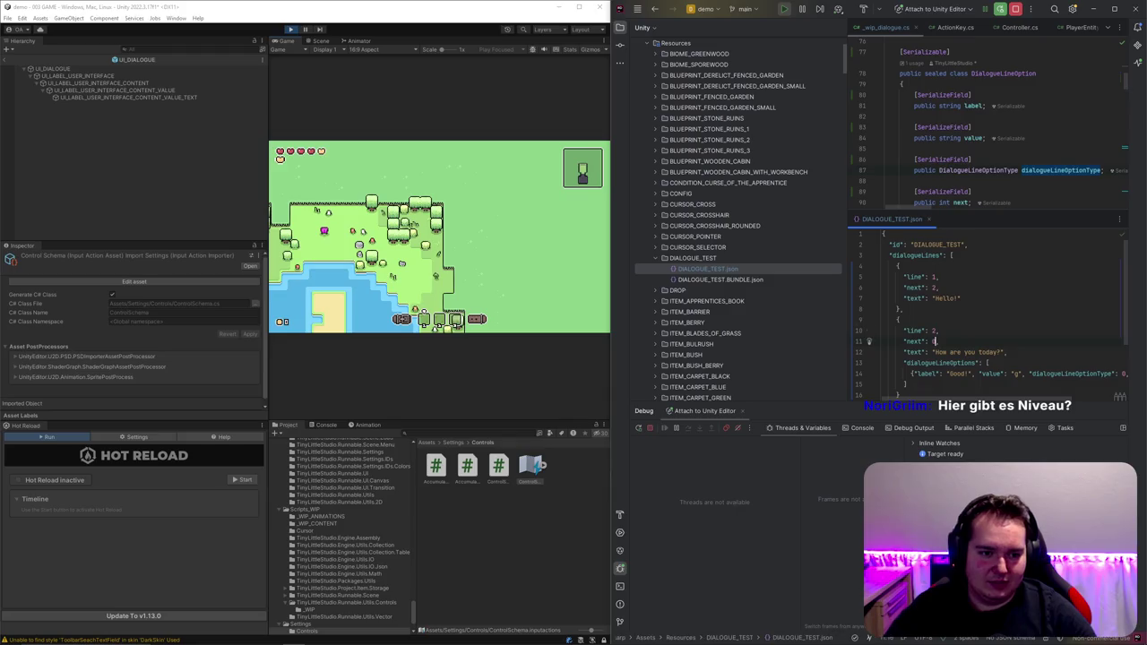
key(Down)
key(Down)
key(Down)
key(End)
key(Left)
key(shift+Left)
text(2)
Step: Duplicate the Good option as a "Bad" option with value "b"
key(Down)
key(Home)
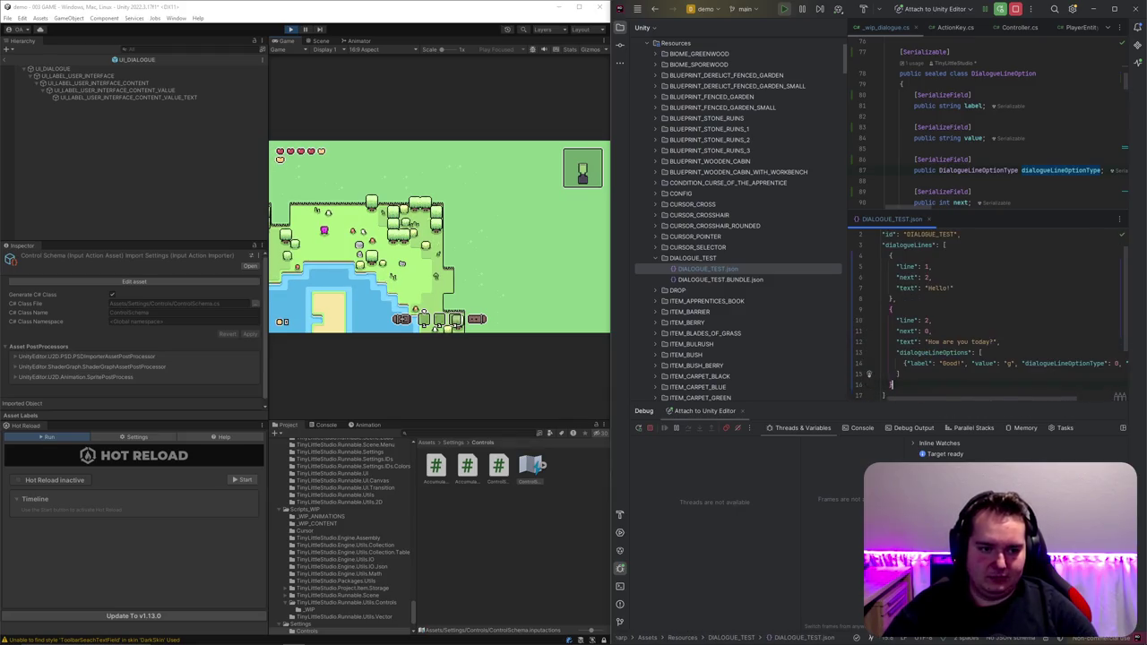
key(shift+Up)
key(ctrl+d)
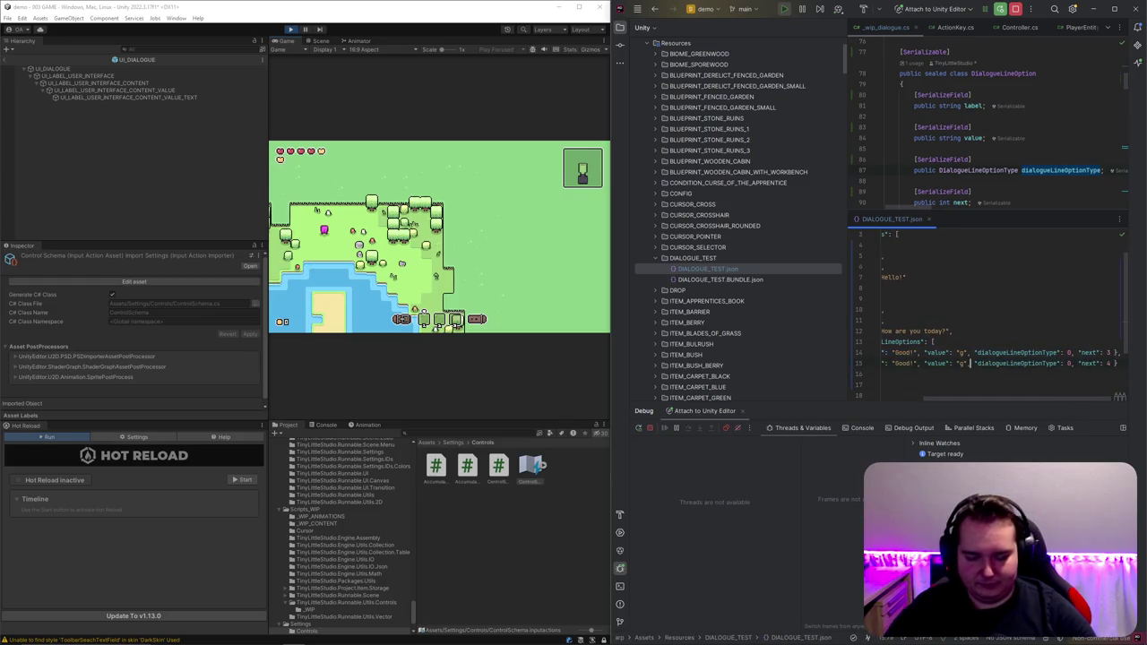
key(Left)
key(Left)
key(BackSpace)
key(BackSpace)
key(BackSpace)
text(Bad)
click(946, 363)
key(BackSpace)
text(b)
key(End)
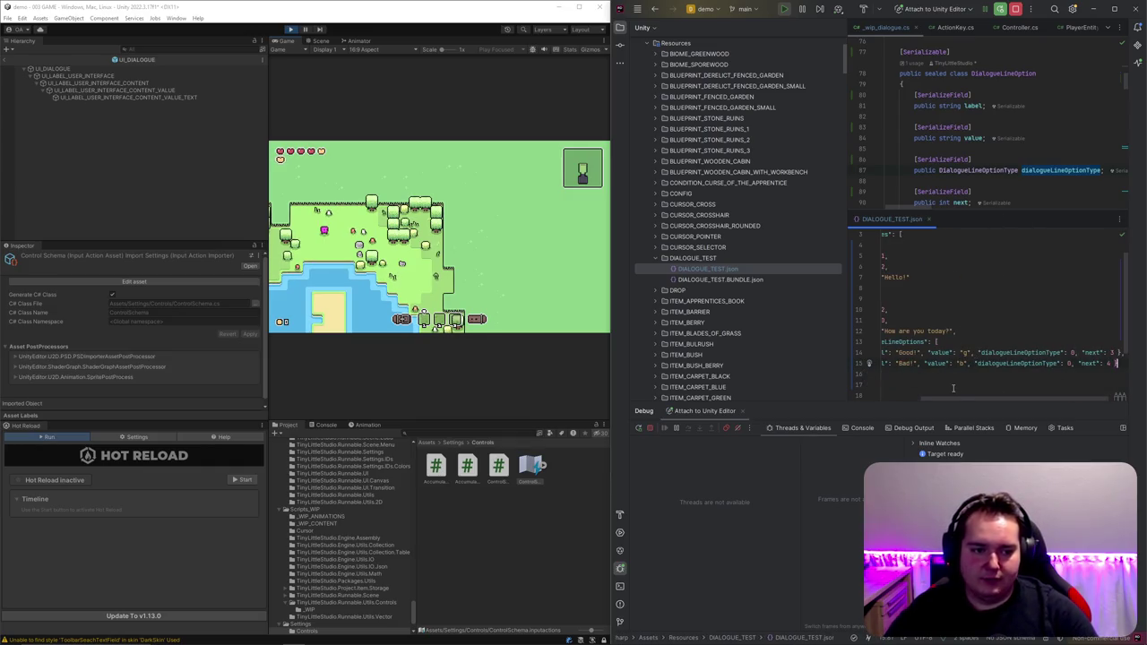
Step: Add a new line after the options and reformat the JSON file
key(Return)
key(ctrl+alt+l)
scroll(up, 3)
Step: Paste a copy of the first dialogue entry after line 2 with text "Let us change that!"
drag(897, 262, 904, 310)
scroll(down, 3)
click(915, 341)
text(,)
key(Return)
key(ctrl+v)
double_click(948, 373)
text(That)
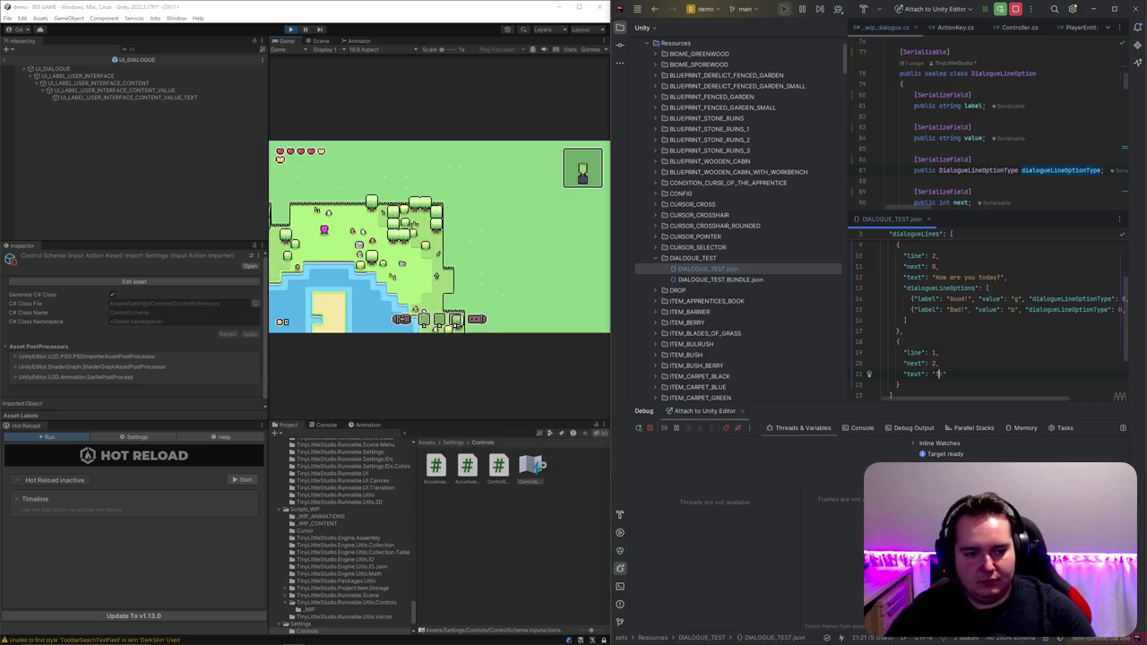
key(BackSpace)
key(BackSpace)
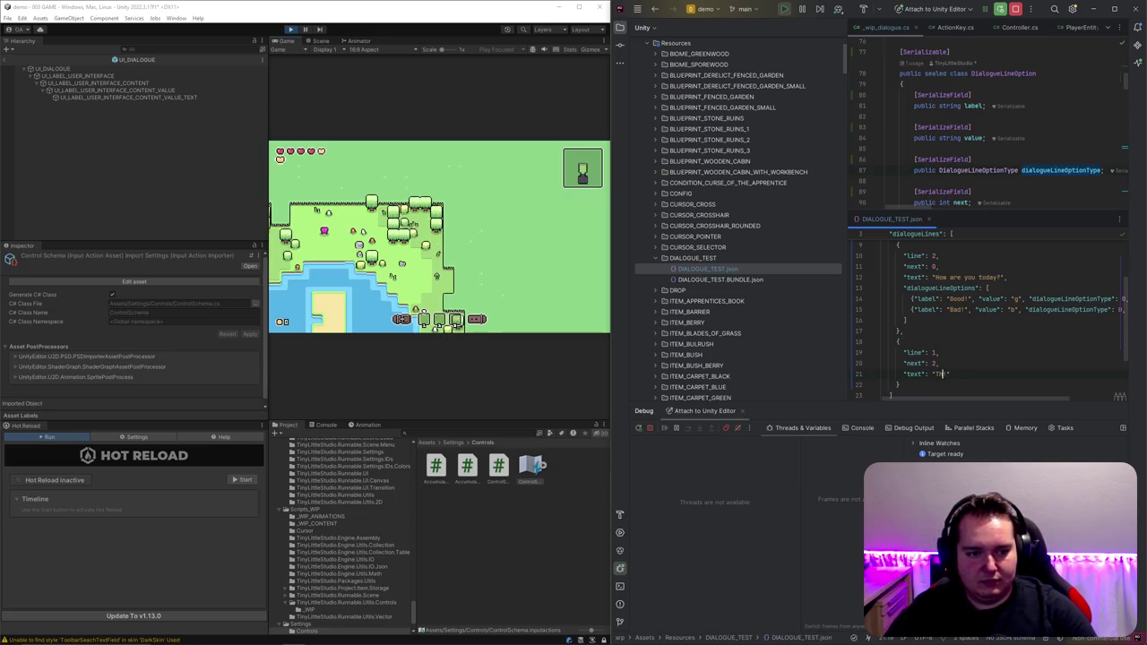
text(Let)
text( us change that!)
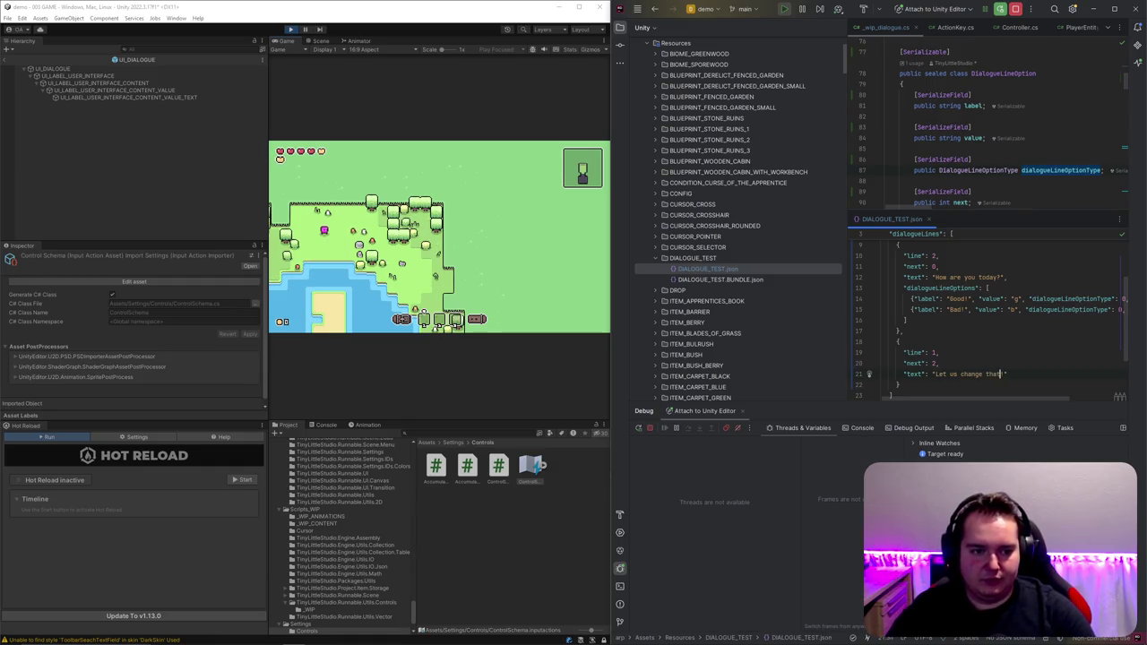
Step: Duplicate that entry and rewrite its text as the "Ha ha. Good!" reply
drag(899, 384, 899, 331)
key(ctrl+d)
drag(936, 375, 1005, 375)
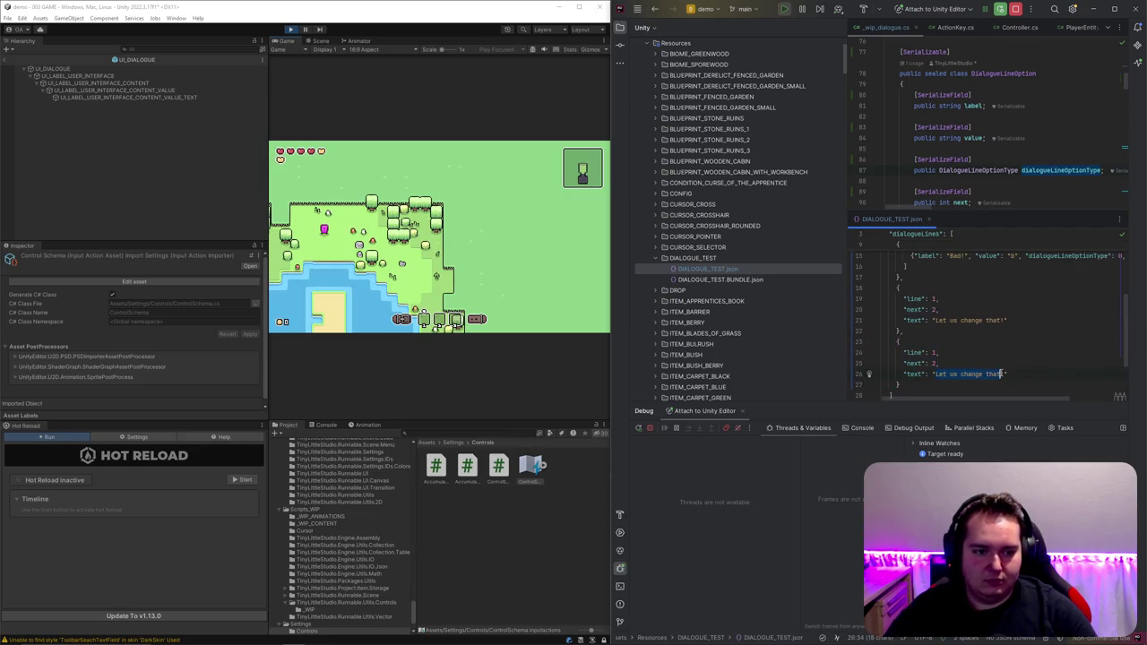
text(He ha, good)
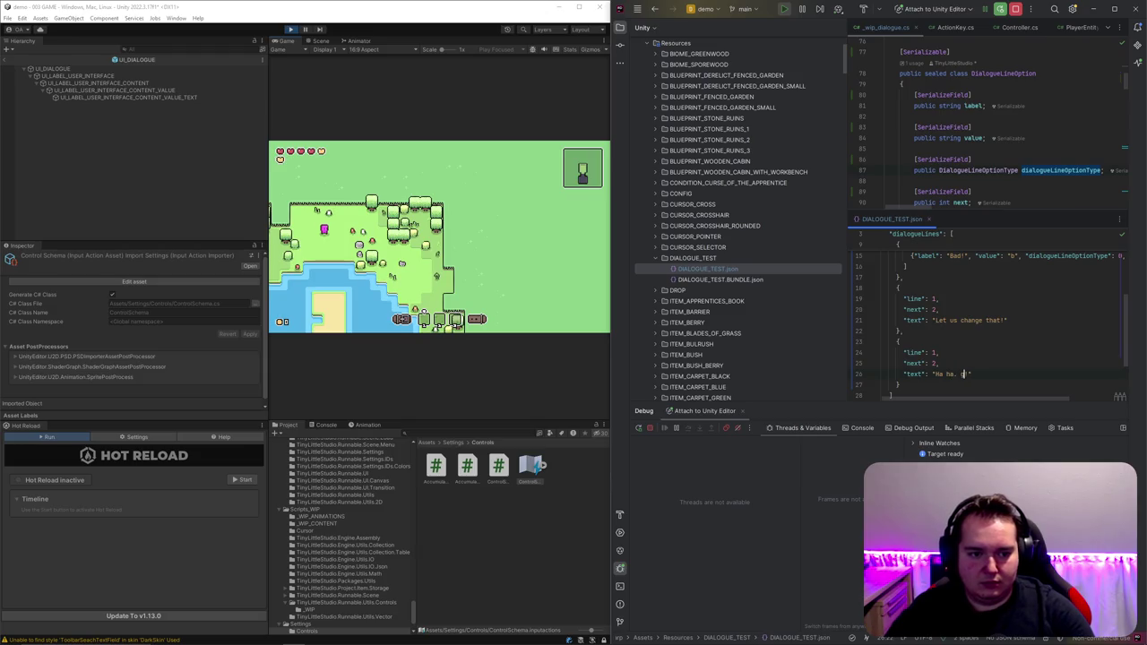
Step: Set next to 0 on both new lines and change the last line number to 4
scroll(up, 3)
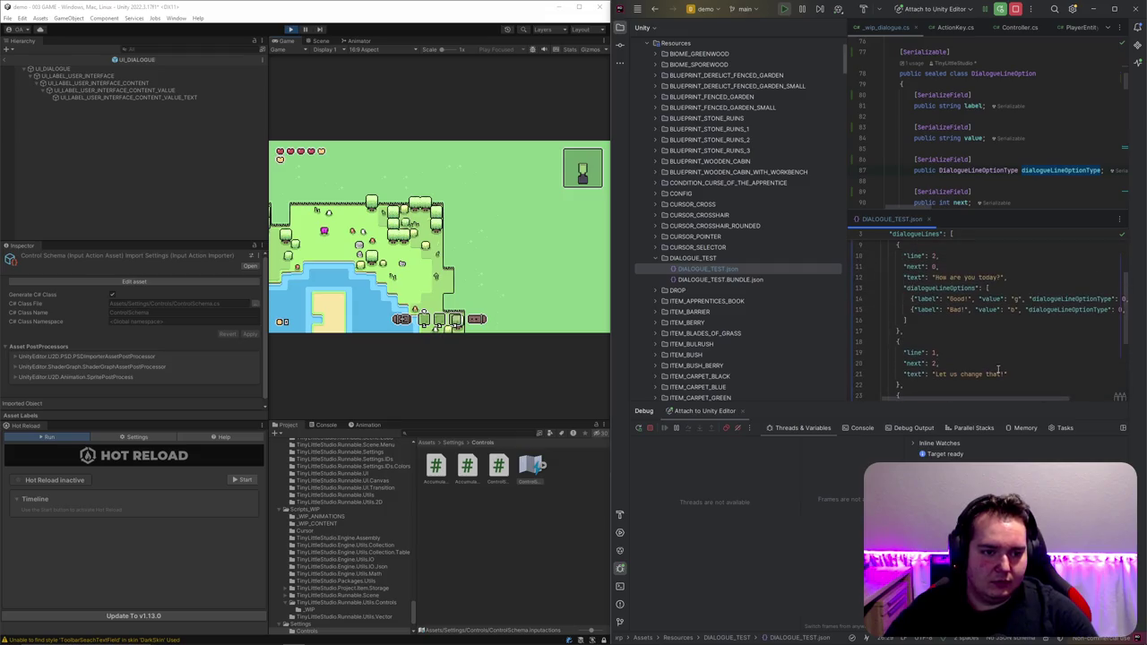
scroll(down, 3)
scroll(up, 3)
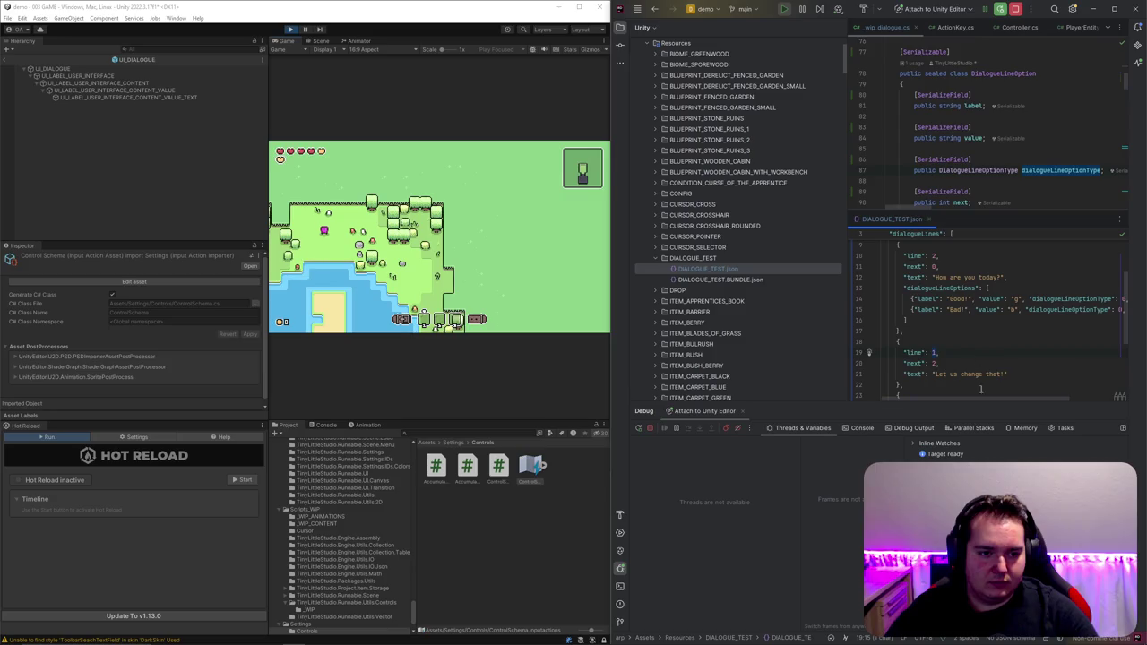
scroll(down, 3)
scroll(up, 3)
scroll(down, 3)
text(0)
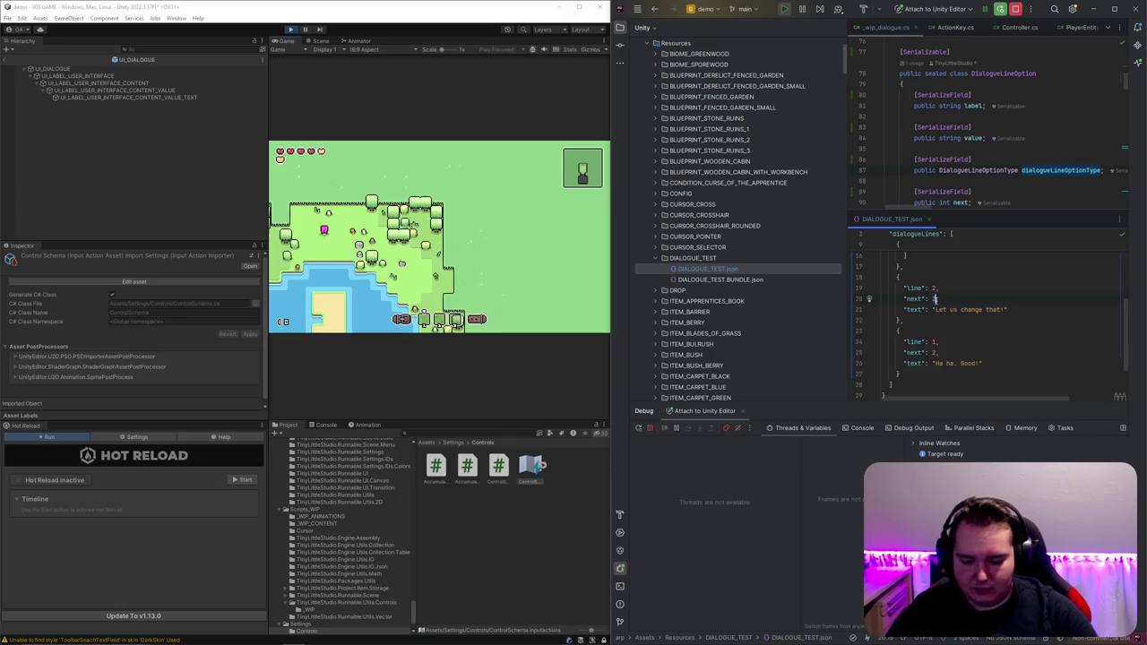
double_click(934, 353)
text(0)
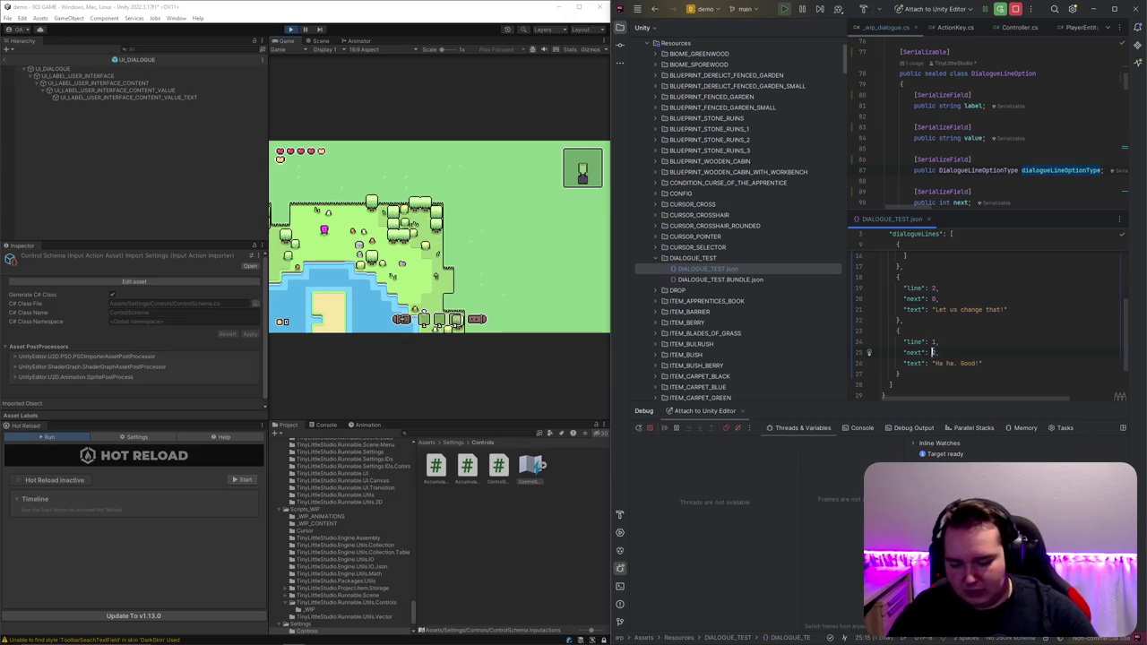
double_click(935, 342)
scroll(up, 3)
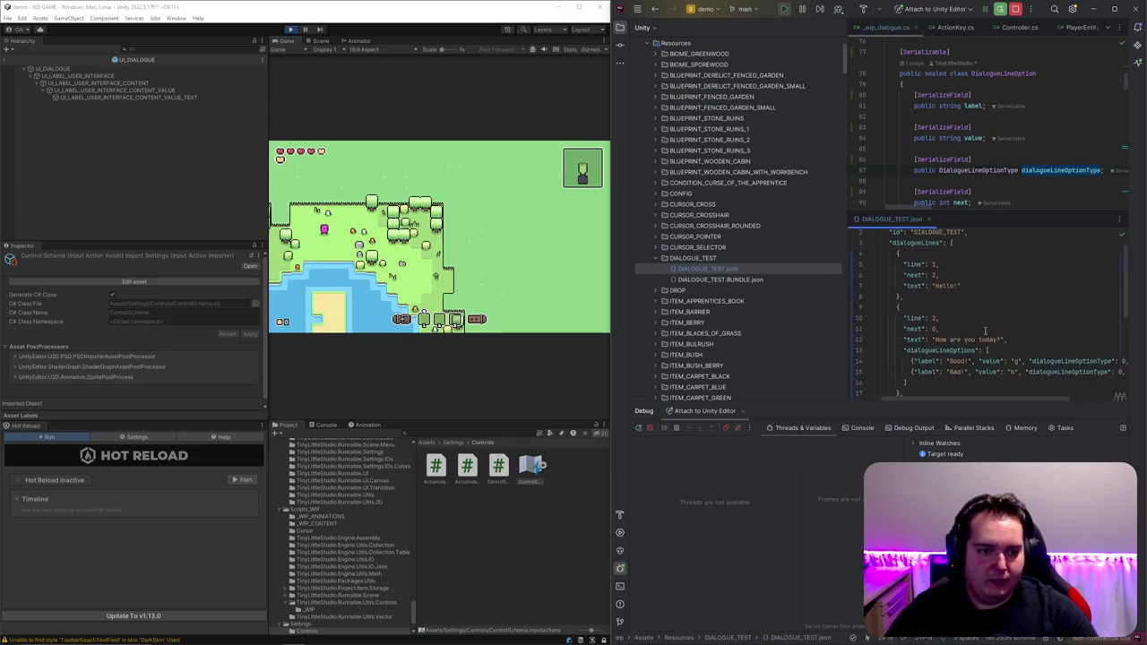
scroll(right, 3)
scroll(left, 3)
scroll(down, 3)
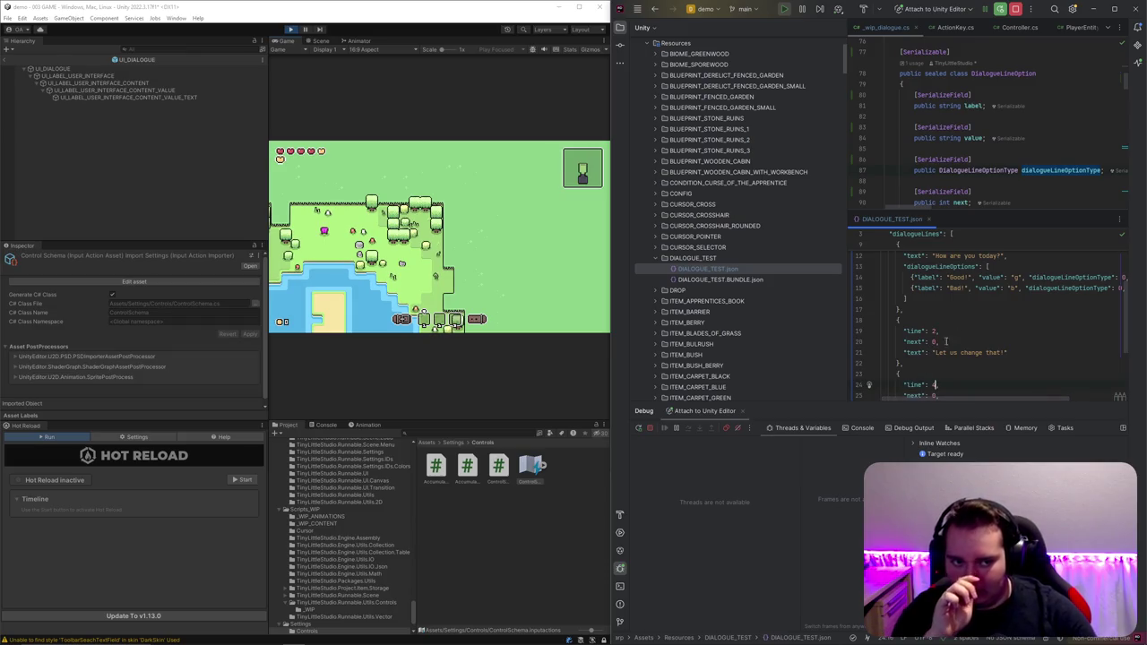
drag(1013, 208, 1022, 307)
scroll(up, 3)
Step: Add a [SerializeField] public bool remember field to the DialogueLine class
click(1031, 224)
key(Return)
text(public bool remem)
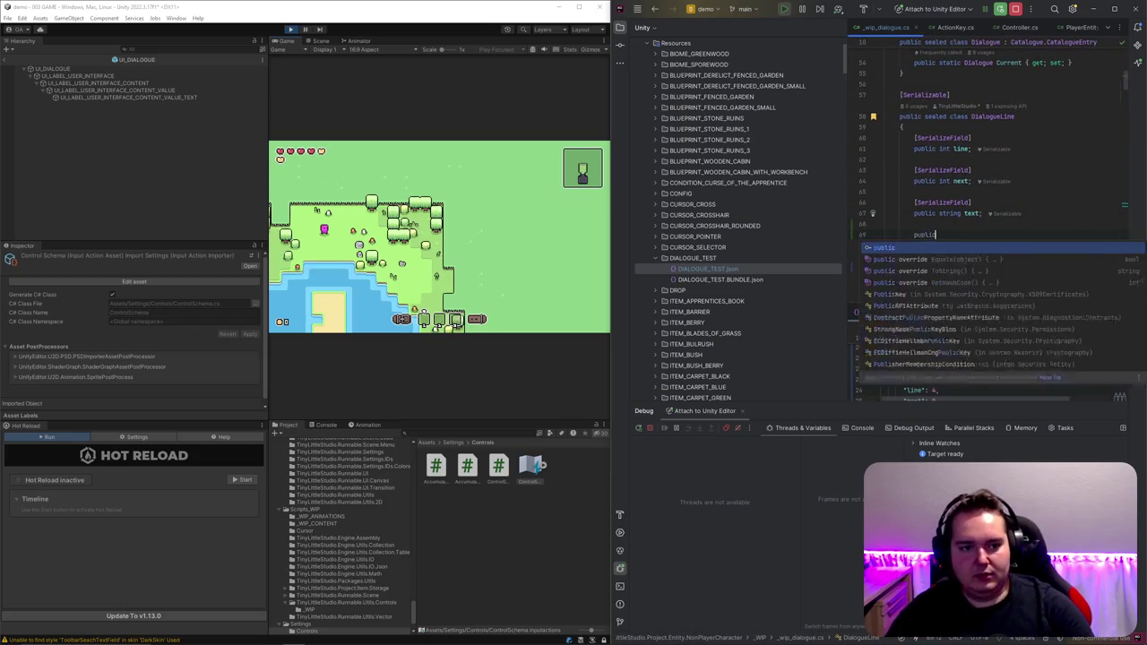
text(ber;)
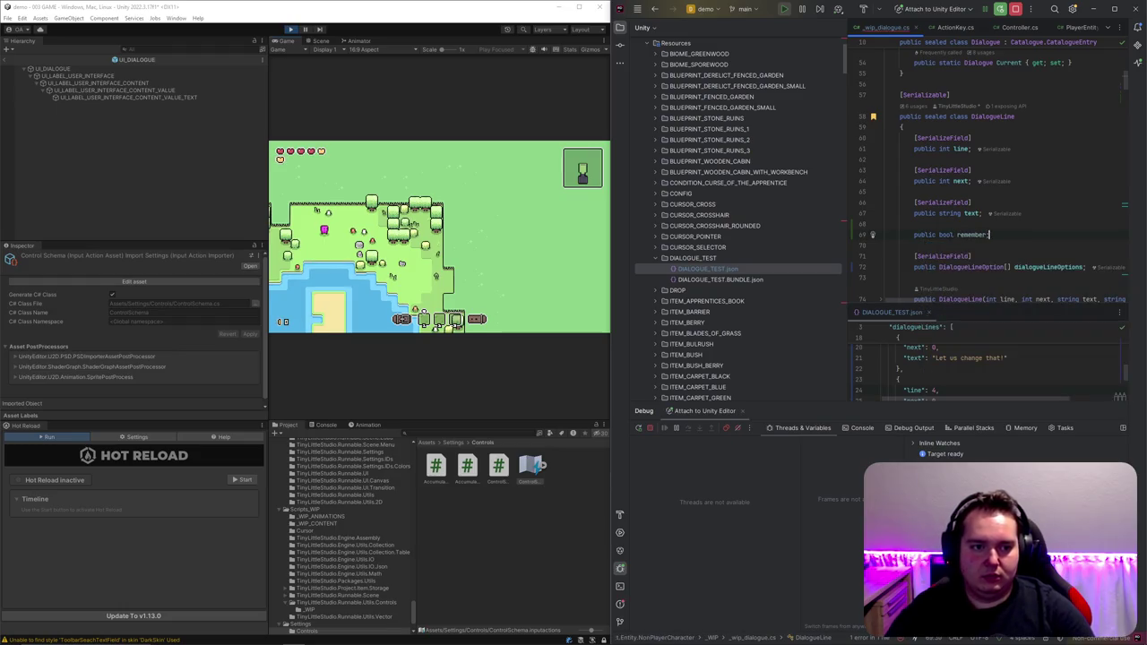
key(Home)
key(Return)
key(Up)
text([SerializeField])
double_click(973, 245)
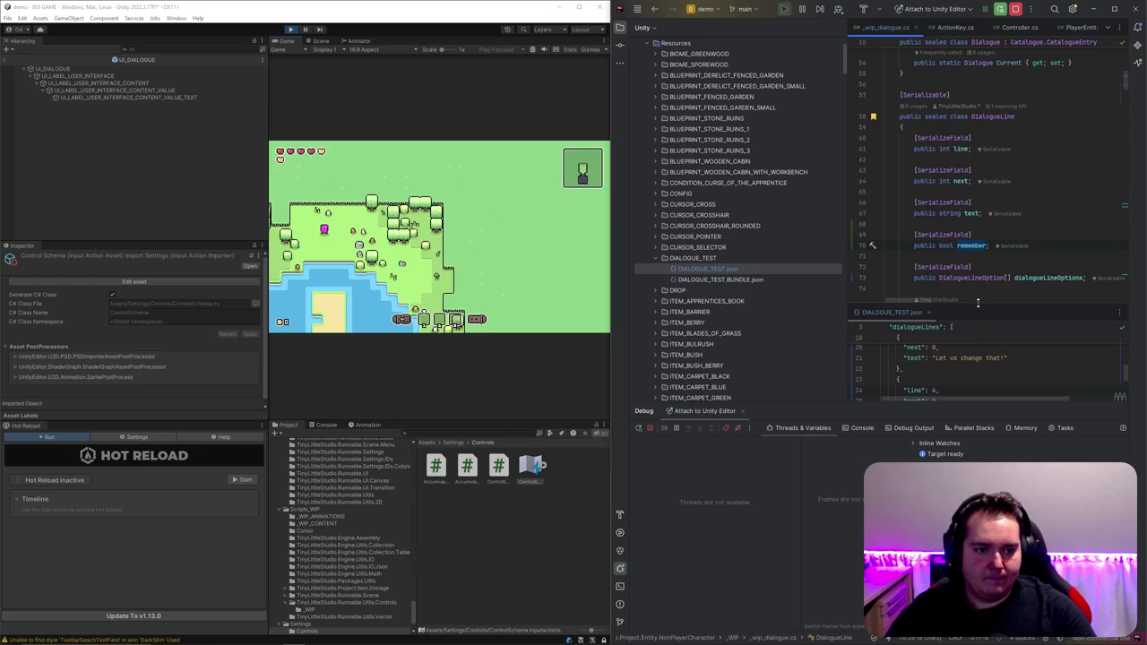
Step: Add "remember": true after line 2's options list in DIALOGUE_TEST.json
drag(978, 303, 980, 202)
scroll(up, 3)
click(955, 379)
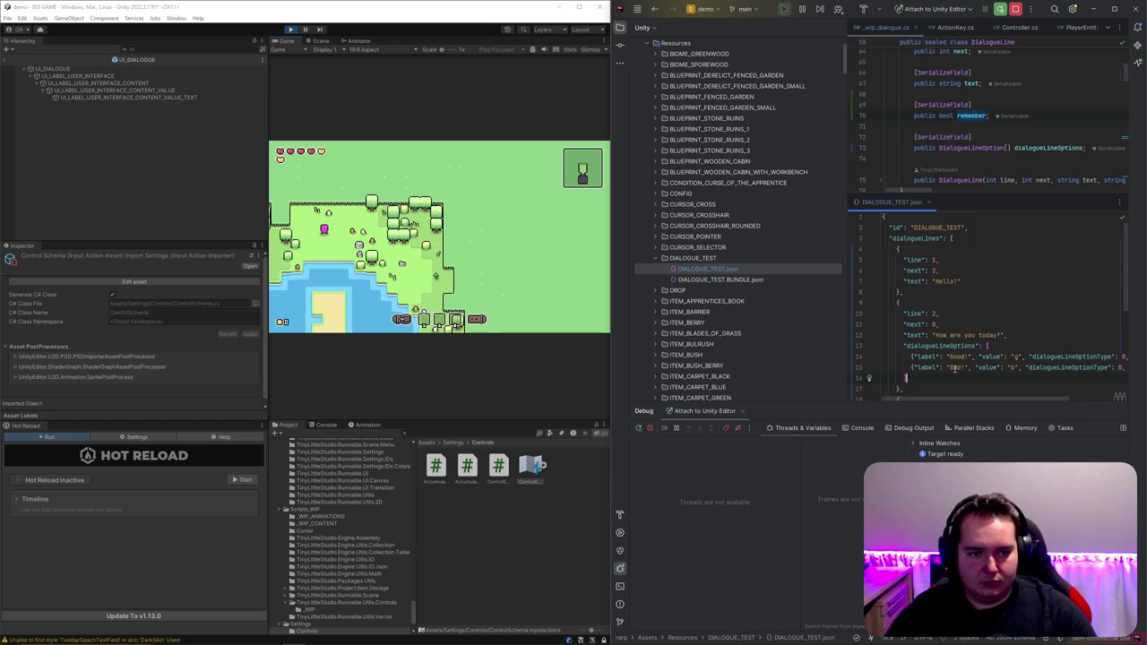
text(,)
key(Return)
text("remember": tru)
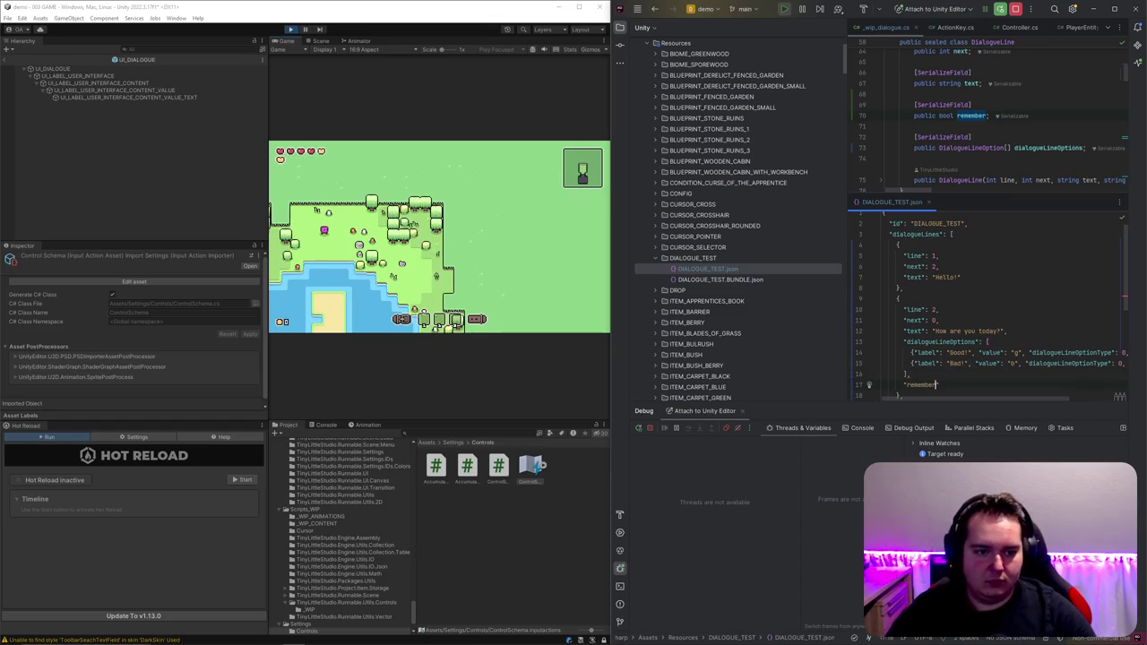
key(Return)
Step: Copy the "remember": true entry onto the 'Let us change that!' and other dialogue lines
scroll(down, 3)
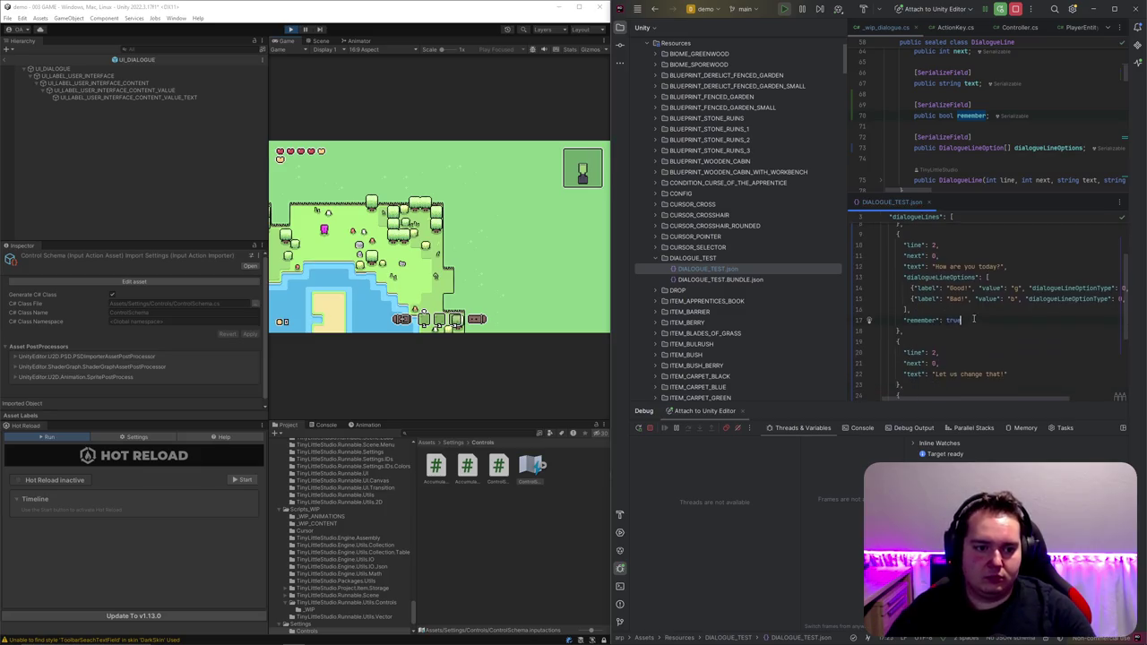
click(916, 310)
scroll(down, 3)
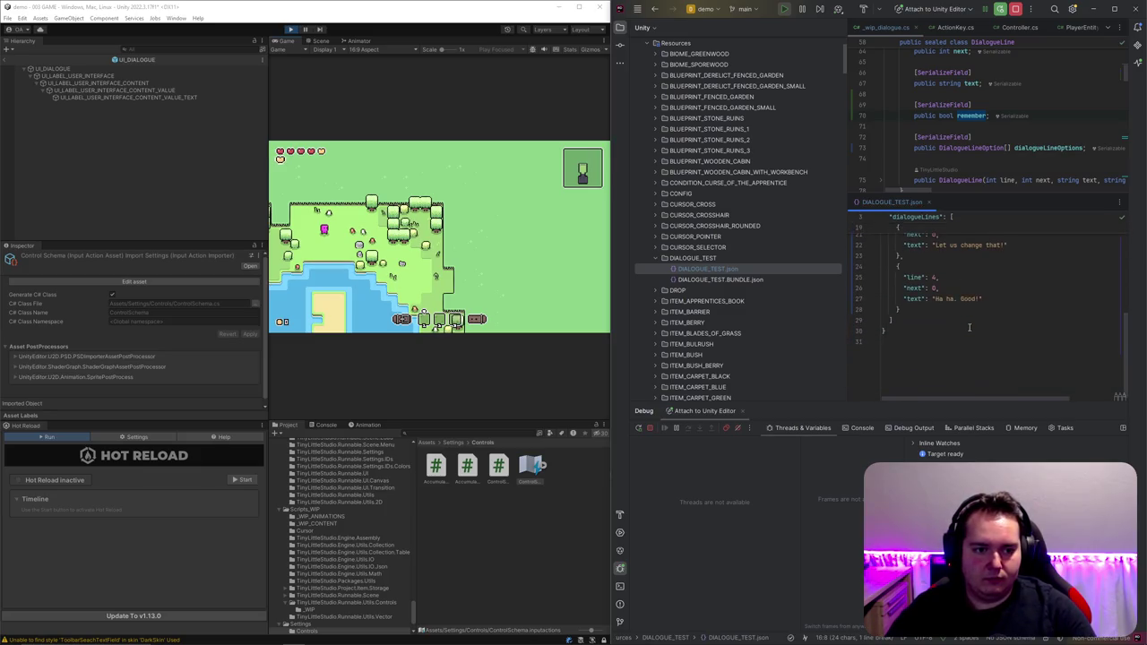
scroll(up, 3)
click(1021, 309)
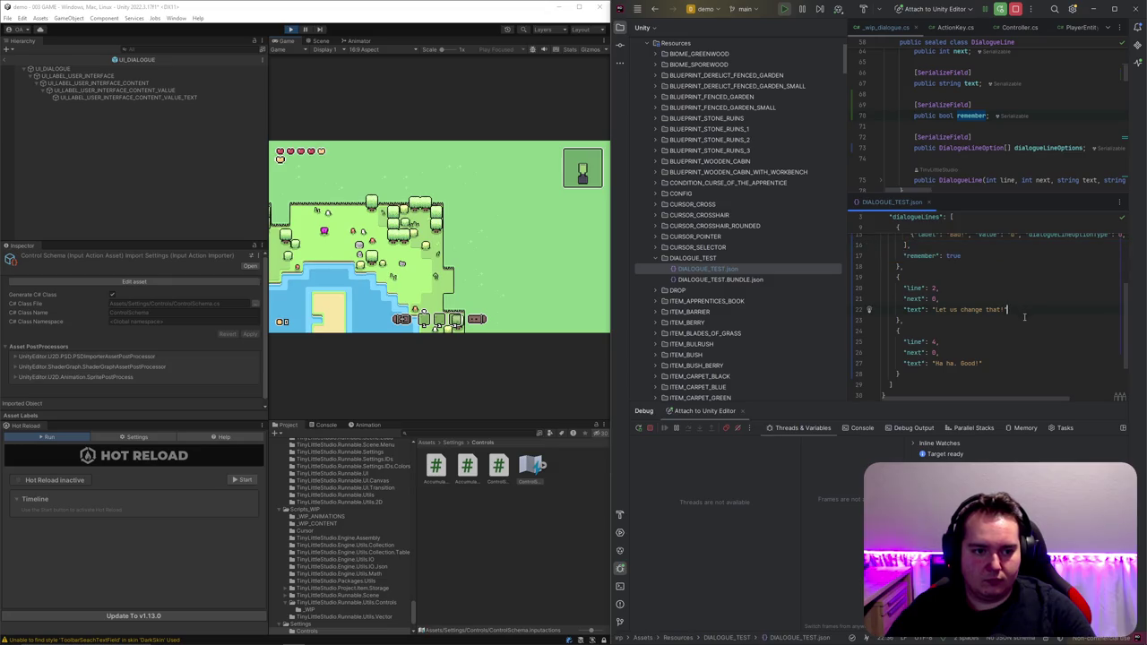
text(,       "remember": true)
key(ctrl+v)
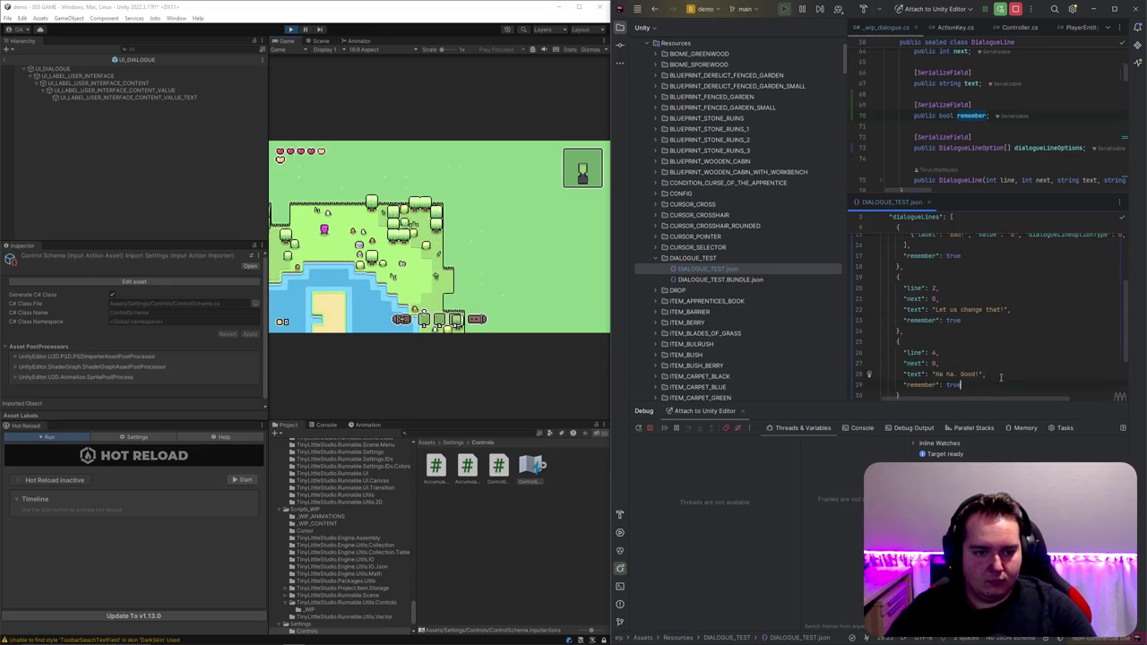
scroll(up, 3)
click(900, 246)
click(1004, 289)
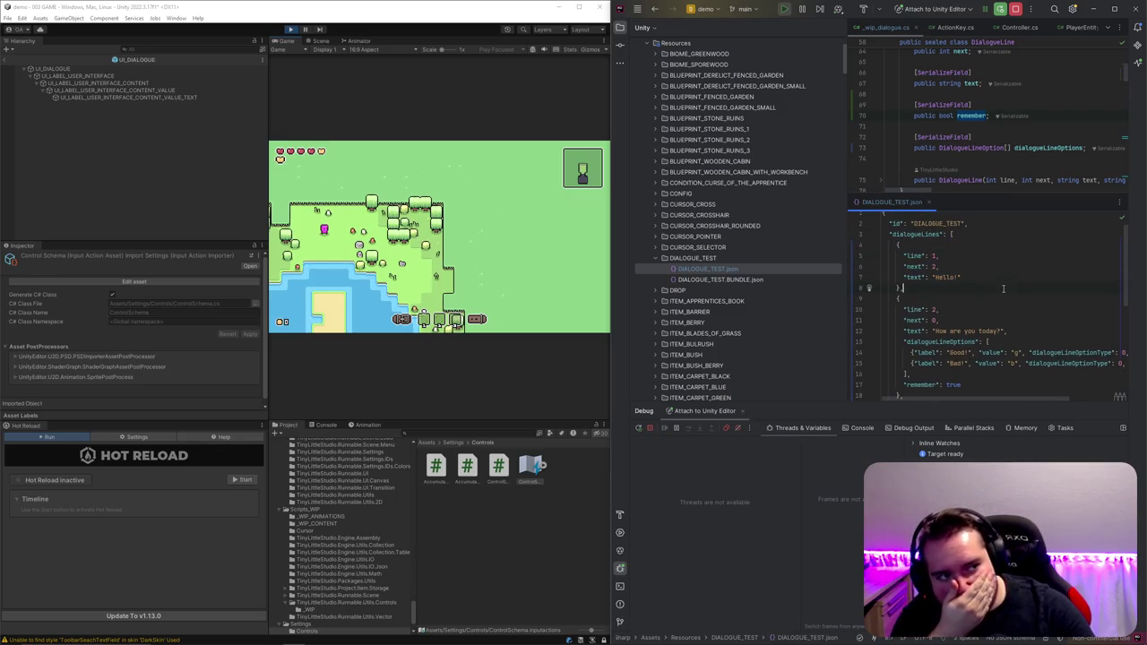
scroll(down, 3)
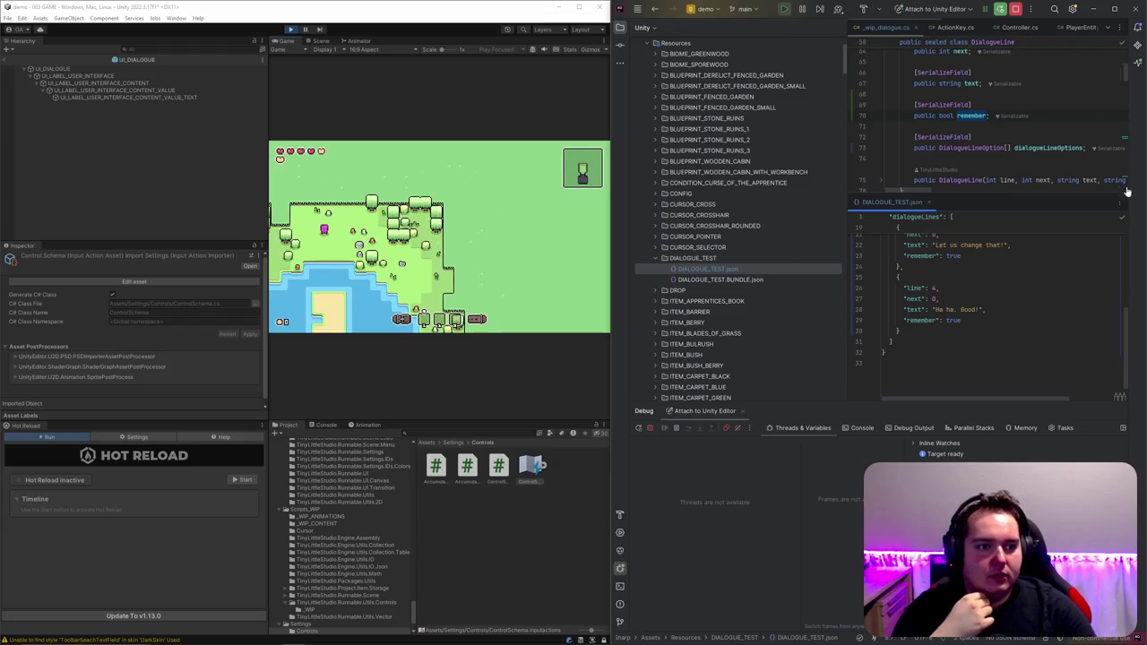
Step: Hide the project file tree and close the DIALOGUE_TEST.json split
key(alt+1)
key(ctrl+F4)
scroll(down, 3)
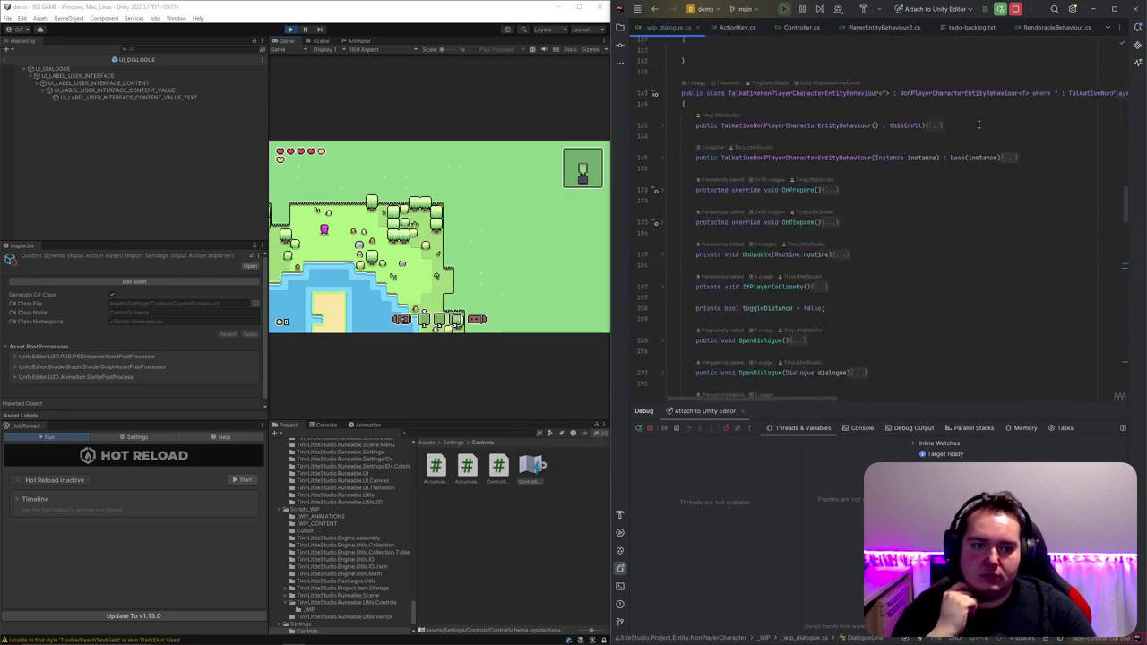
scroll(down, 3)
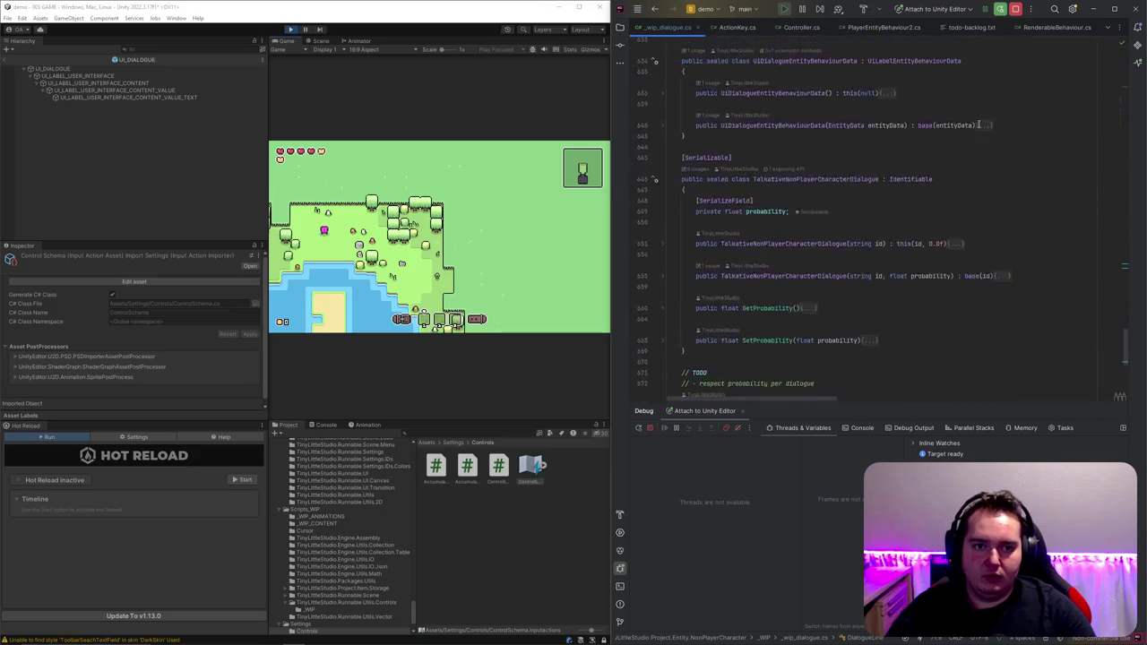
scroll(up, 3)
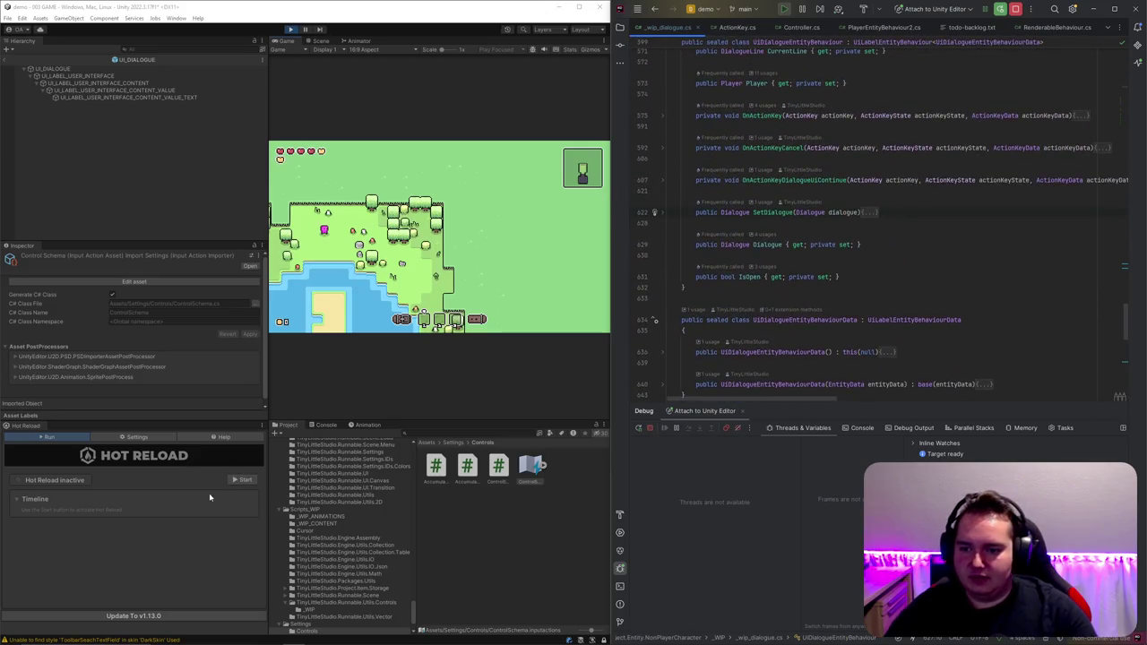
Step: Start Hot Reload in Unity and resize the panels to enlarge the Game view
click(247, 492)
click(243, 481)
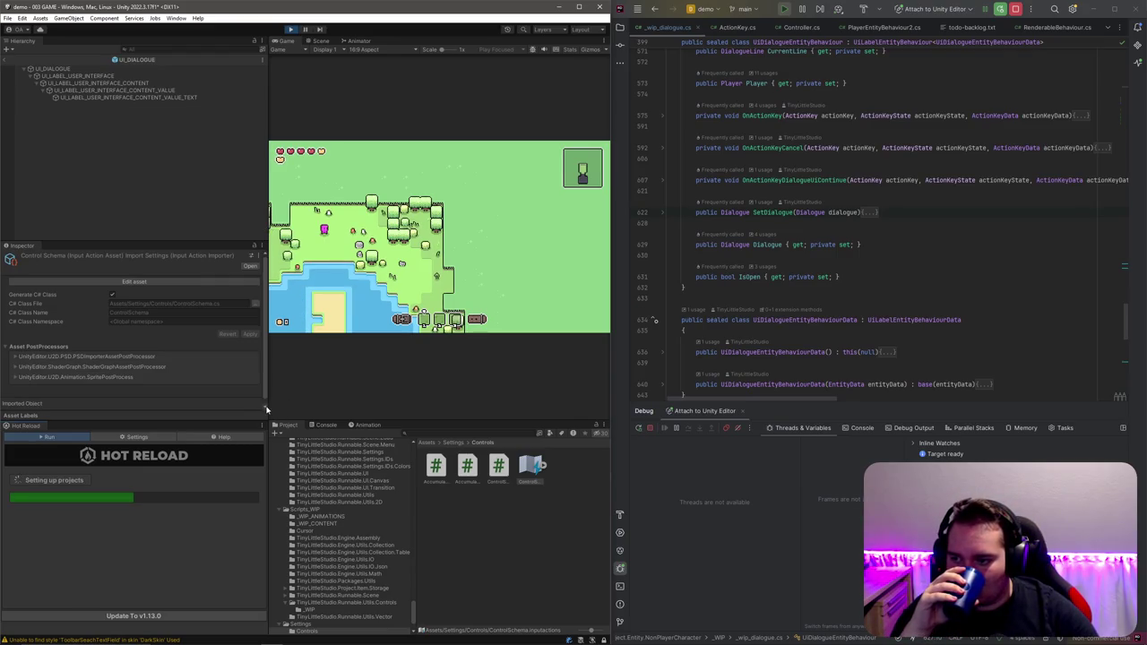
drag(265, 377, 127, 316)
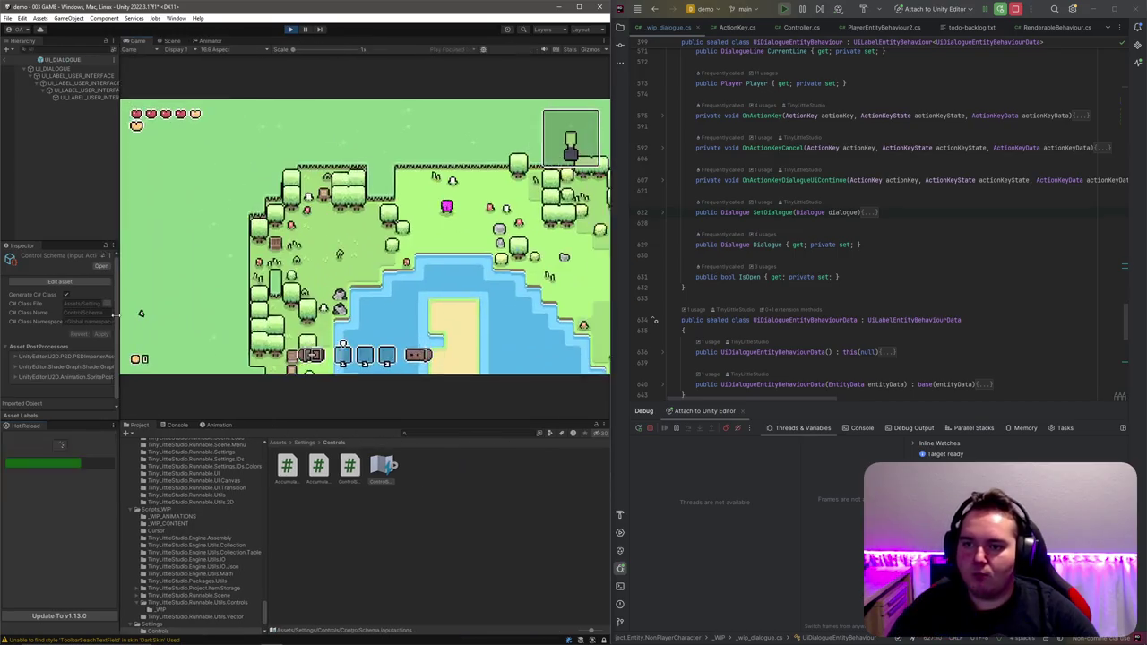
drag(612, 300, 700, 300)
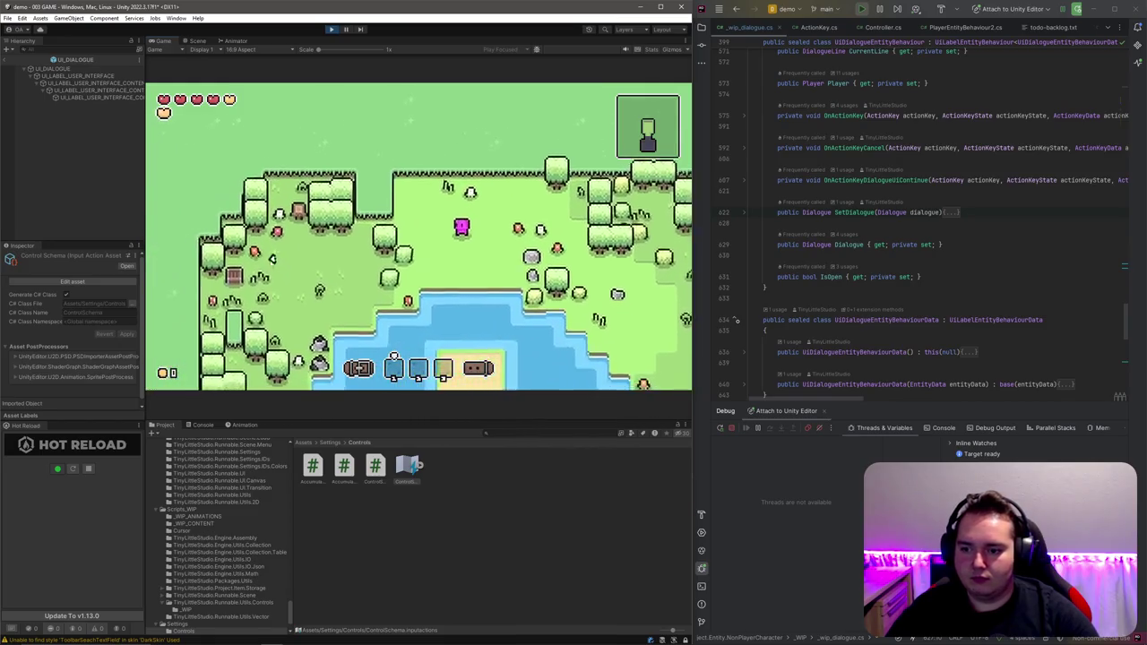
Step: Confirm the prompt and enter Play mode so the game shows the Hello dialogue
click(88, 469)
key(Return)
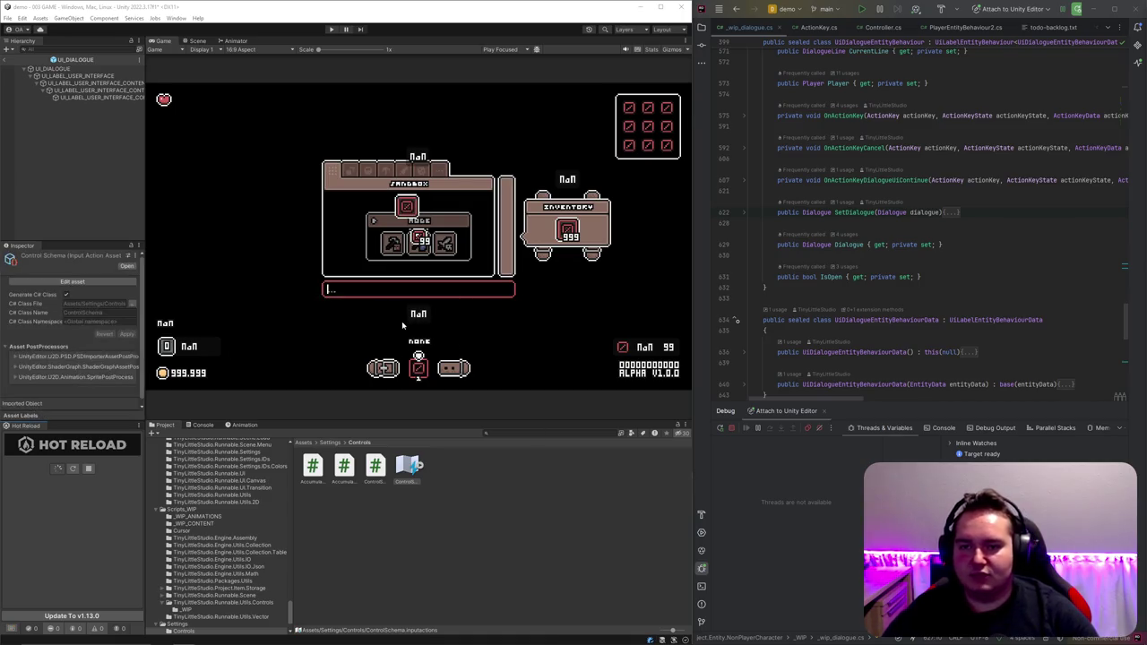
click(332, 29)
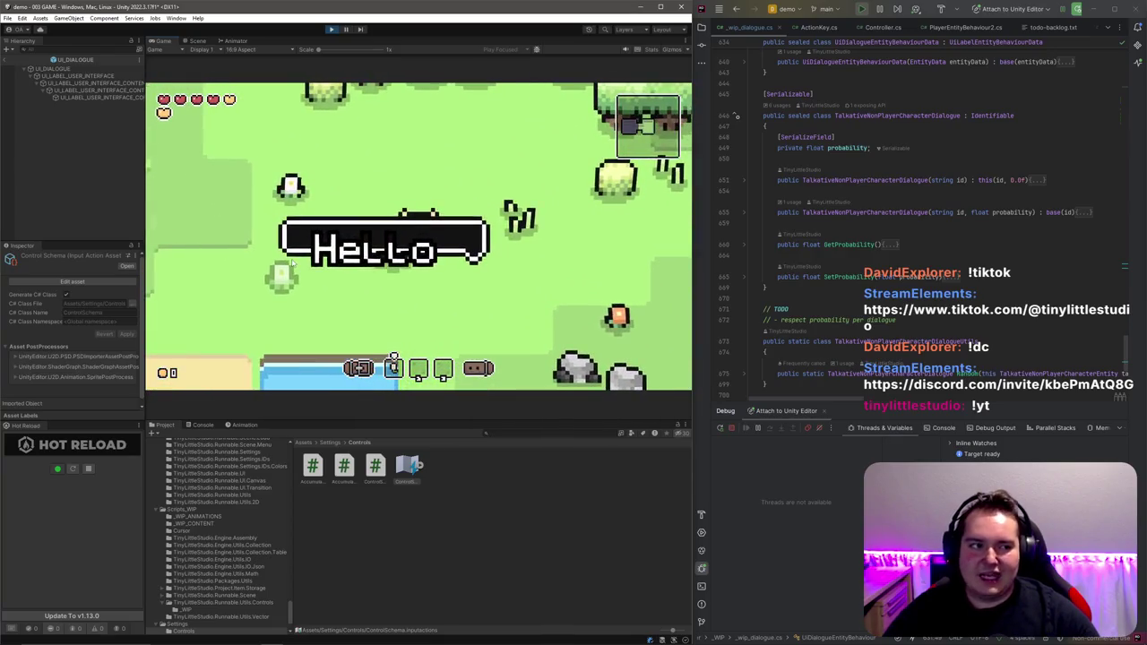
Step: On line 561 of HandleNextLine, append + StringUtils.LINE_BREAK + " " to the line text
scroll(down, 3)
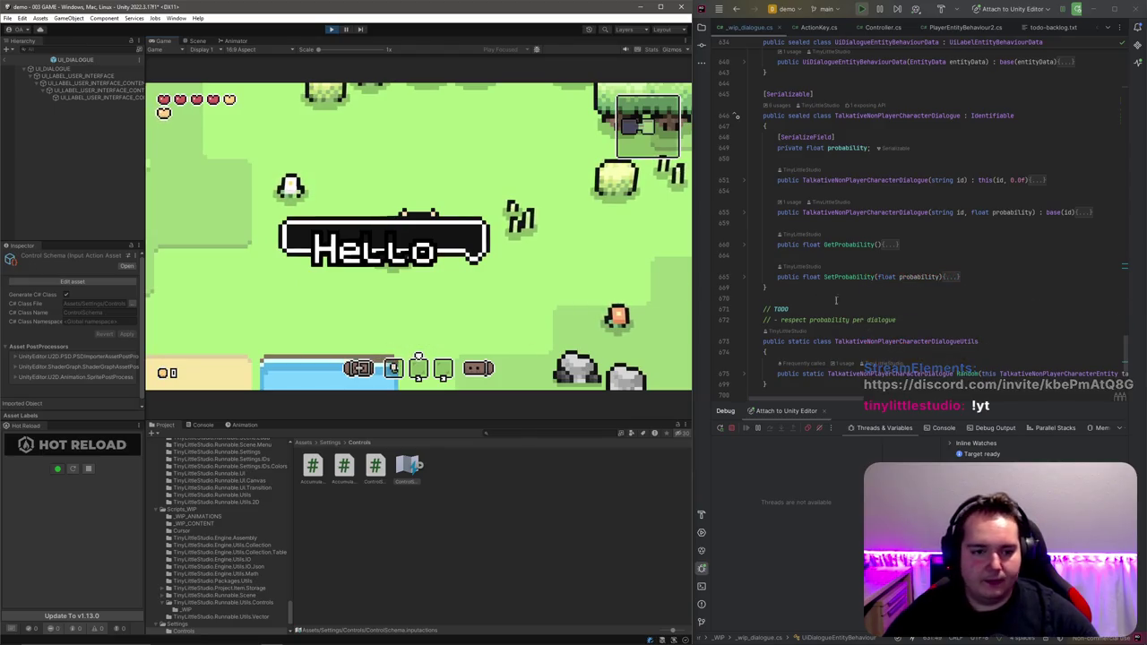
scroll(up, 3)
scroll(up, 3)
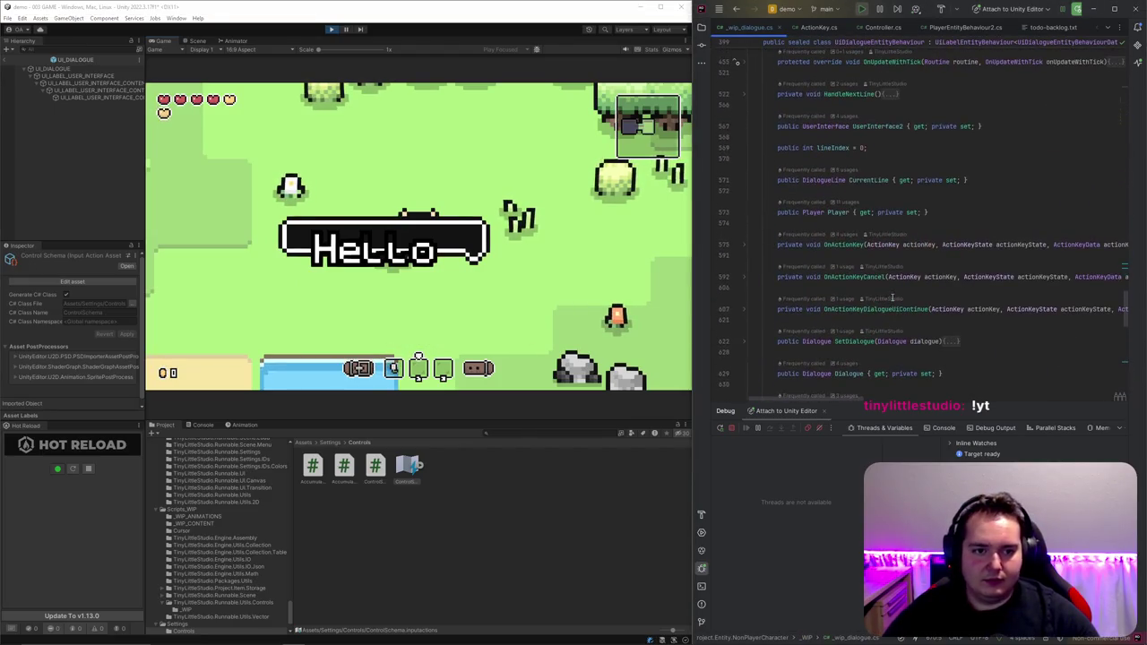
click(949, 199)
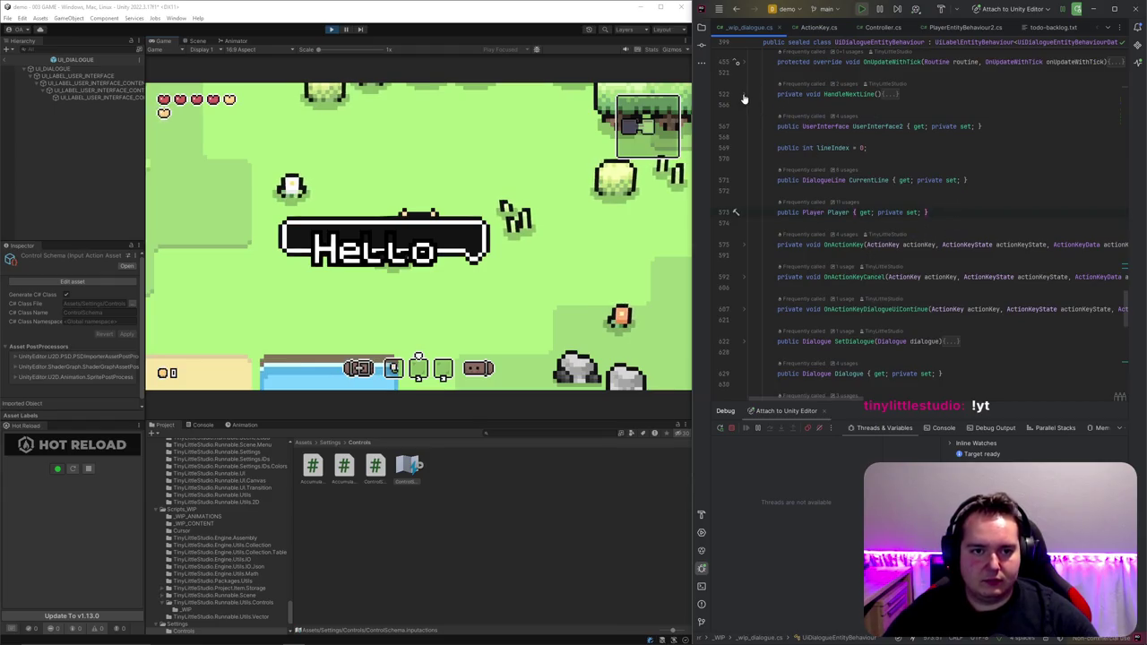
click(744, 95)
scroll(down, 3)
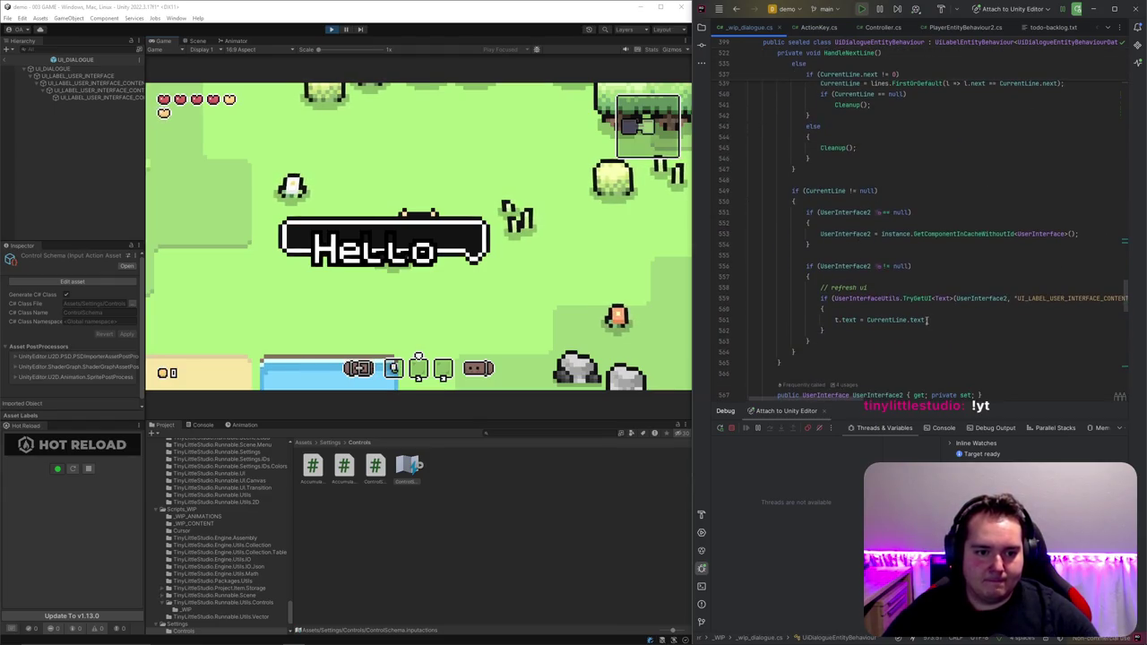
click(929, 320)
text(+ )
text(StringUtils.NEW)
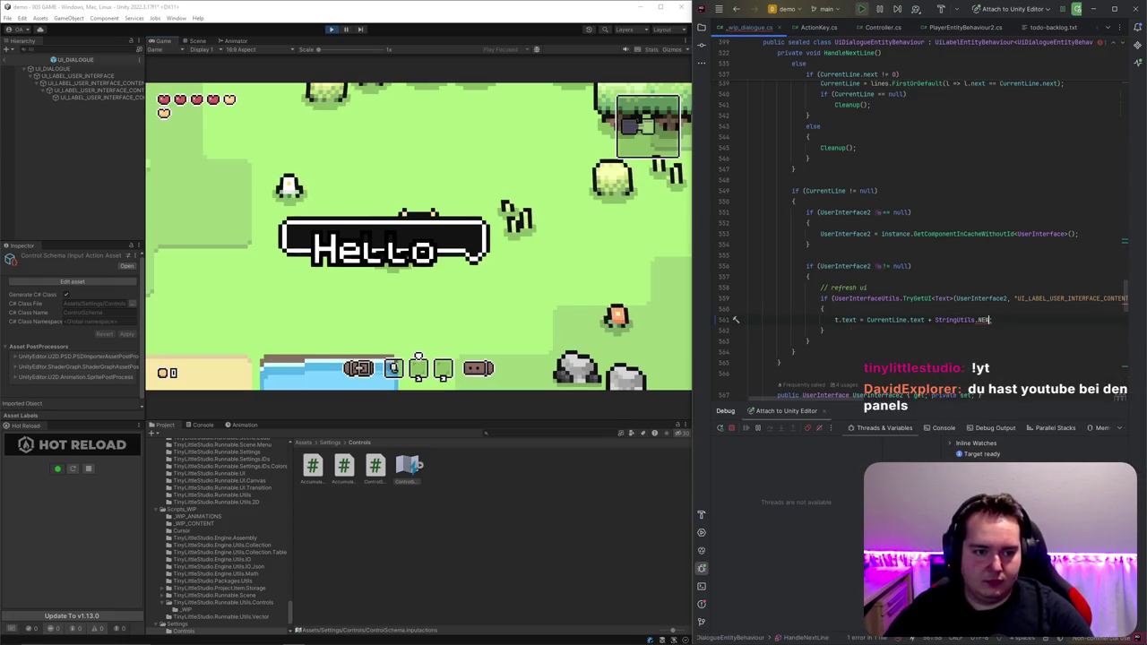
key(BackSpace)
key(BackSpace)
key(BackSpace)
text(L)
key(Return)
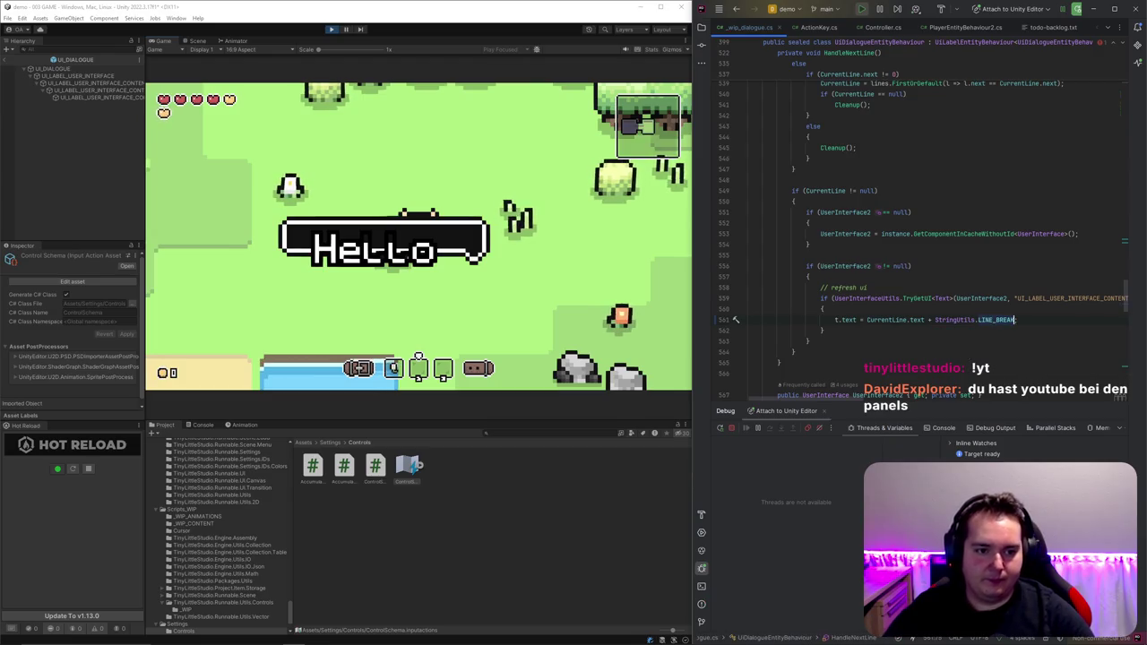
text( + )
text(" ")
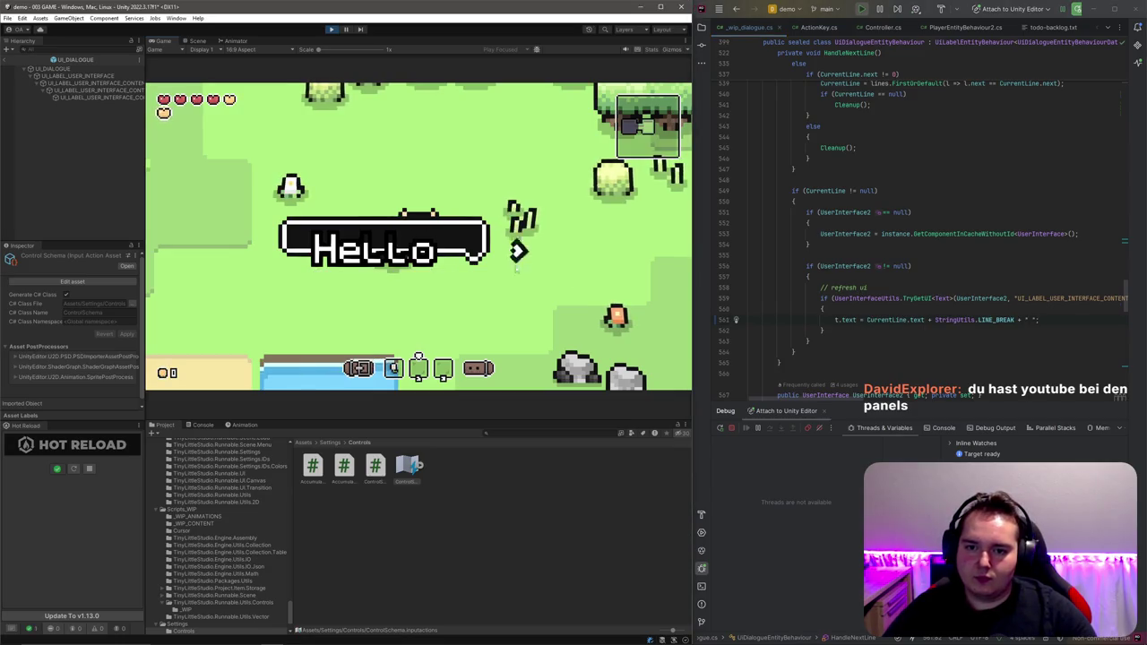
text(e)
text(e)
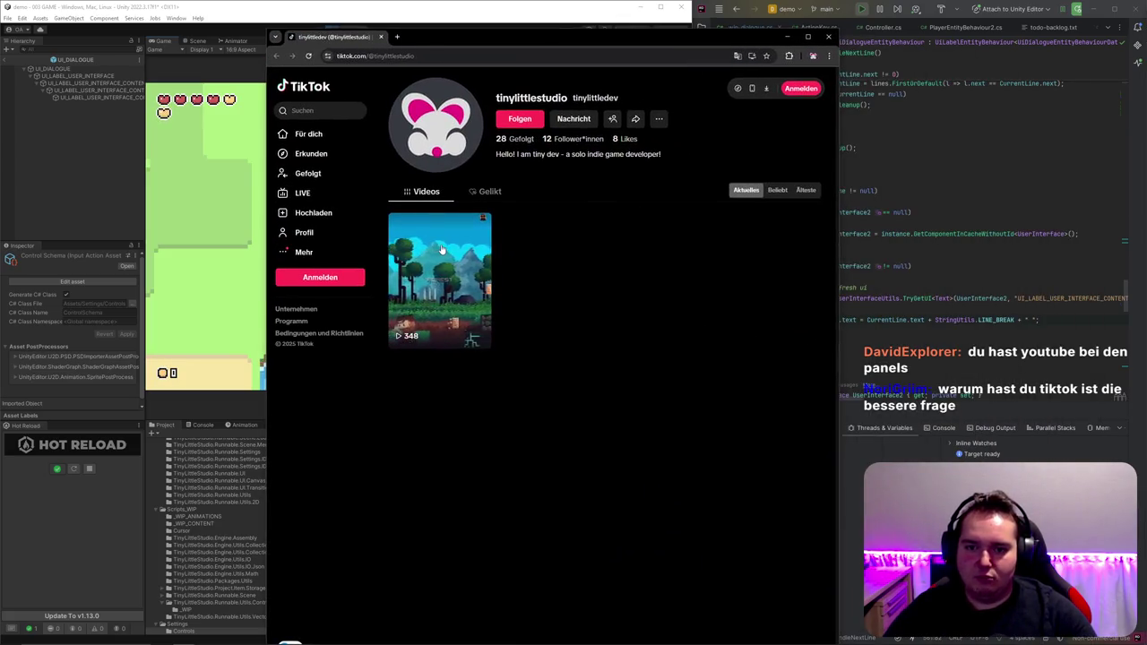
Step: Open the profile's pixel-platformer video, pause it and resize the browser window
click(441, 250)
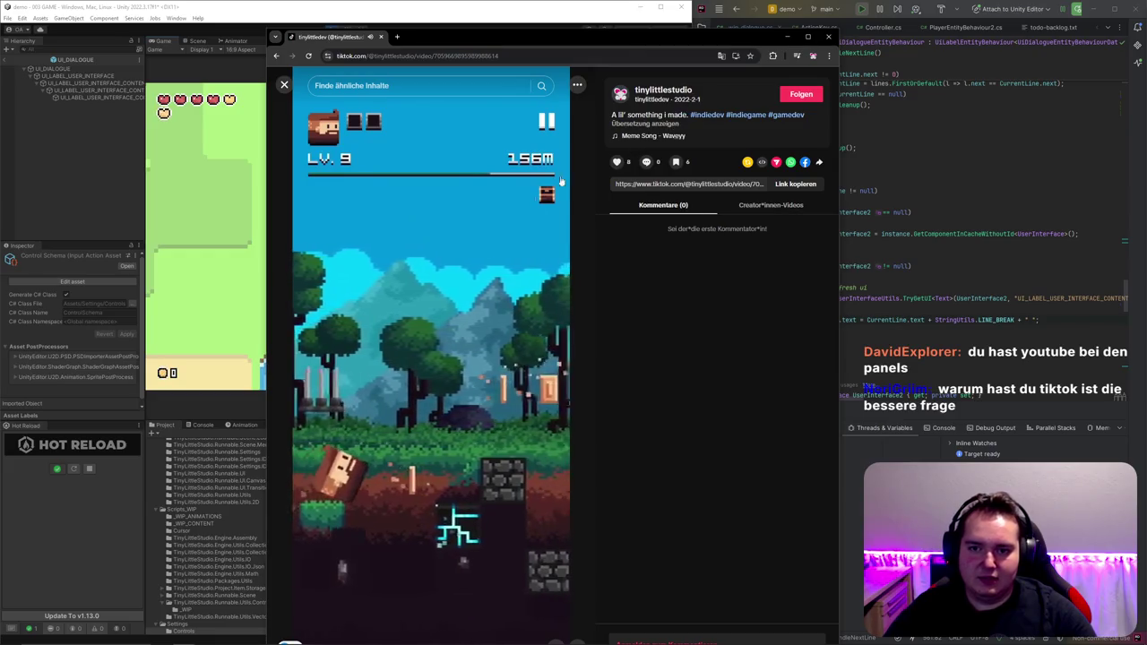
click(502, 146)
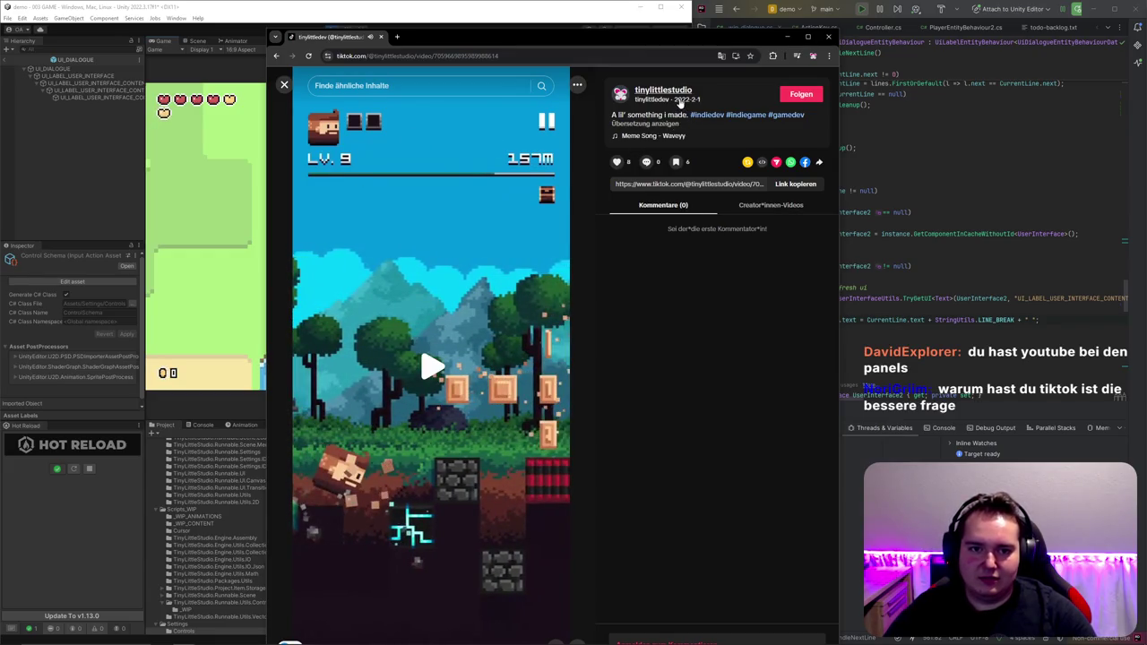
mouse_move(683, 106)
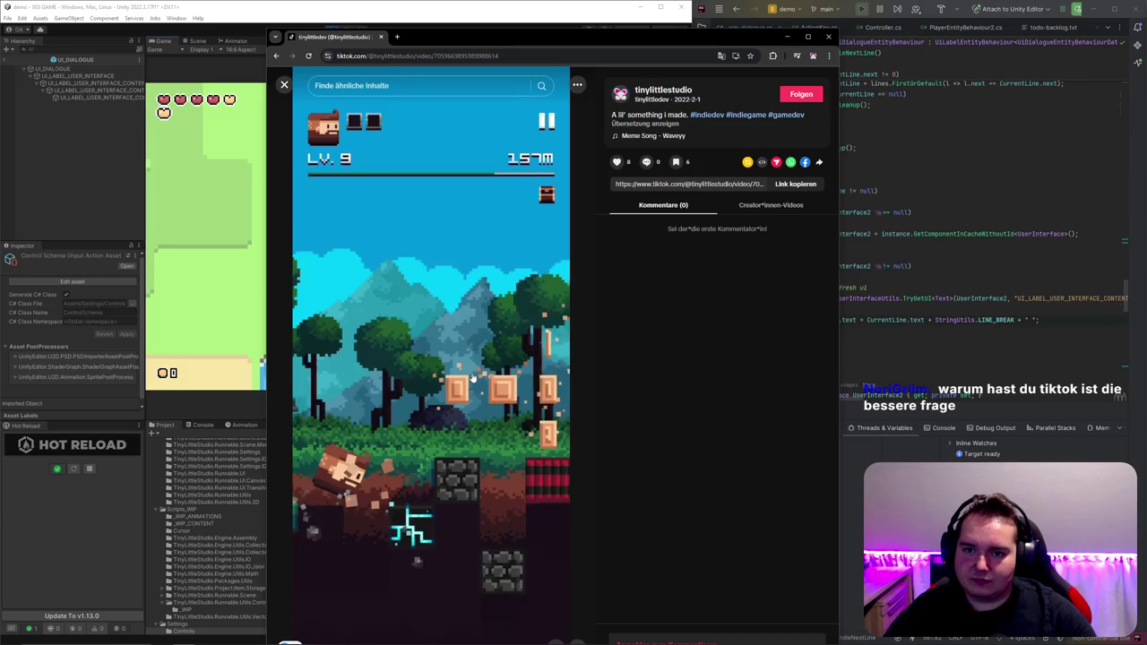
drag(499, 29, 513, 34)
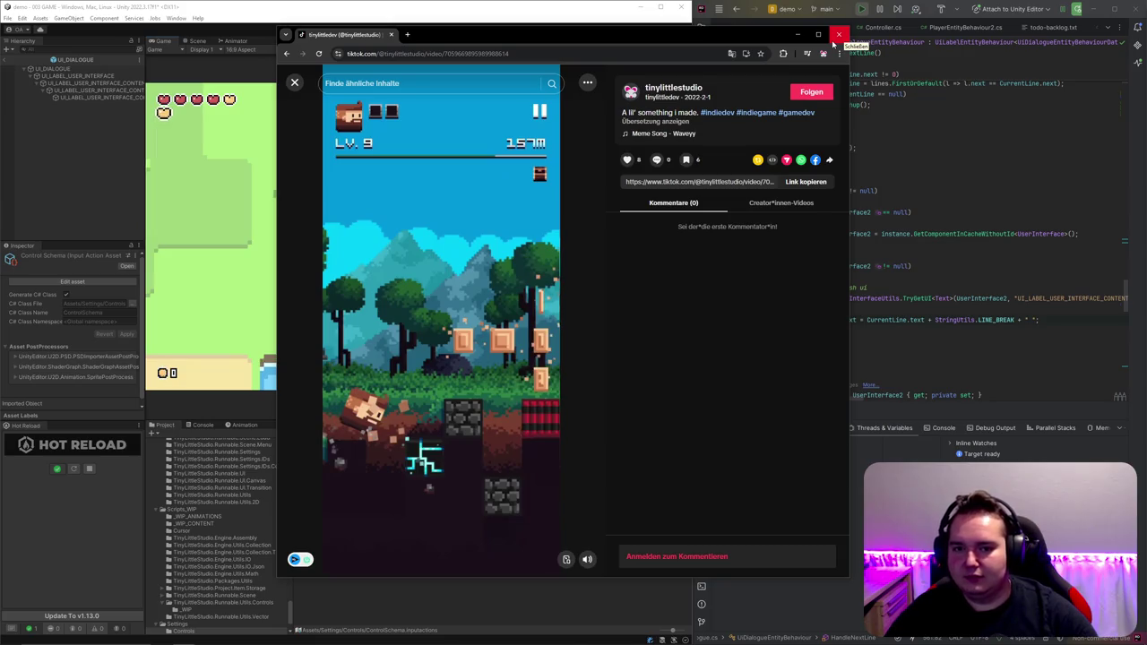
Step: Mute and pause the video, then close the browser
click(587, 559)
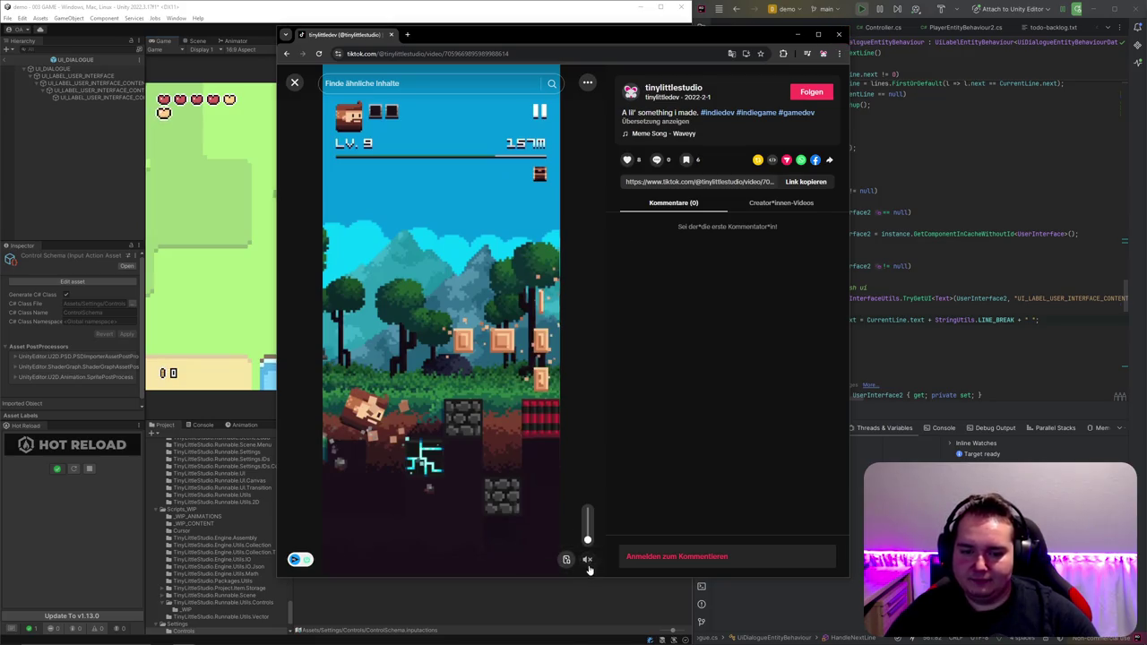
click(413, 241)
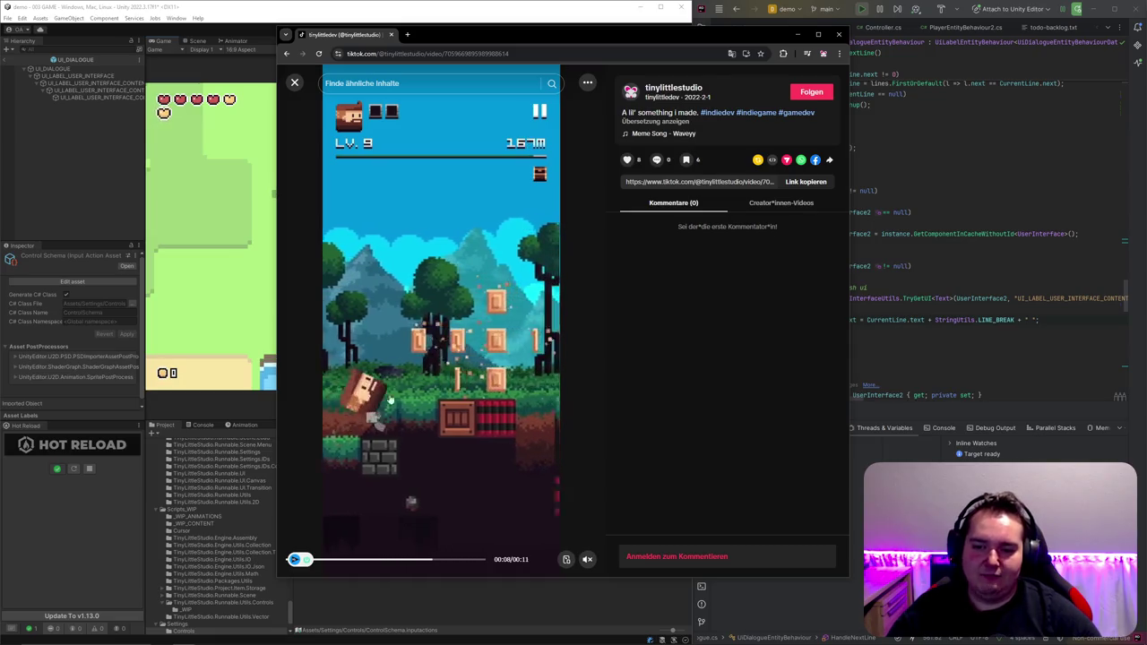
click(909, 256)
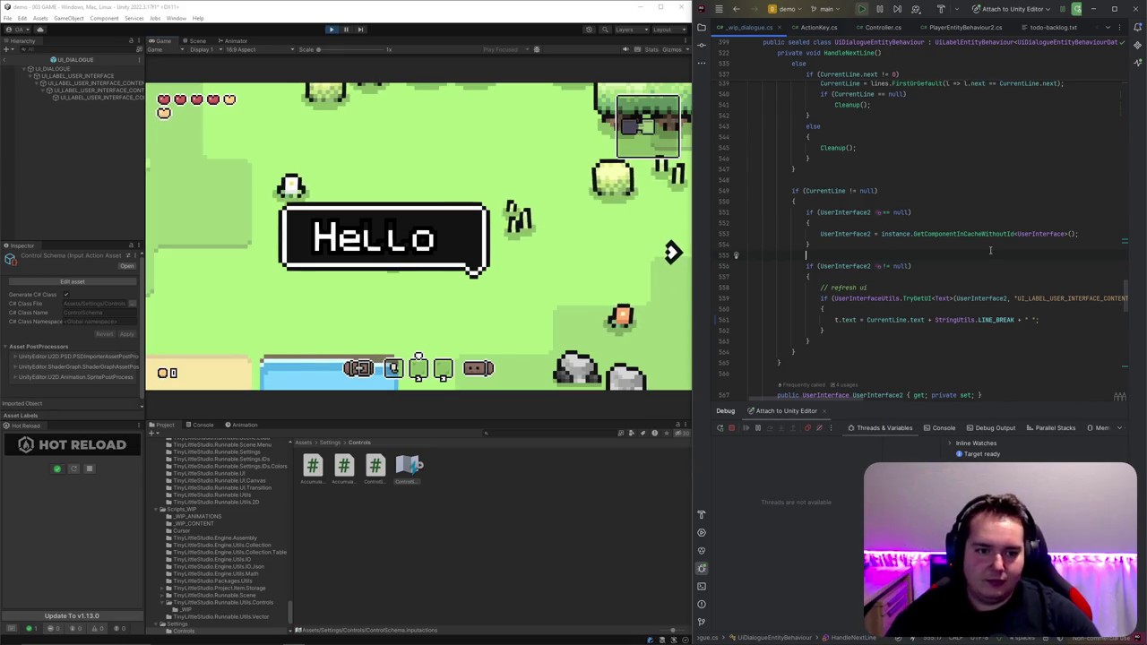
Step: Expand OnActionKeyDialogueUiContinue and set a breakpoint on its HandleNextLine() call
click(446, 268)
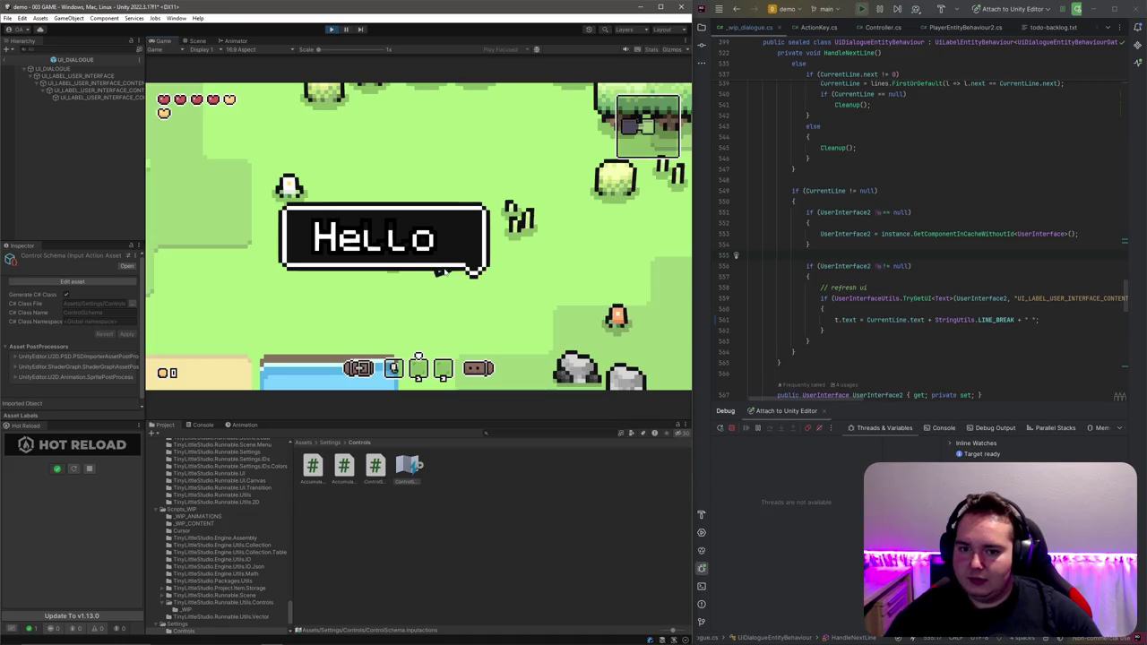
click(982, 212)
scroll(down, 3)
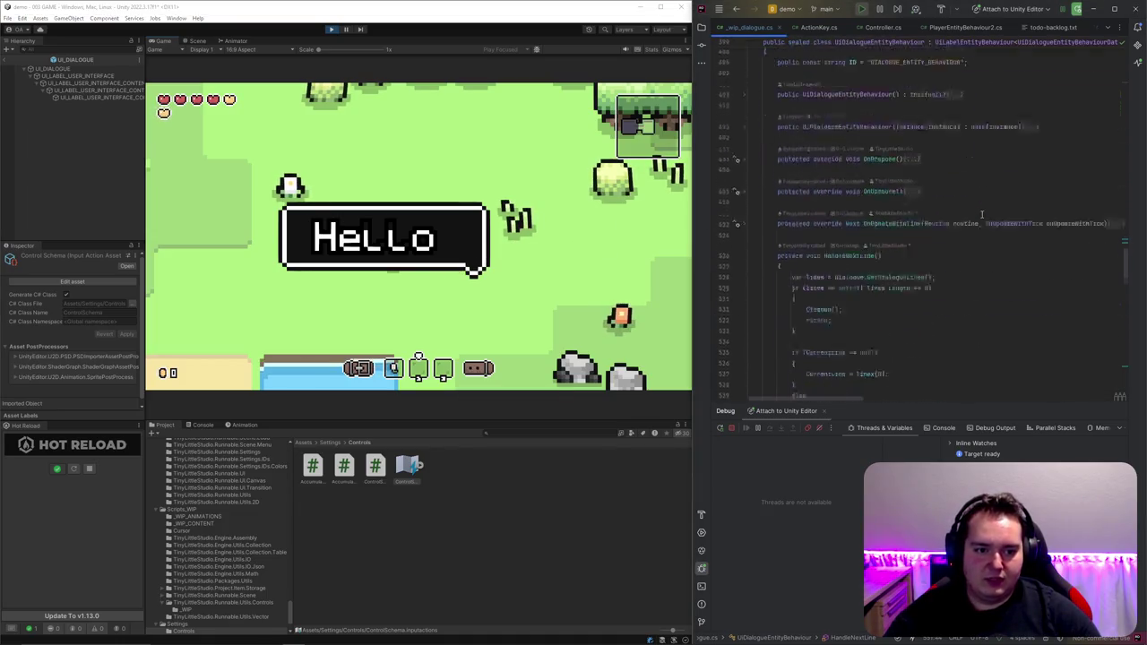
scroll(down, 3)
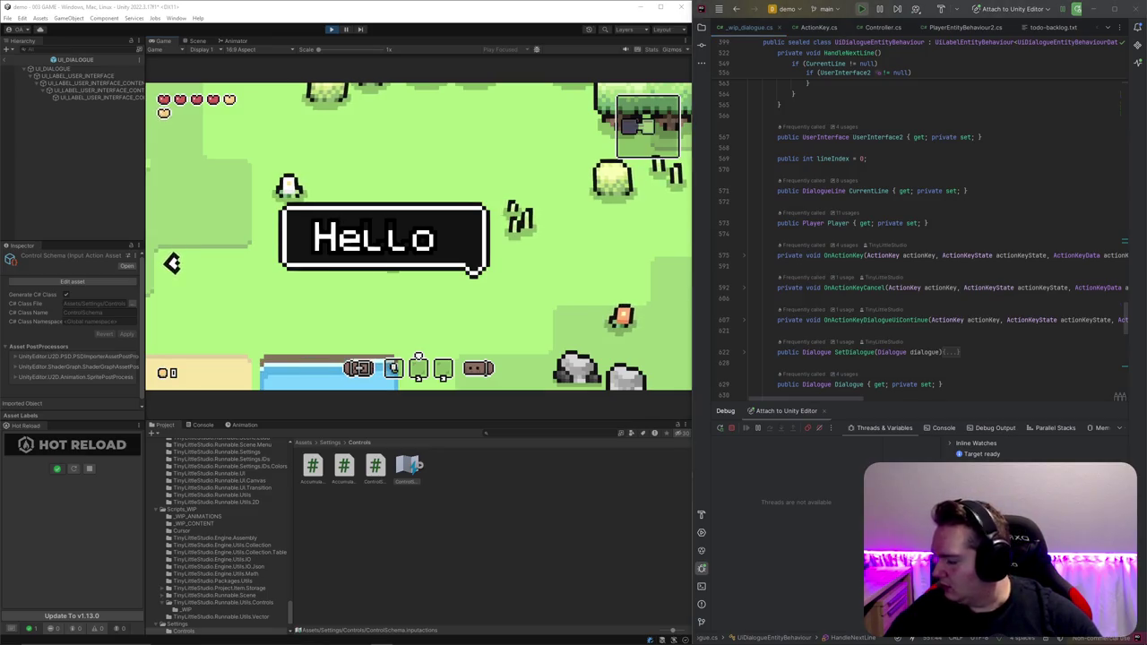
scroll(up, 3)
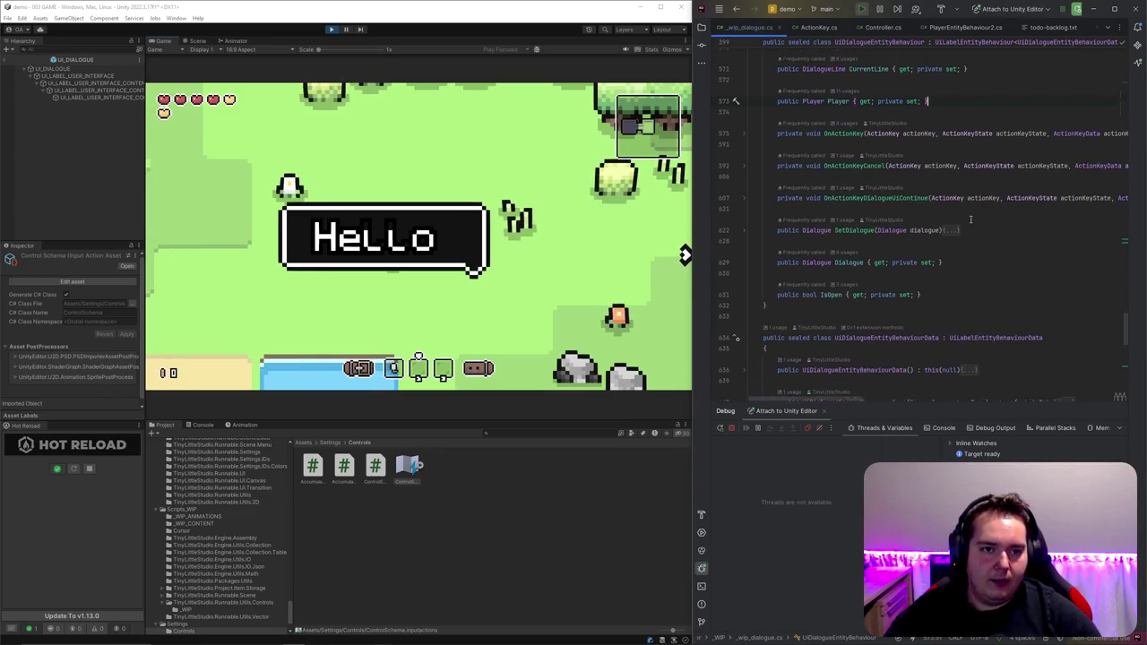
scroll(up, 3)
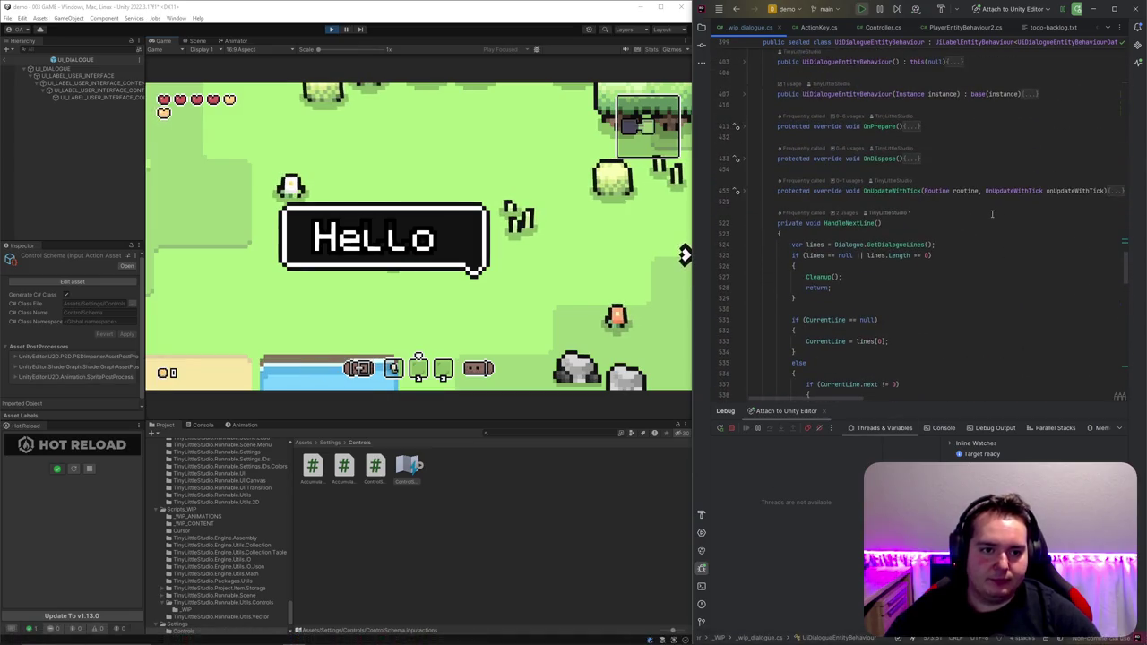
scroll(down, 3)
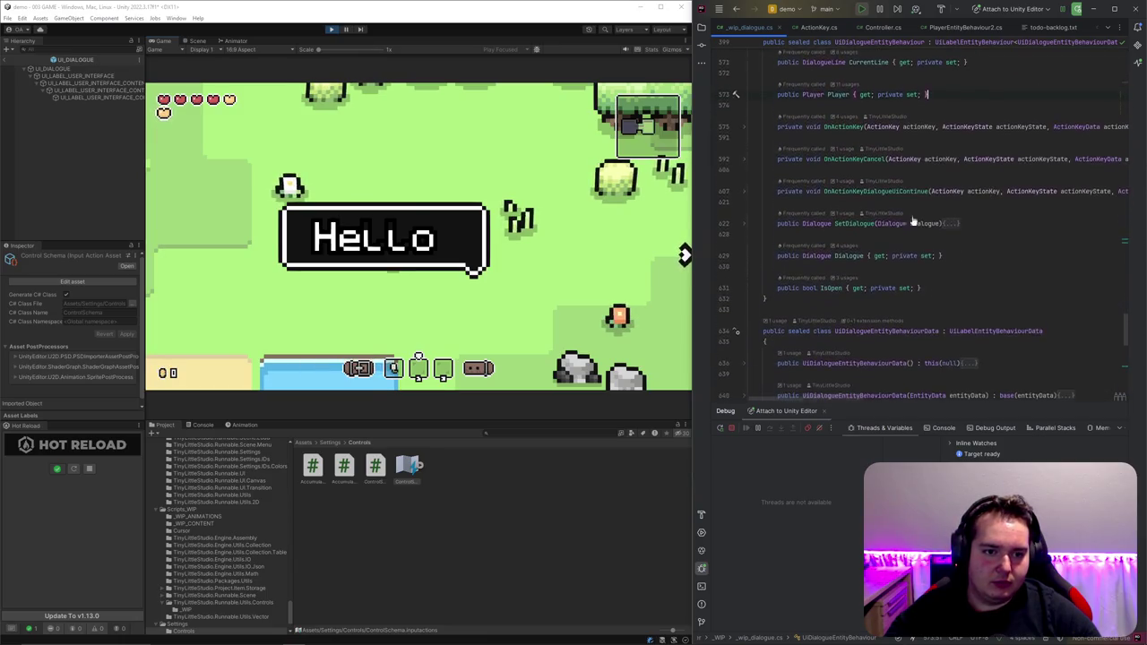
click(743, 192)
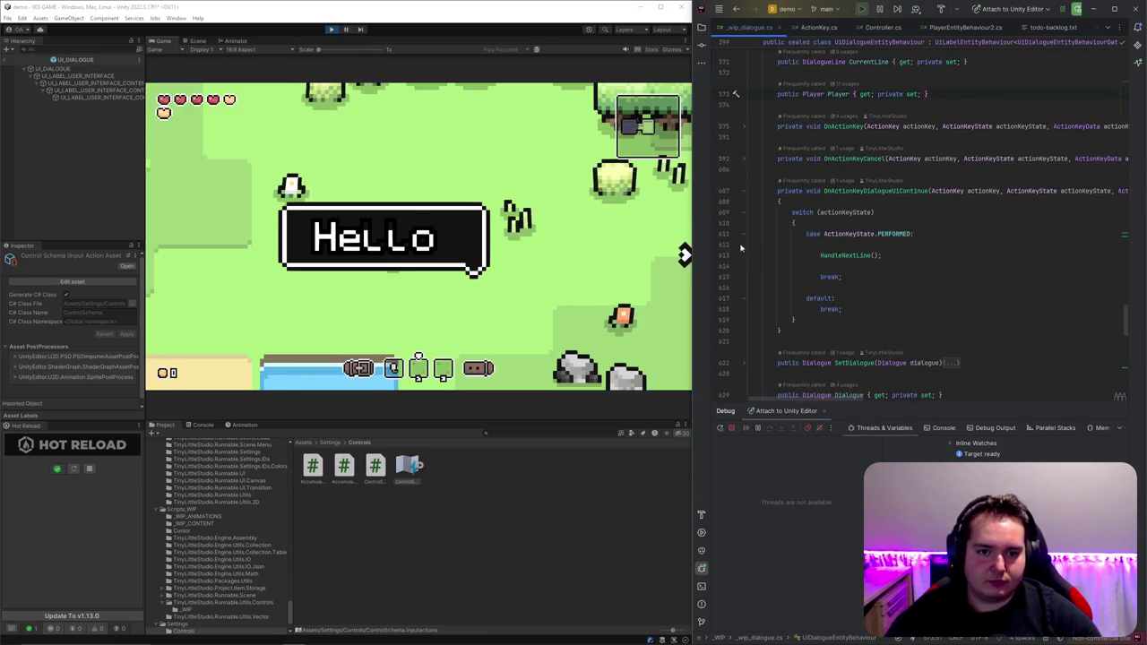
click(726, 256)
click(459, 243)
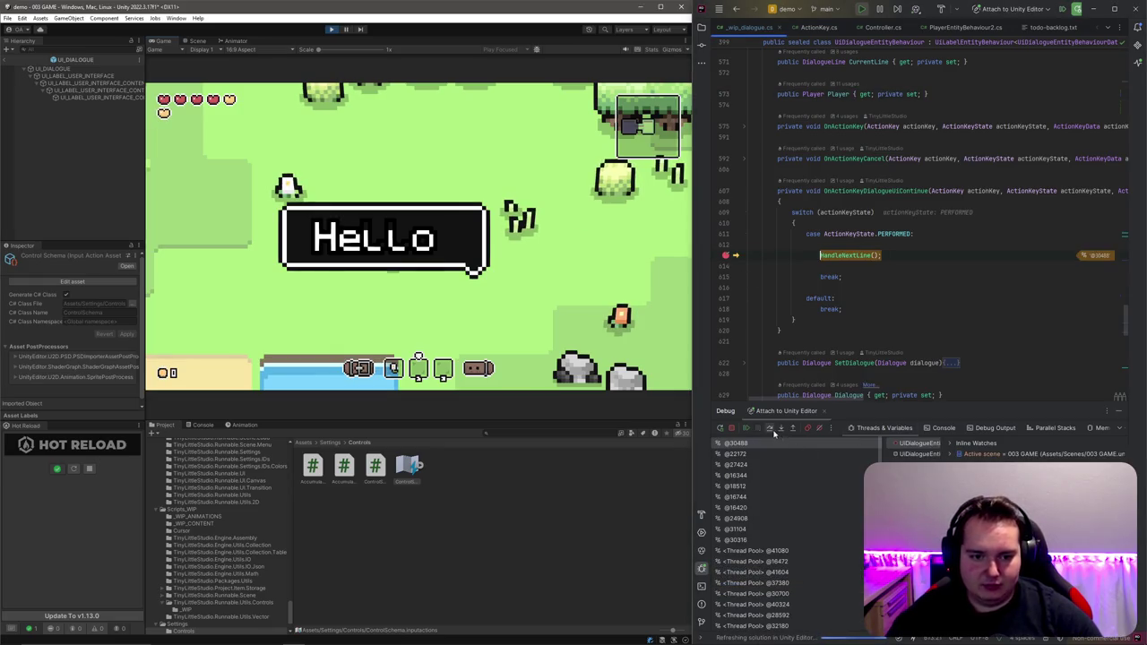
Step: Step into HandleNextLine and step over its lines one by one
click(780, 433)
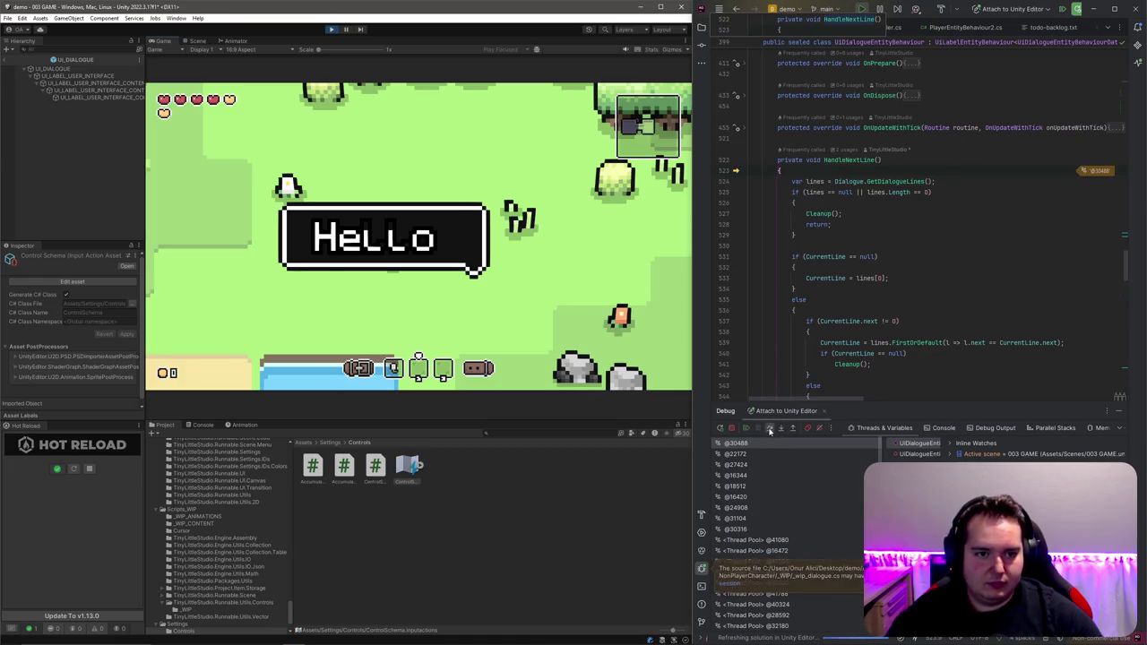
click(769, 431)
click(769, 431)
click(769, 431)
click(769, 431)
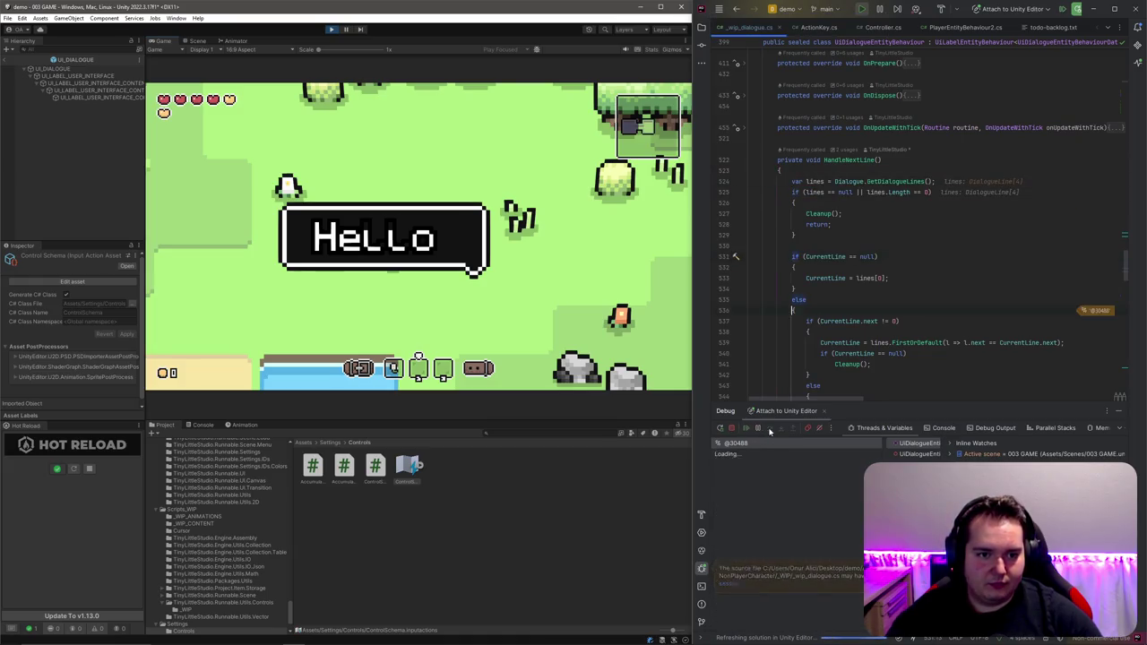
click(769, 431)
click(769, 431)
click(769, 431)
click(769, 431)
click(769, 431)
scroll(down, 3)
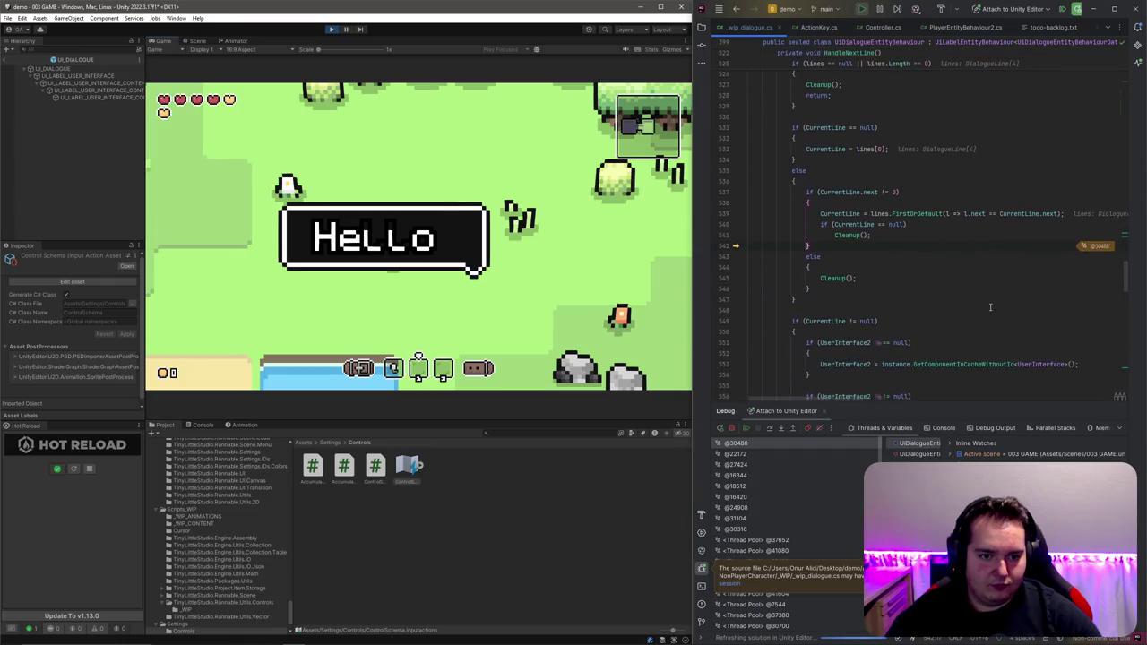
mouse_move(840, 155)
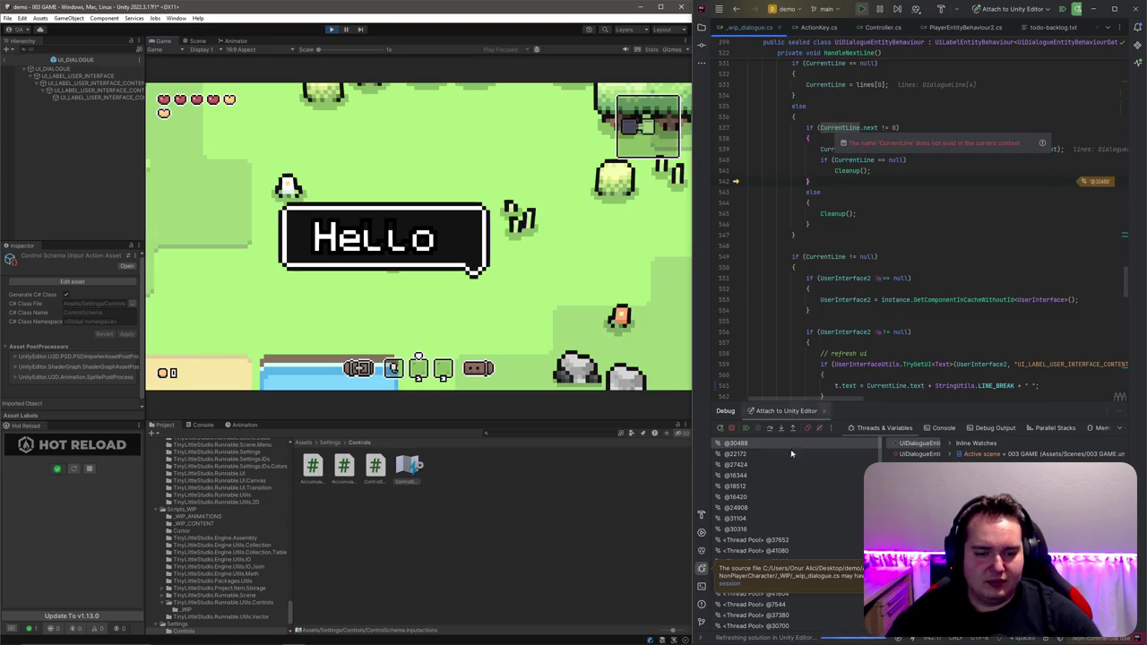
Step: Keep stepping through the UI refresh code past the dialogue text assignment
click(771, 430)
click(771, 430)
click(770, 430)
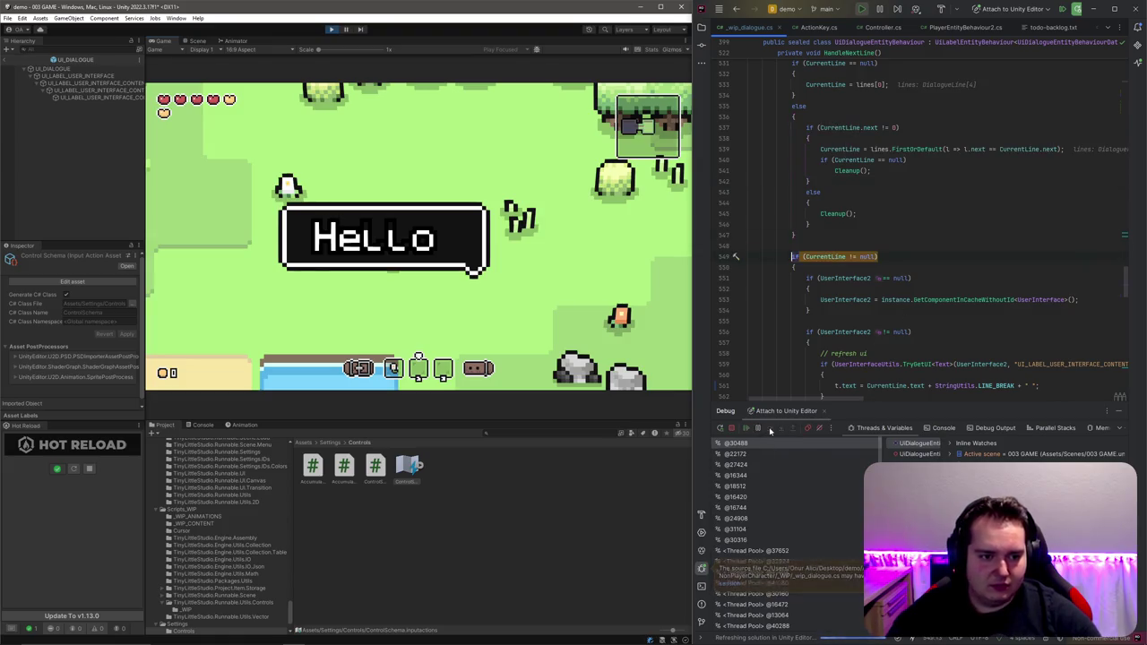
click(771, 429)
click(770, 429)
click(771, 429)
click(771, 430)
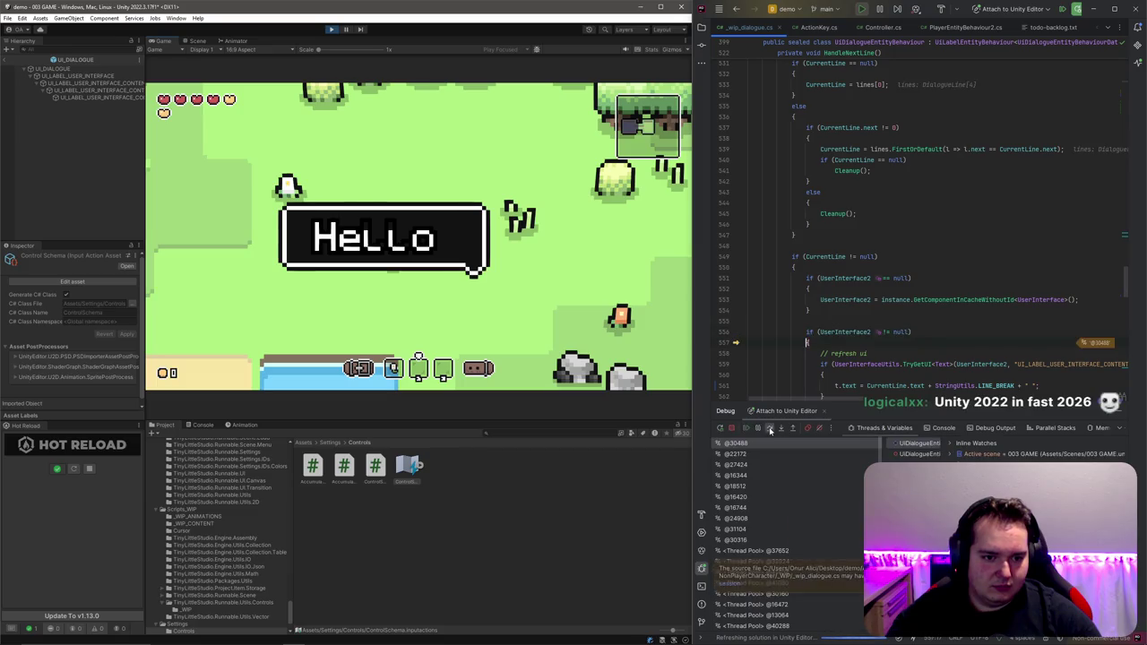
click(771, 429)
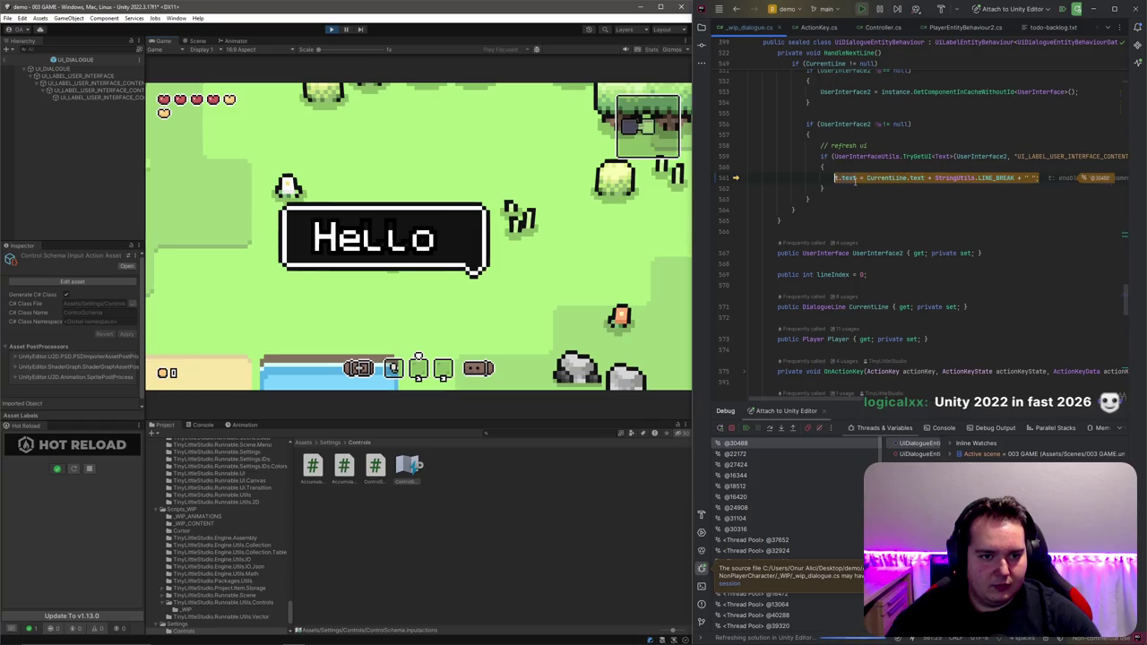
mouse_move(852, 179)
click(771, 429)
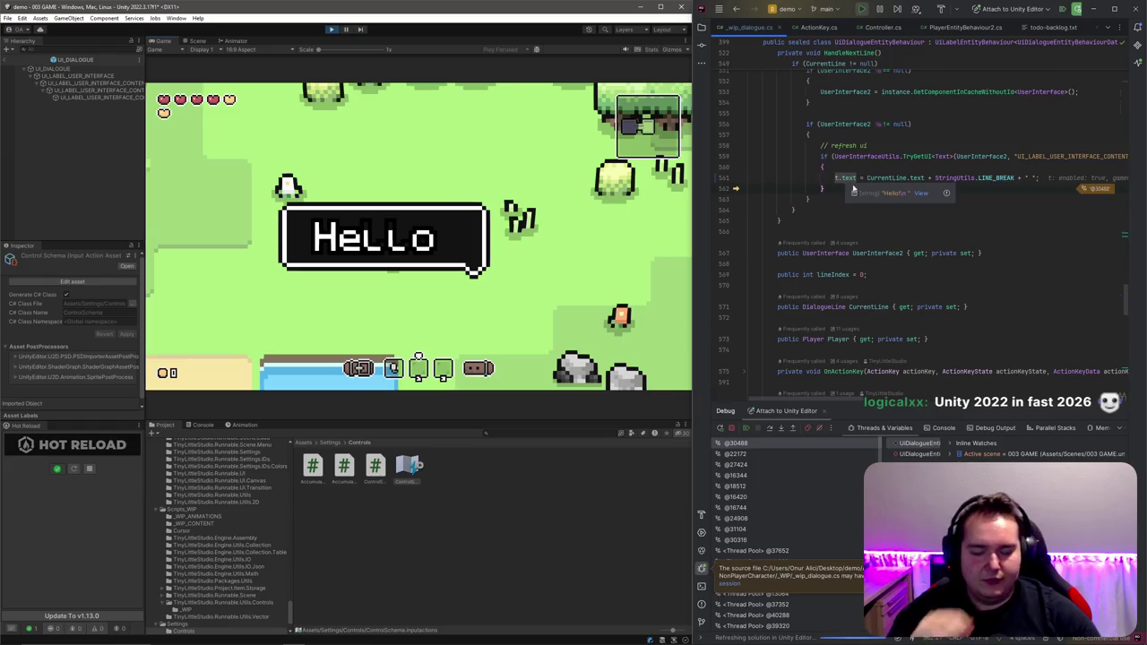
scroll(up, 3)
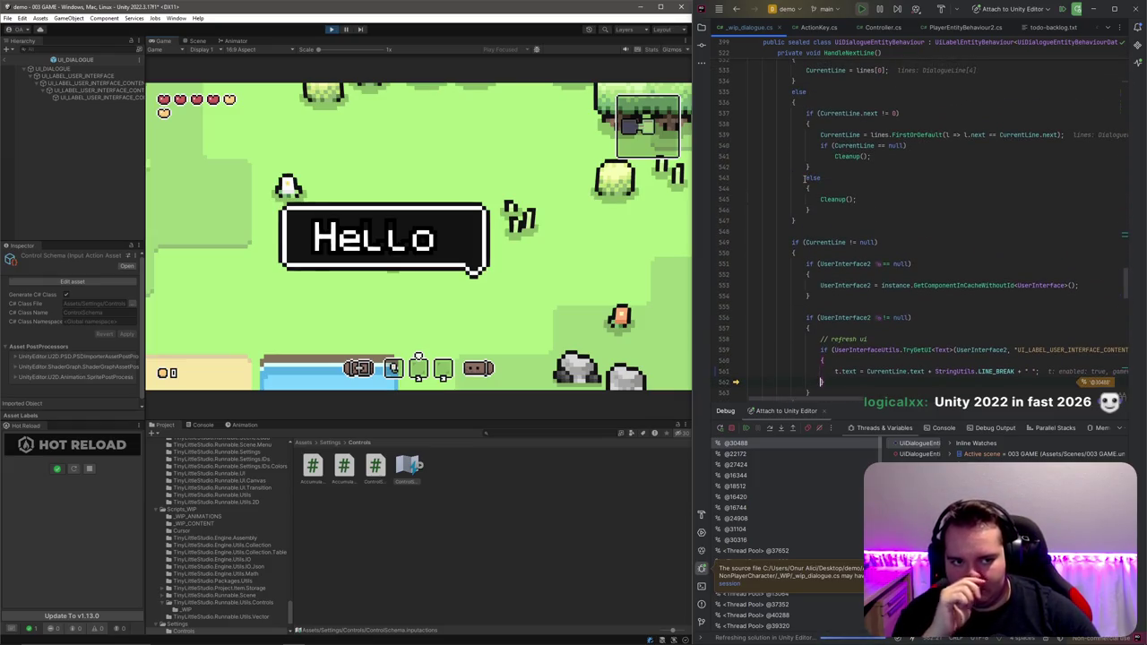
scroll(up, 3)
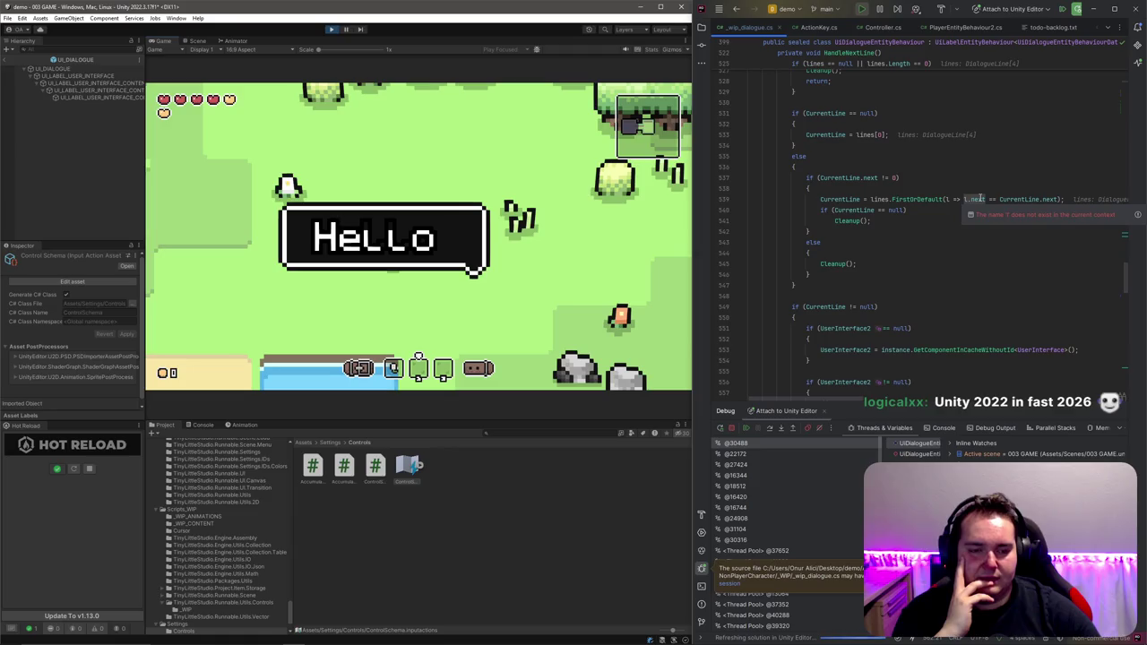
Step: Re-trigger the breakpoint from the game and inspect the lines array's next and line values
key(F9)
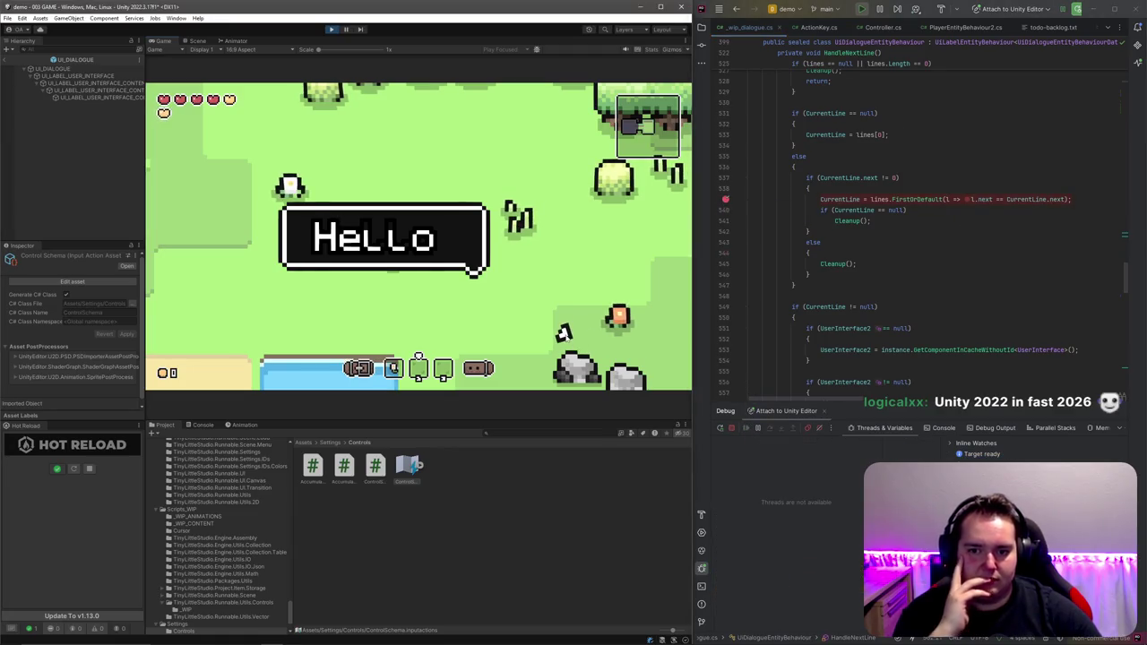
click(563, 333)
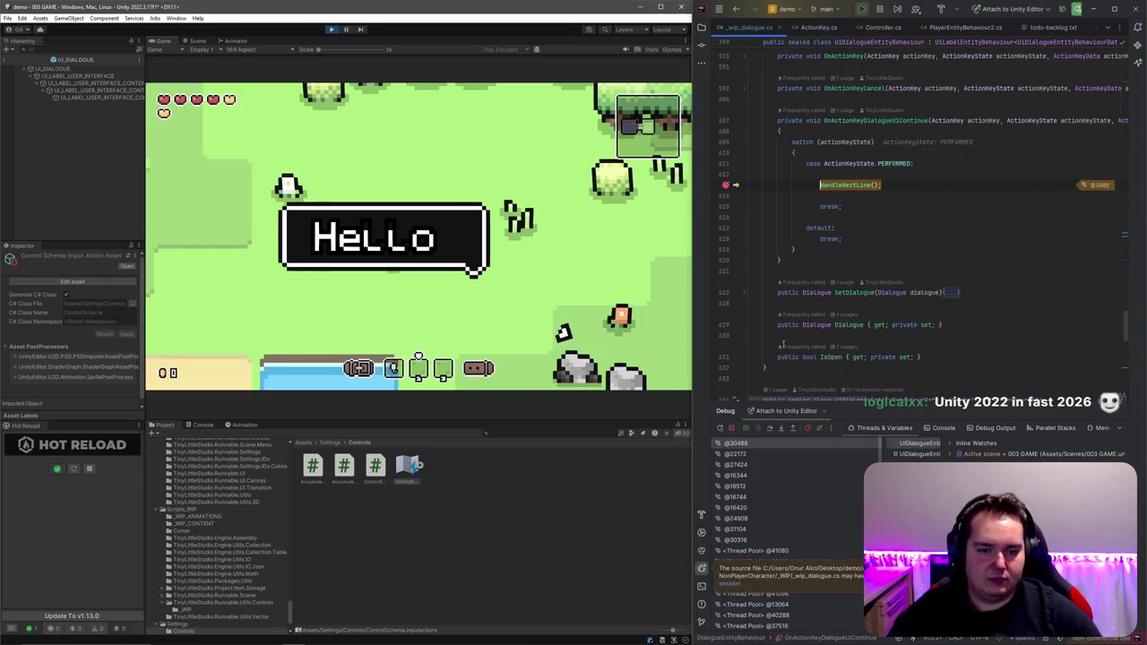
key(F9)
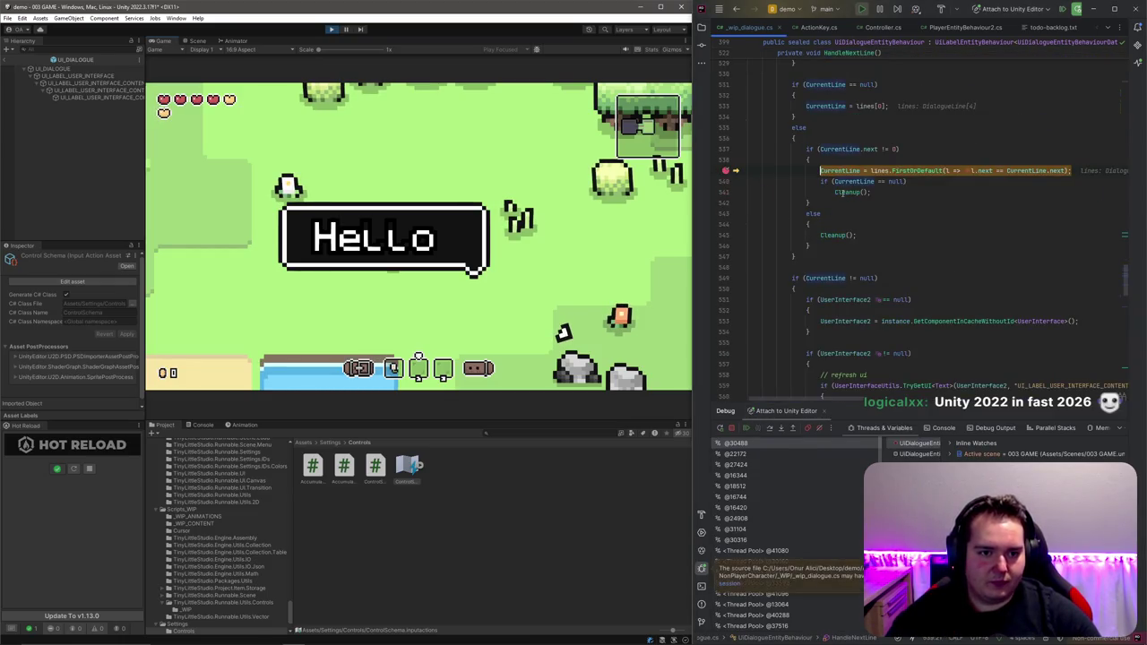
mouse_move(844, 170)
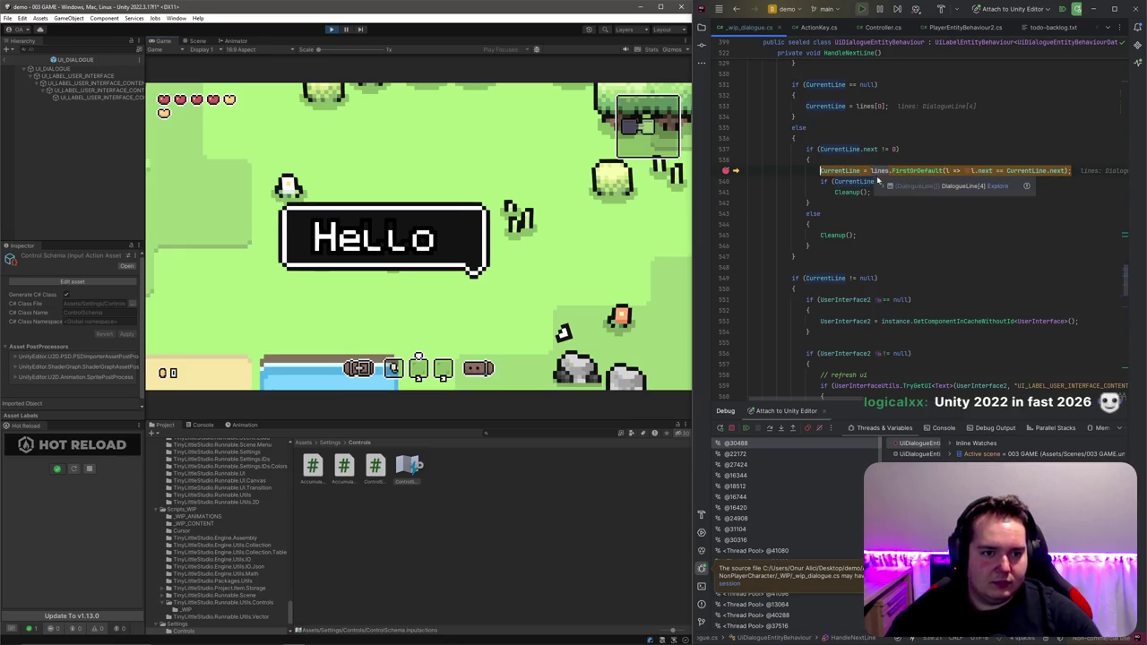
click(881, 186)
click(891, 195)
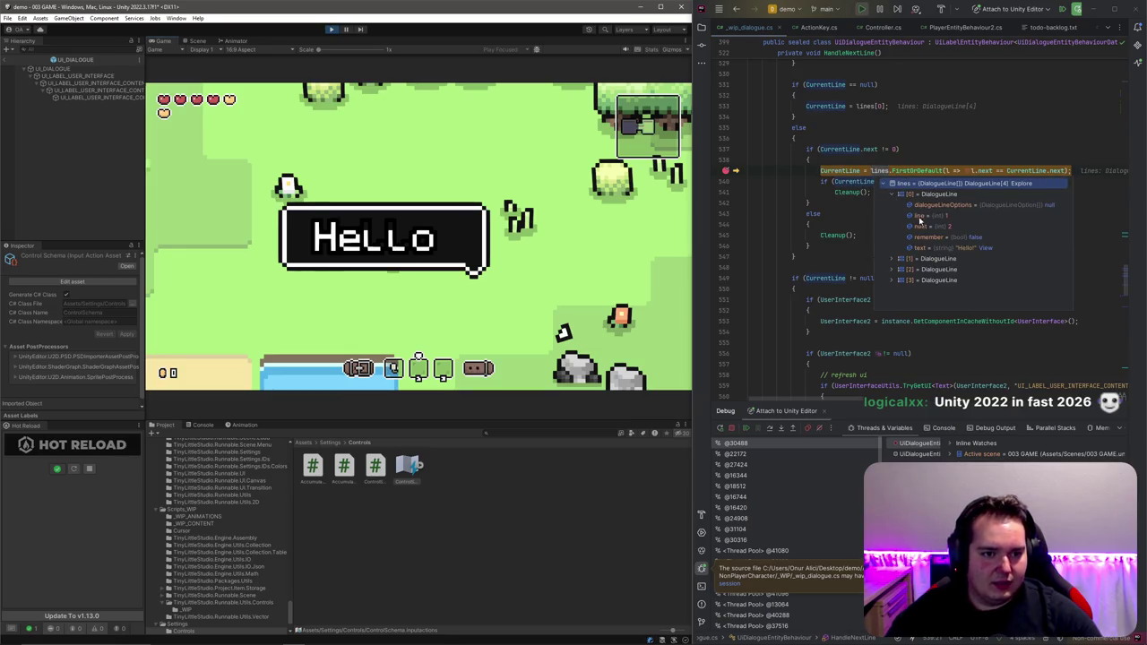
click(948, 227)
click(892, 260)
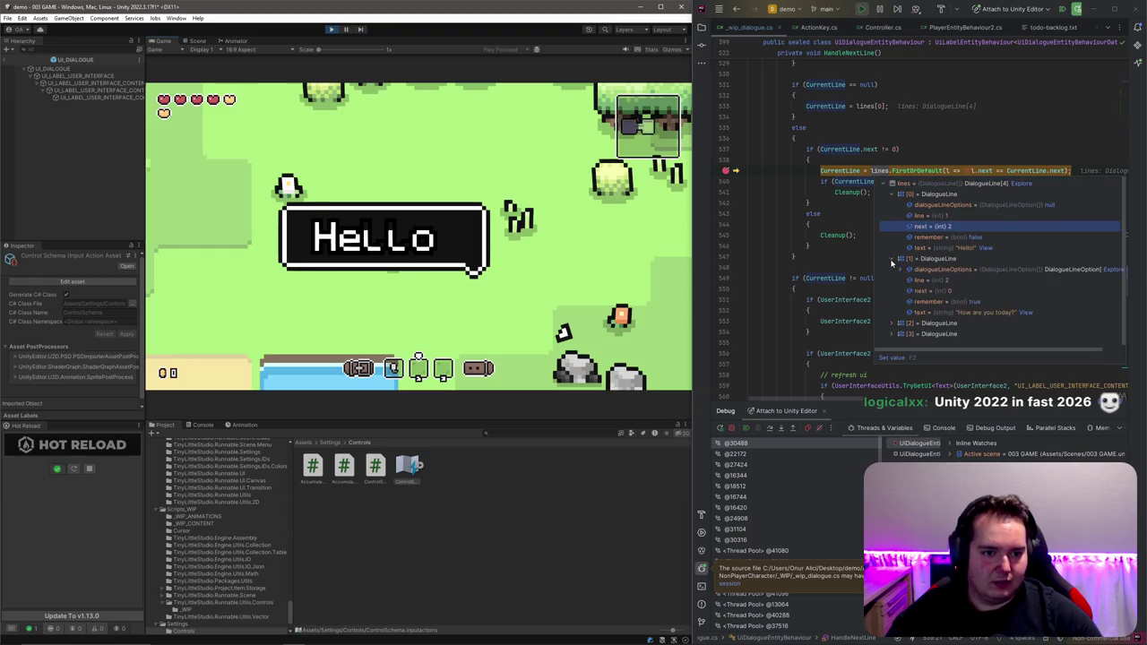
click(955, 281)
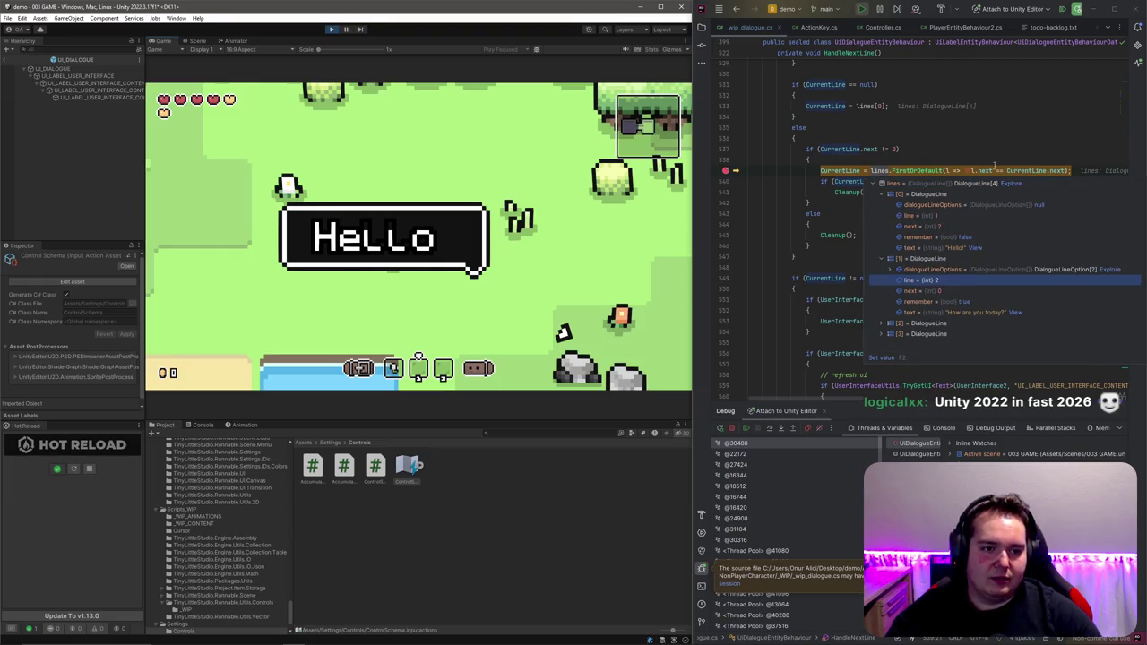
Step: Change l.next to l.line in the lookup, resume, and test the dialogue reaches 'How are you today'
double_click(986, 170)
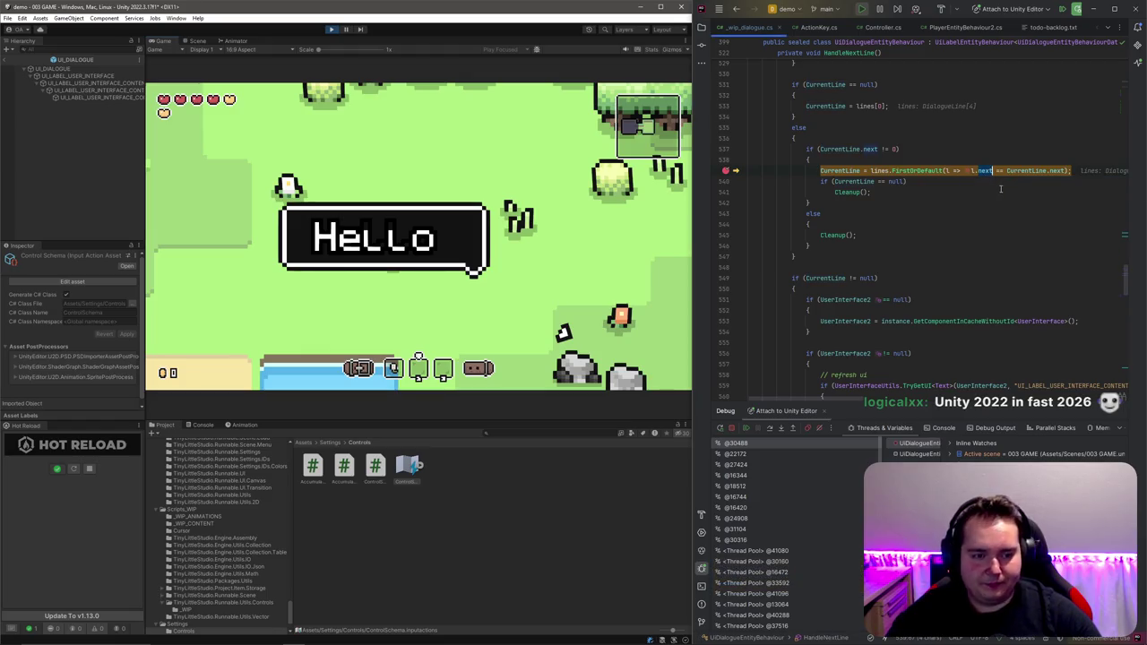
text(line)
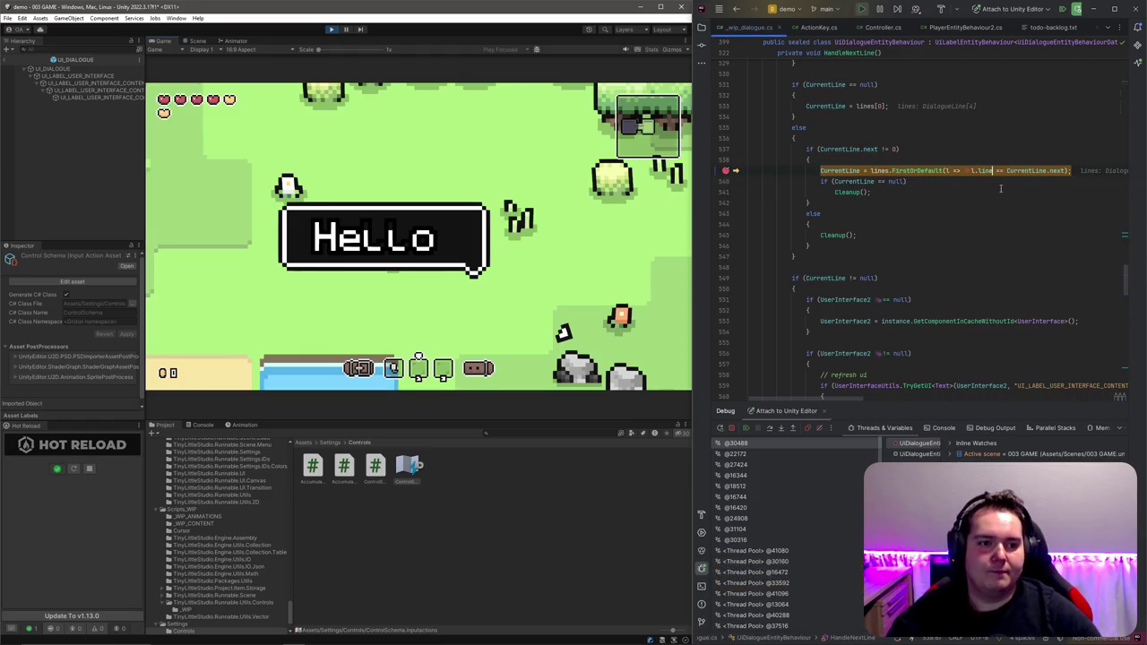
key(F5)
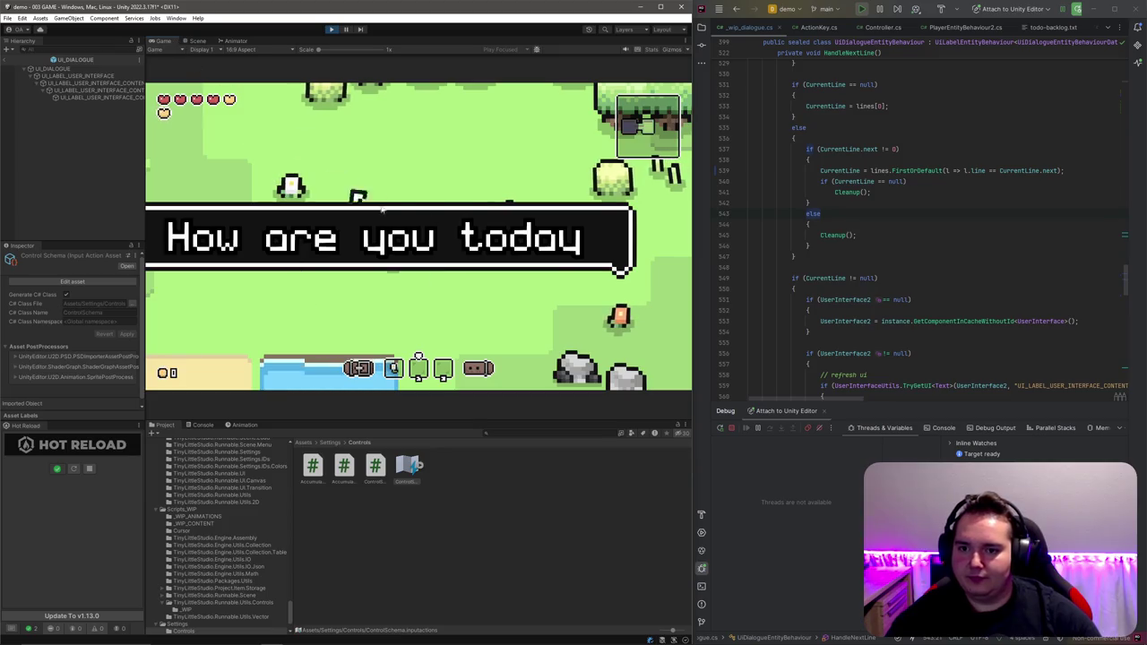
key(space)
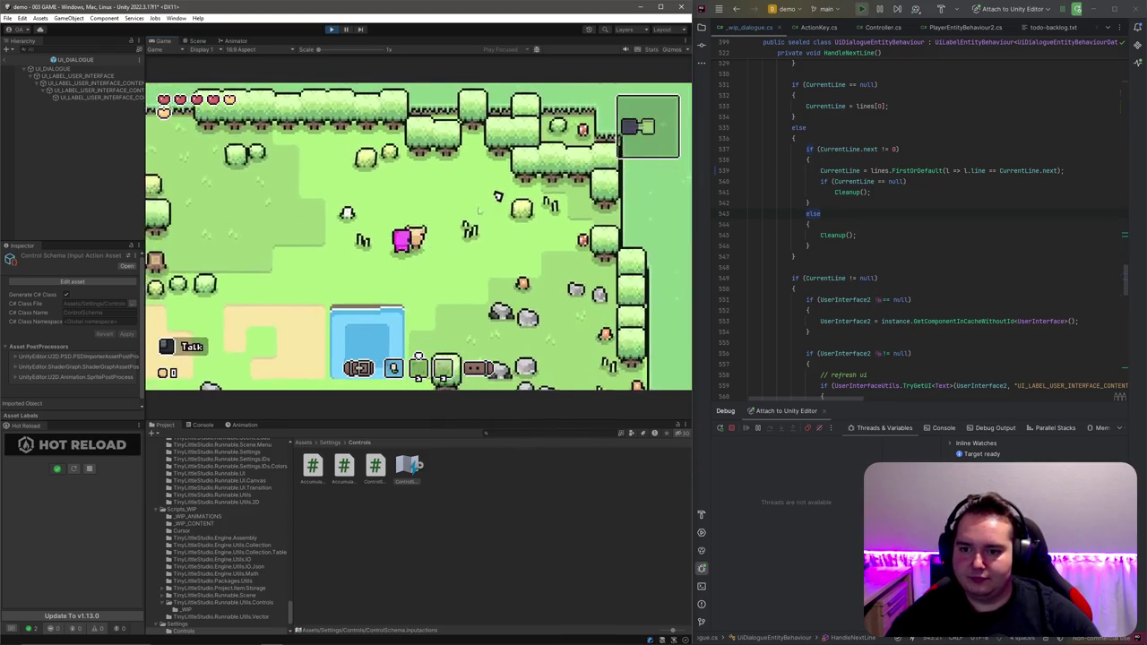
key(space)
key(space)
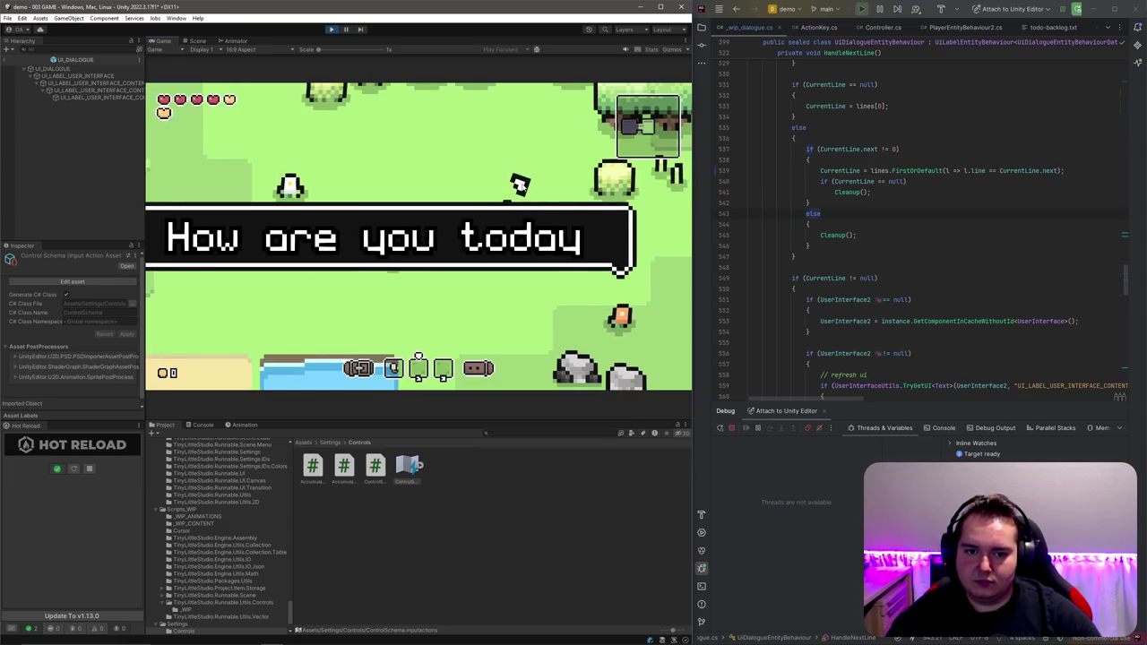
key(space)
key(space)
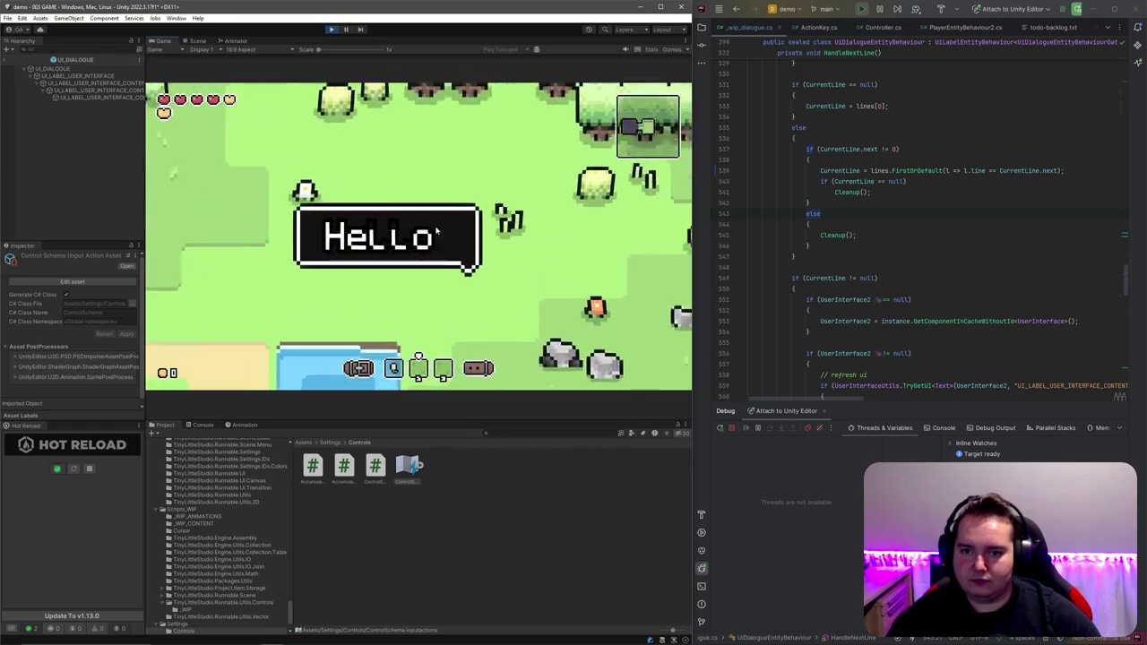
key(space)
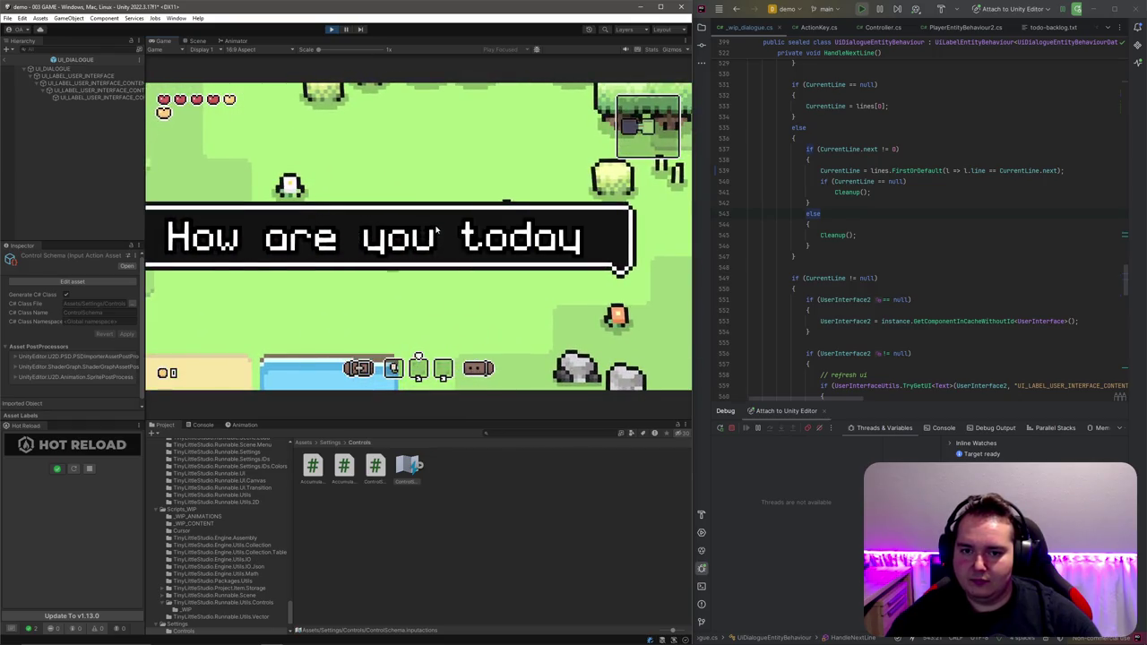
key(space)
key(space)
key(space)
key(space)
key(space)
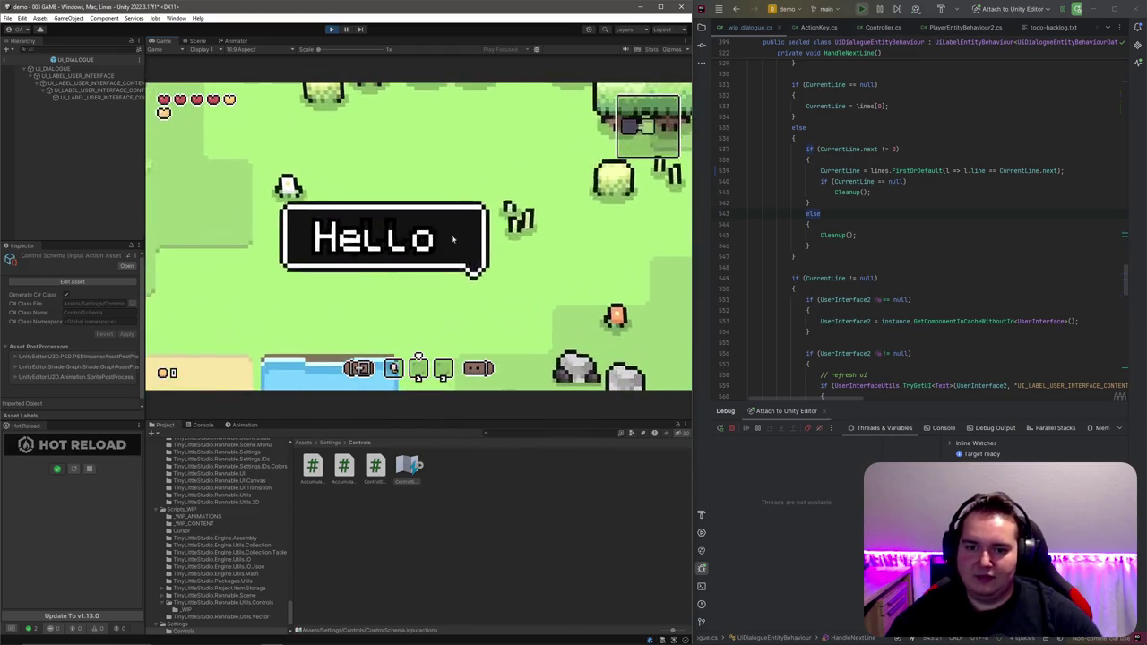
key(space)
key(space)
key(space)
key(space)
key(space)
key(space)
key(space)
key(space)
key(space)
key(space)
key(space)
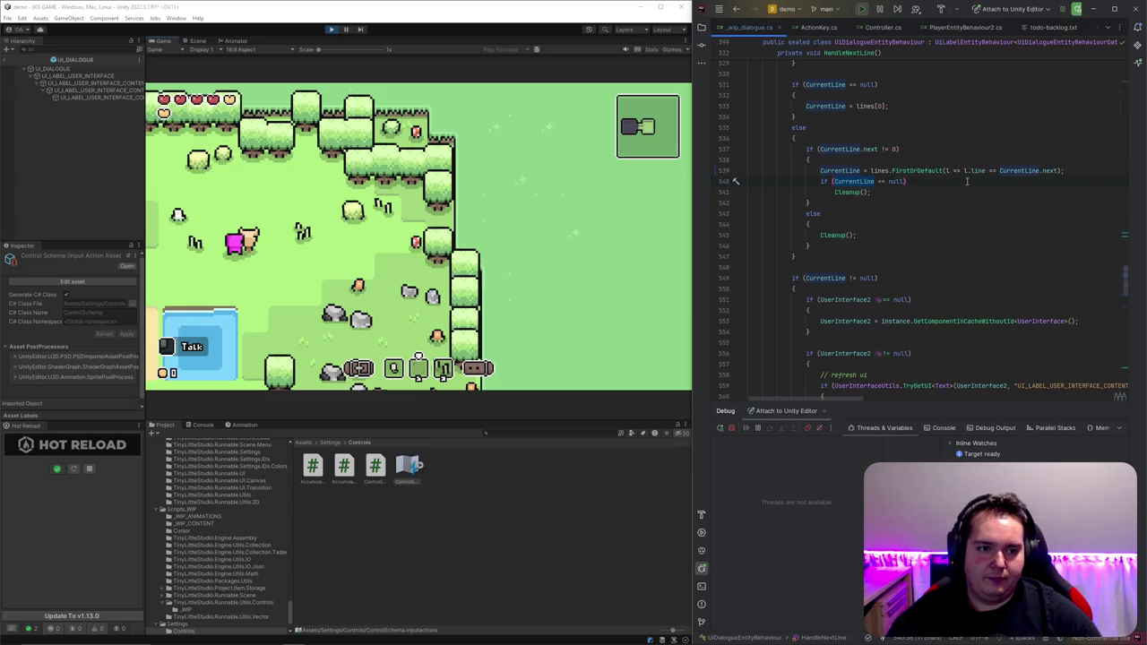
Step: Add if(CurrentLine.dialogueLineOptions == null || CurrentLine.dialogueLineOptions.Length == 0){ above the lookup
scroll(up, 3)
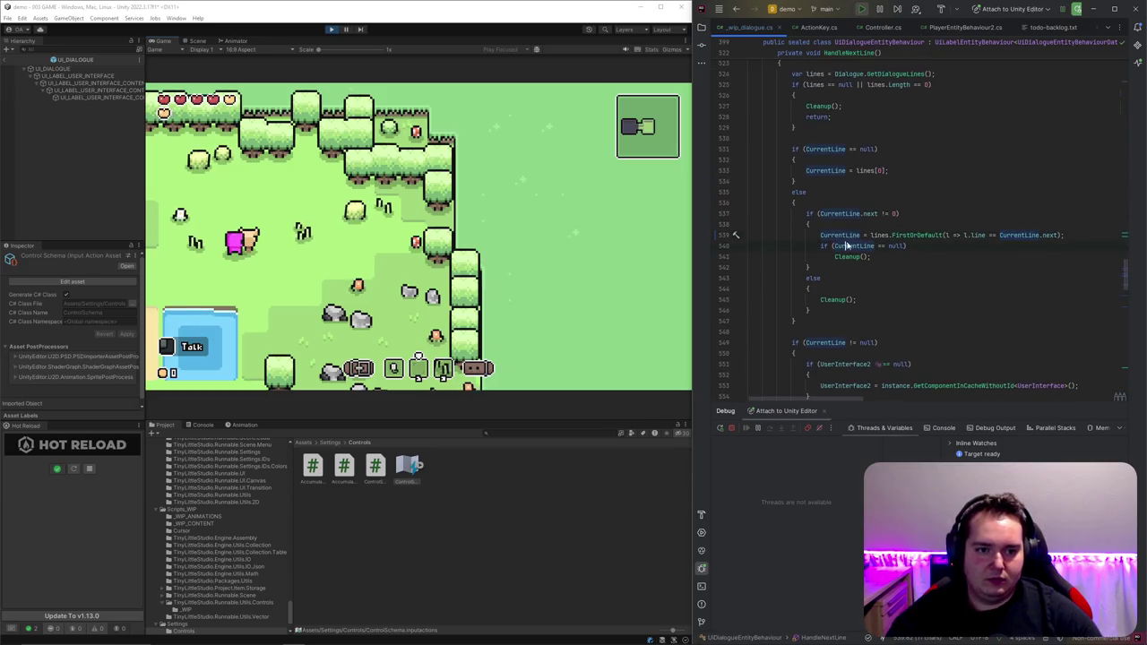
key(Return)
text(if(CurrentLine.op)
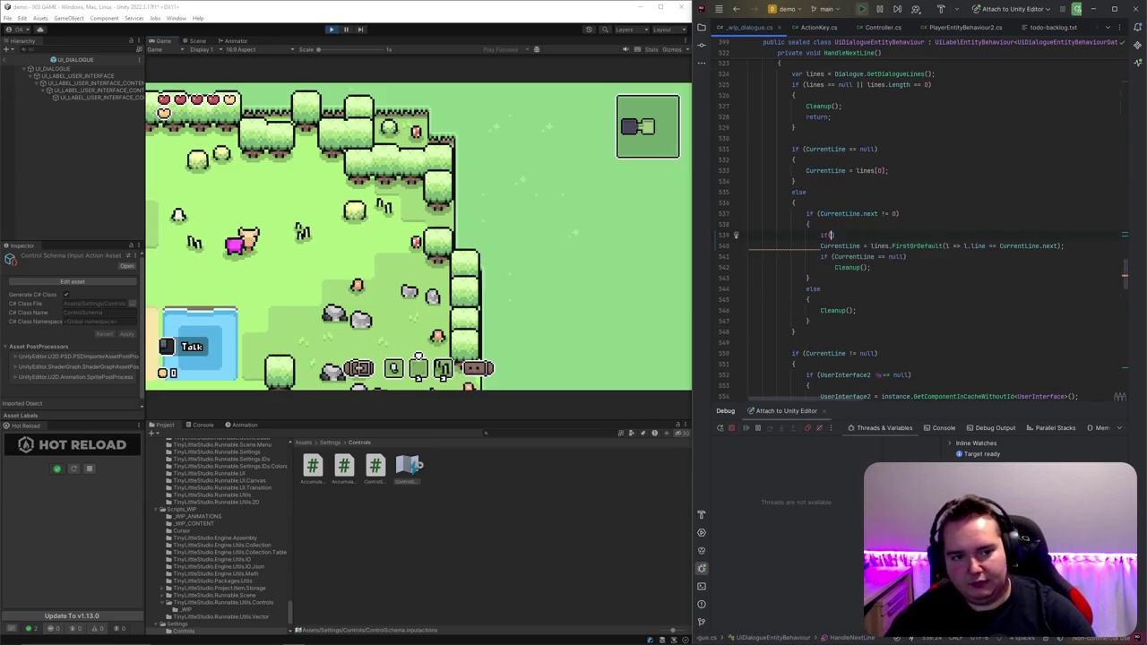
key(Return)
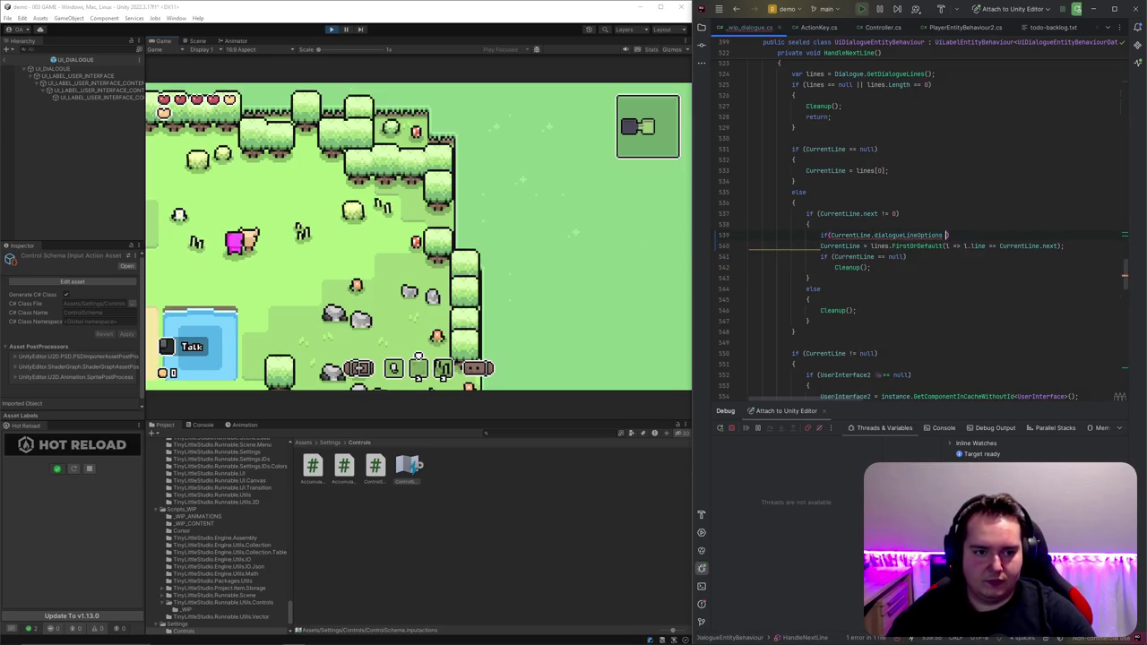
text(== null |)
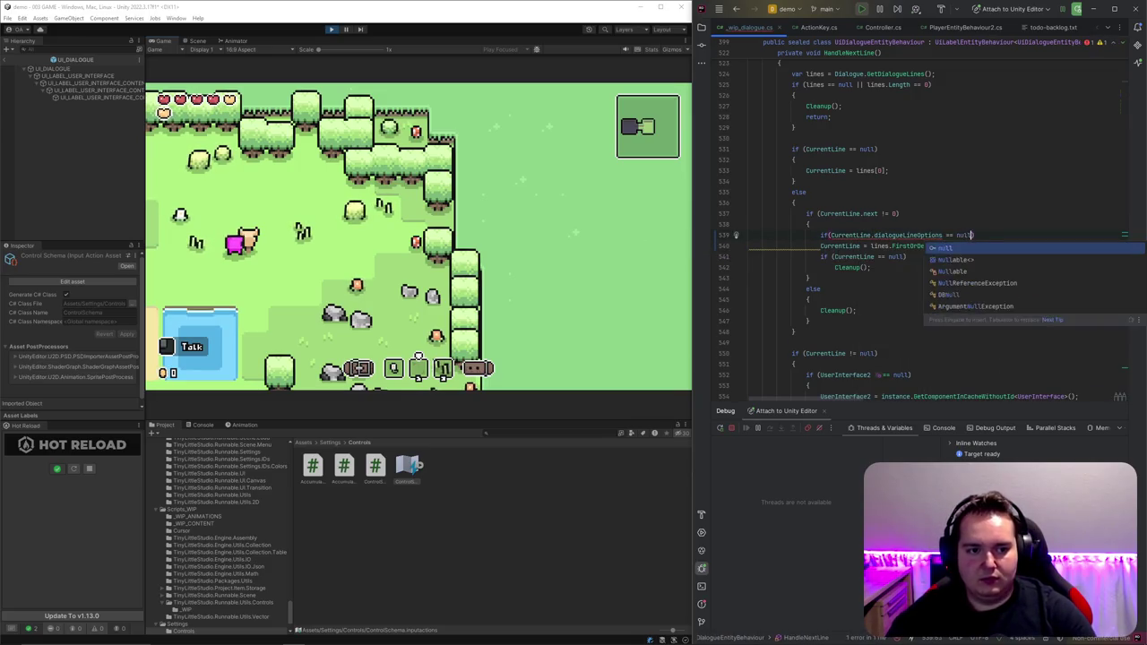
text(.op)
key(Return)
text(.L)
key(Return)
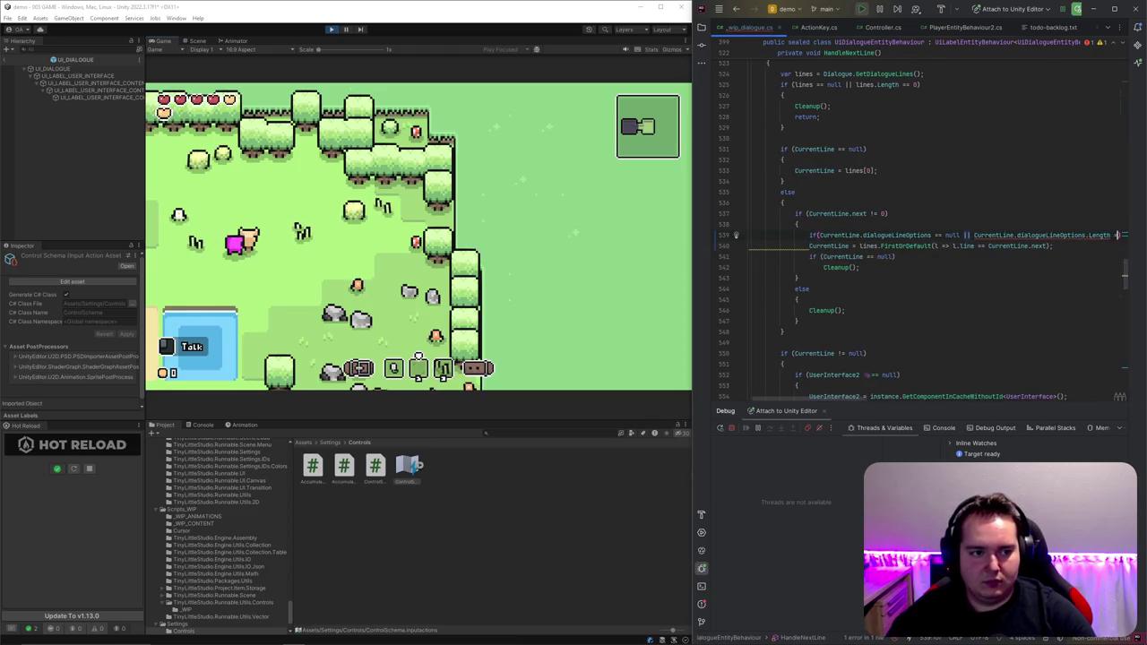
text(== 0))
text({)
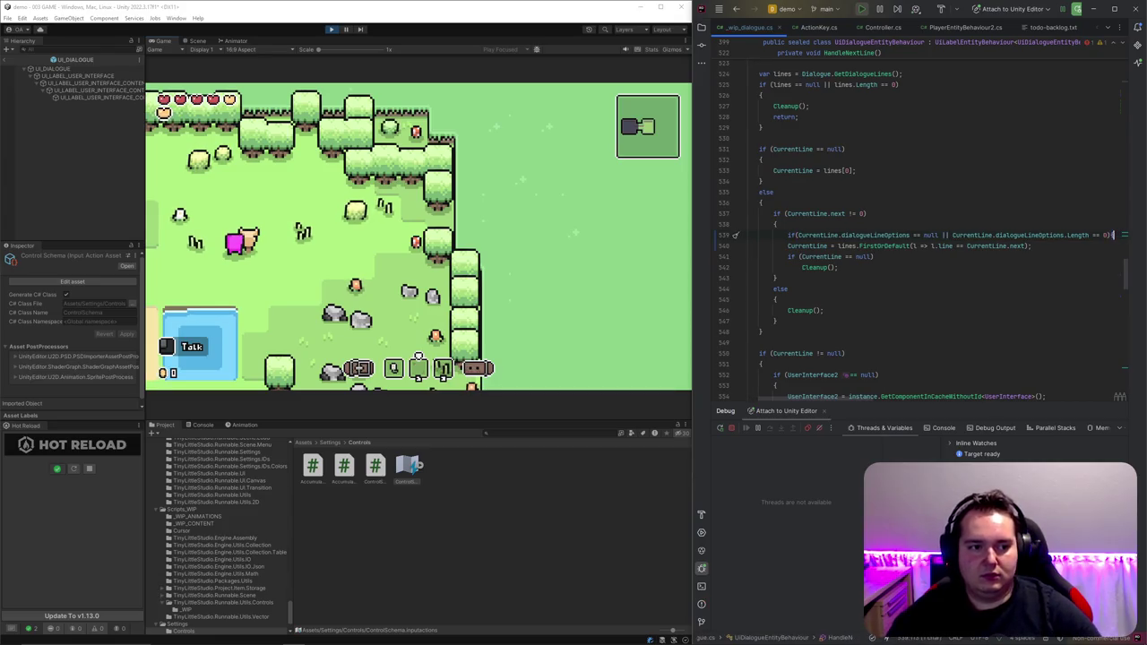
Step: Close the block after Cleanup() and reformat the code
key(Return)
text(})
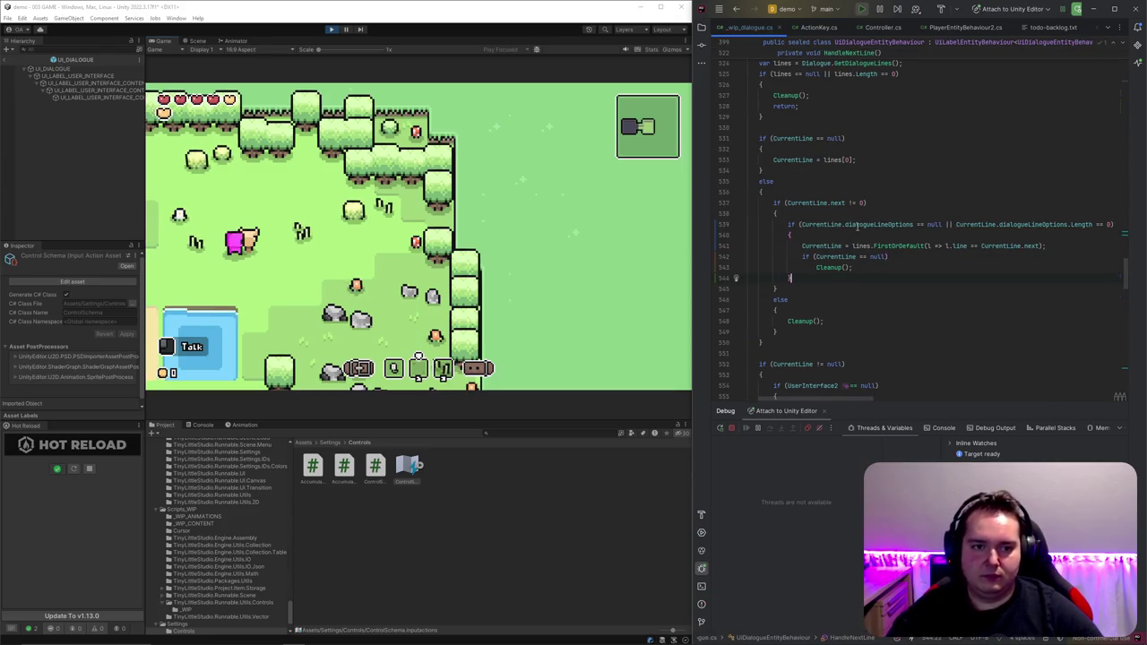
key(ctrl+alt+l)
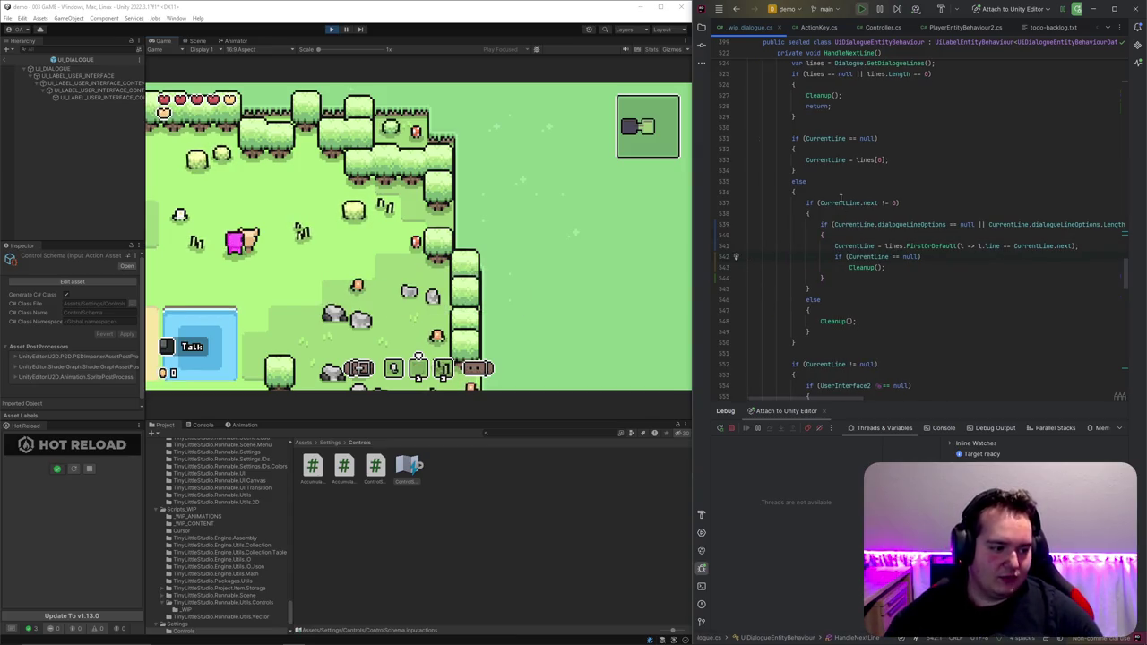
mouse_move(841, 199)
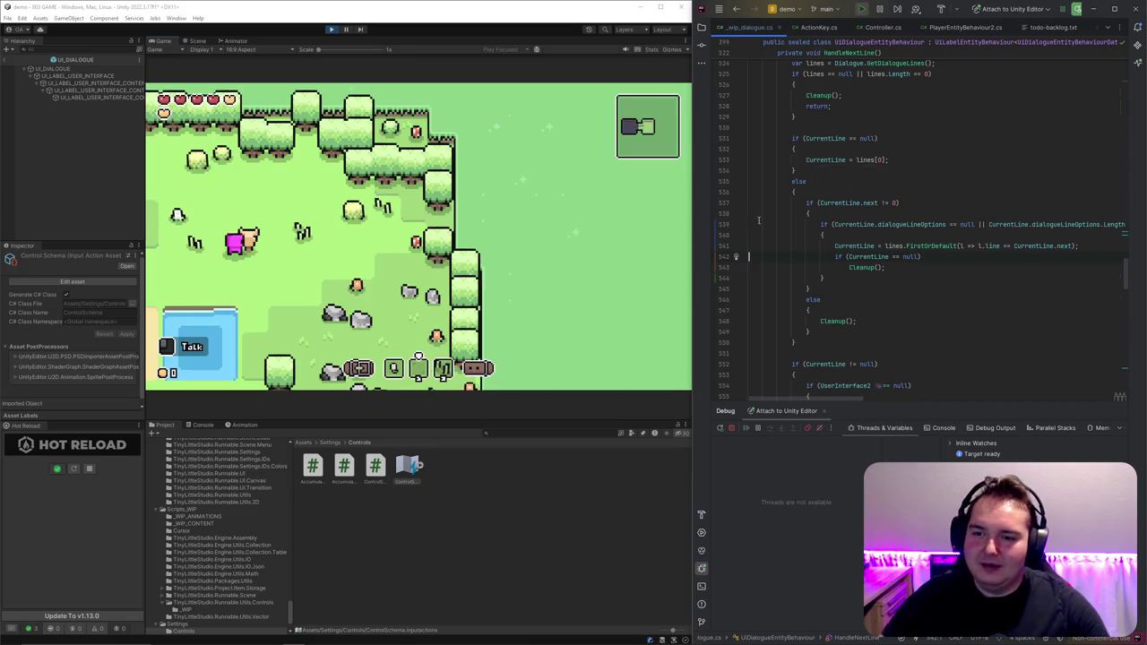
Step: In the running game, advance to 'How are you today', close it, and reopen the Hello dialogue
click(417, 279)
click(501, 297)
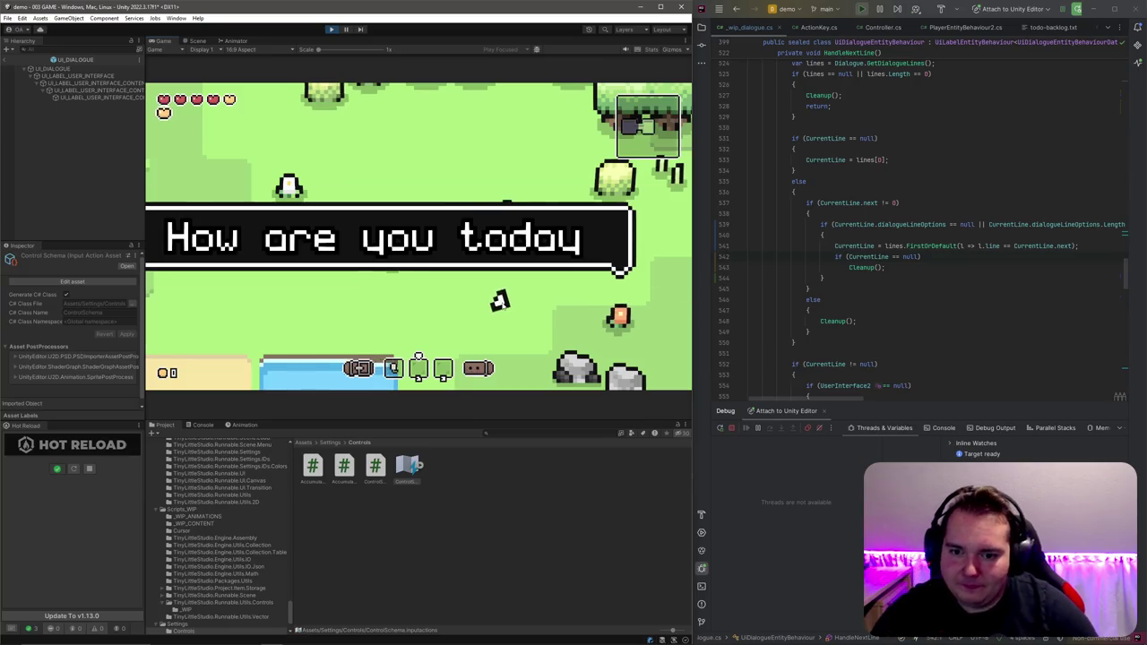
click(499, 301)
click(402, 258)
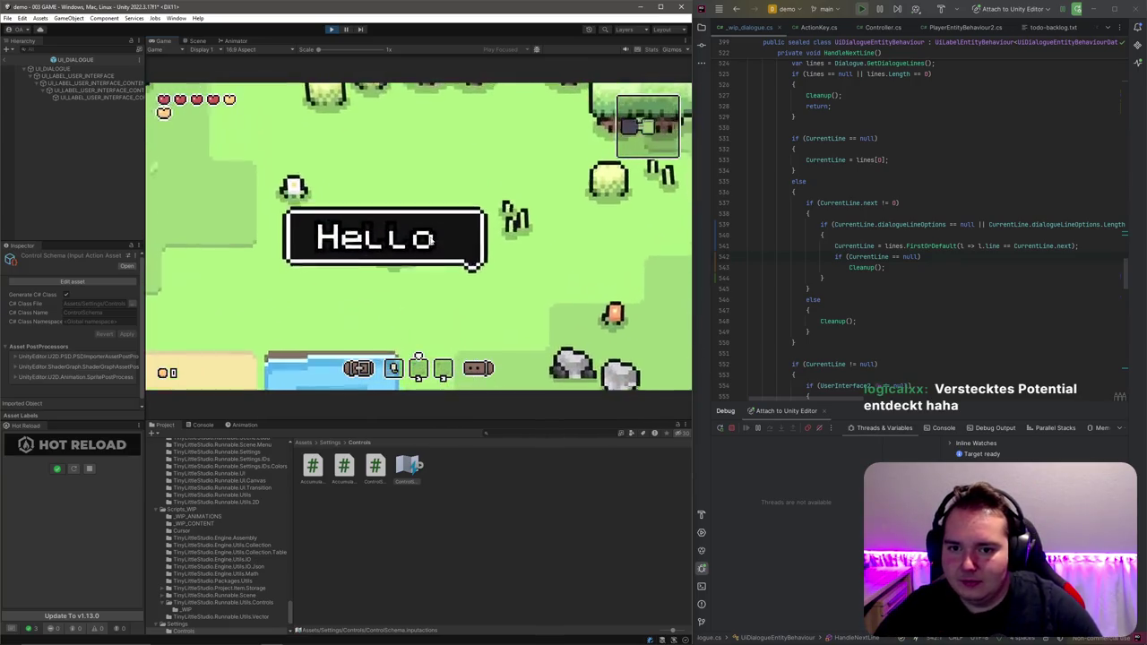
click(305, 303)
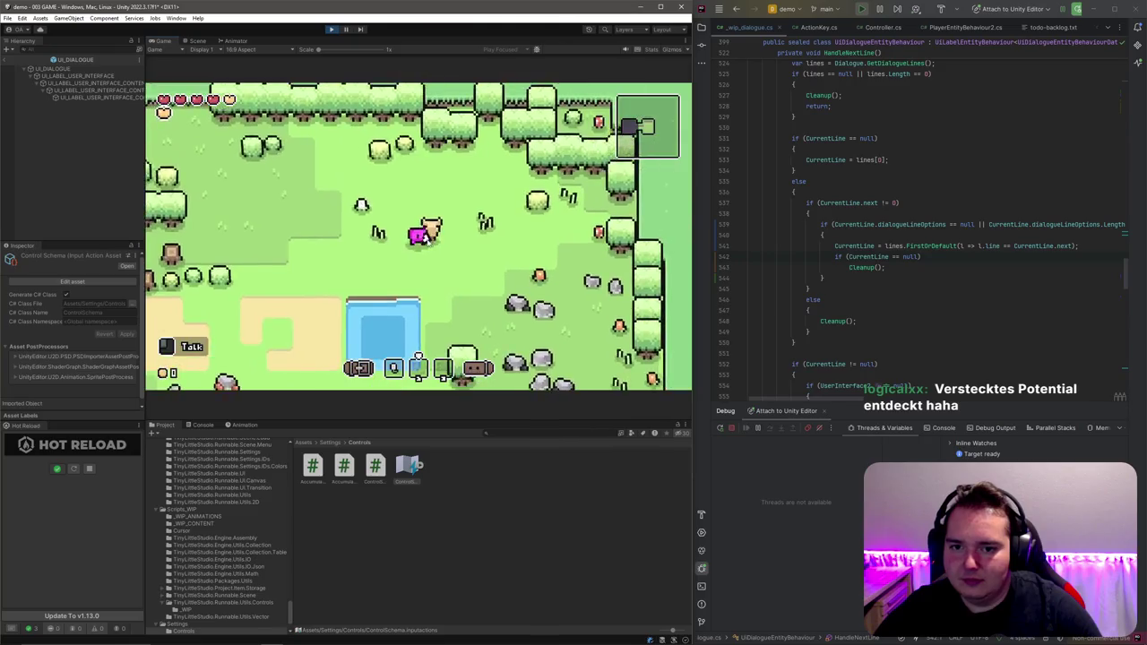
click(281, 314)
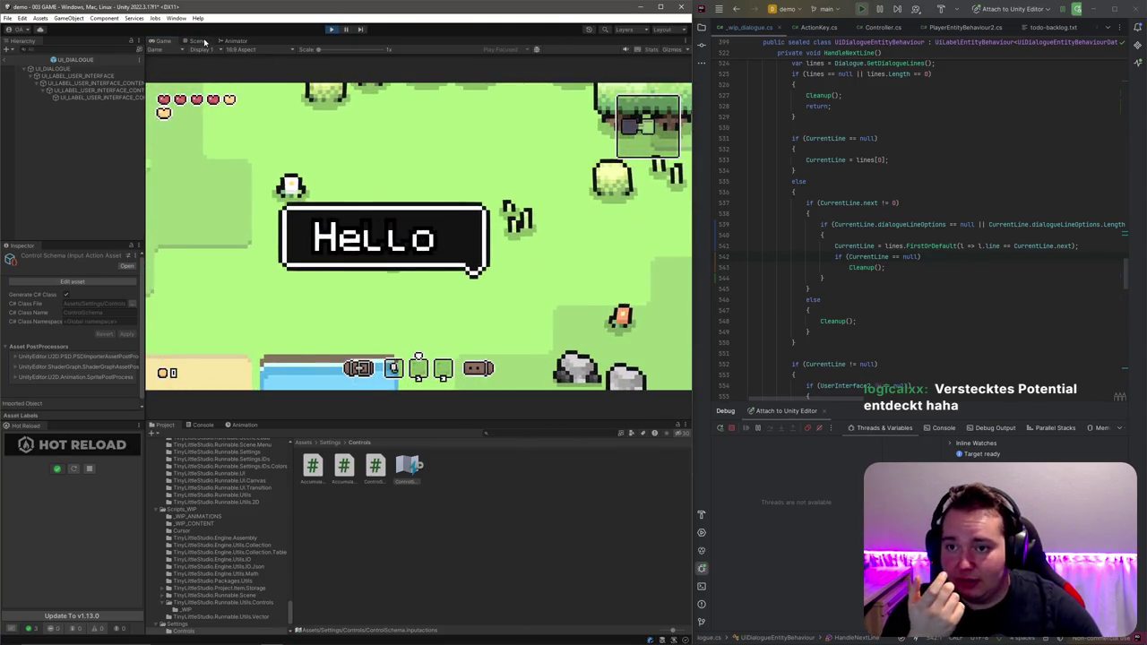
Step: Leave the dialogue prefab and pan the Scene view to the Hello box, checking the Game view
click(205, 40)
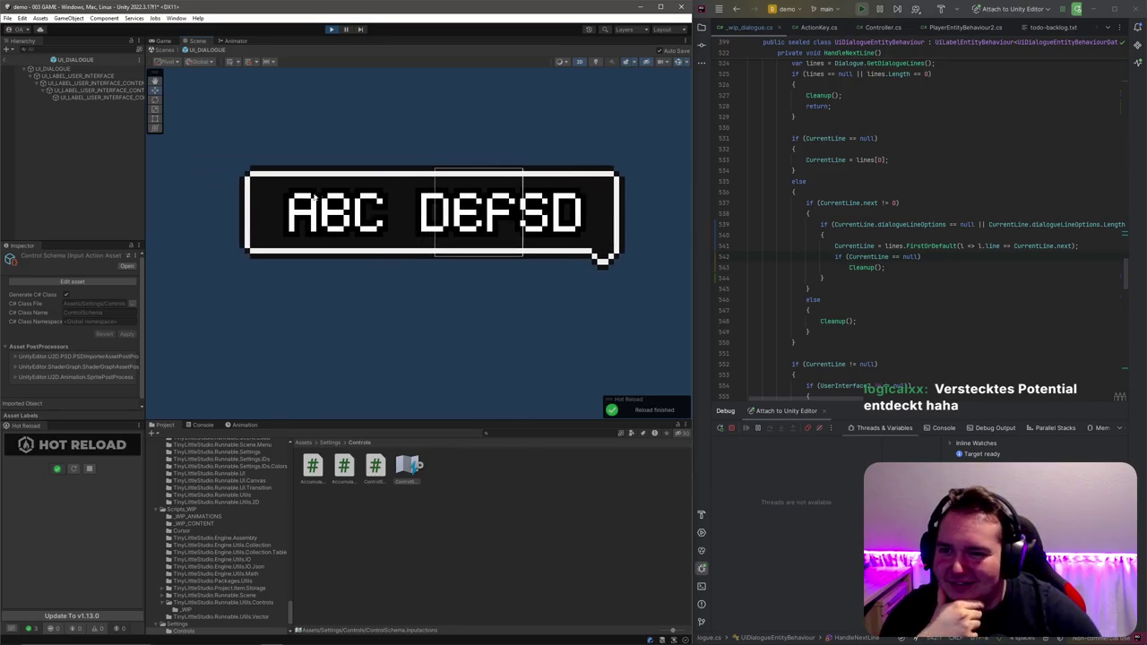
click(7, 60)
scroll(up, 3)
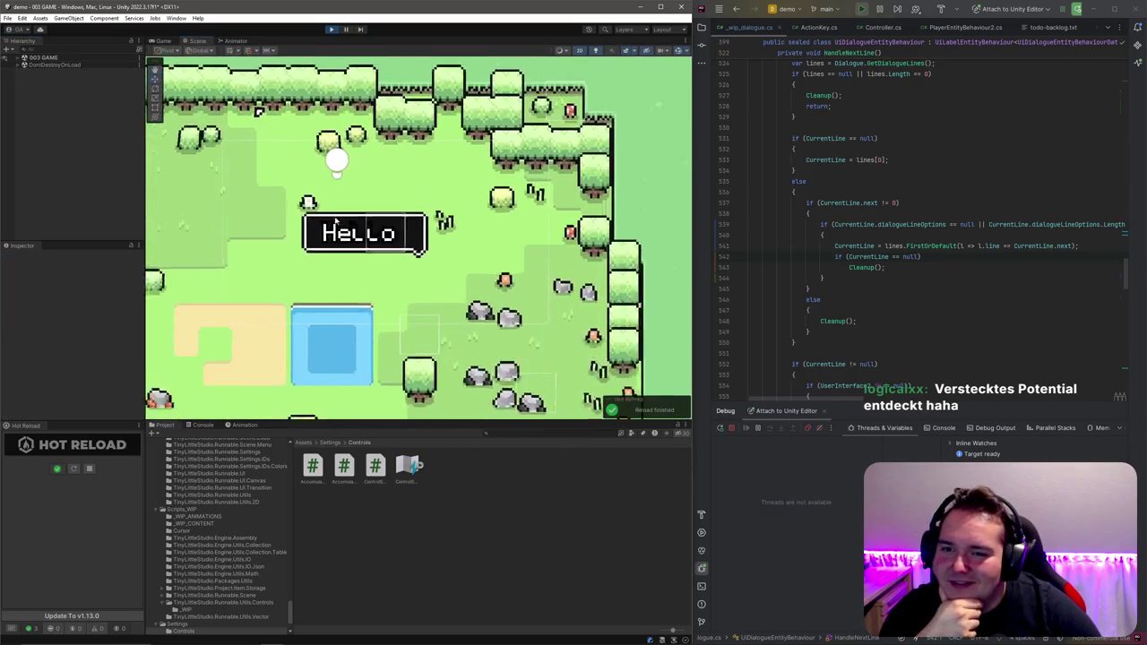
scroll(up, 3)
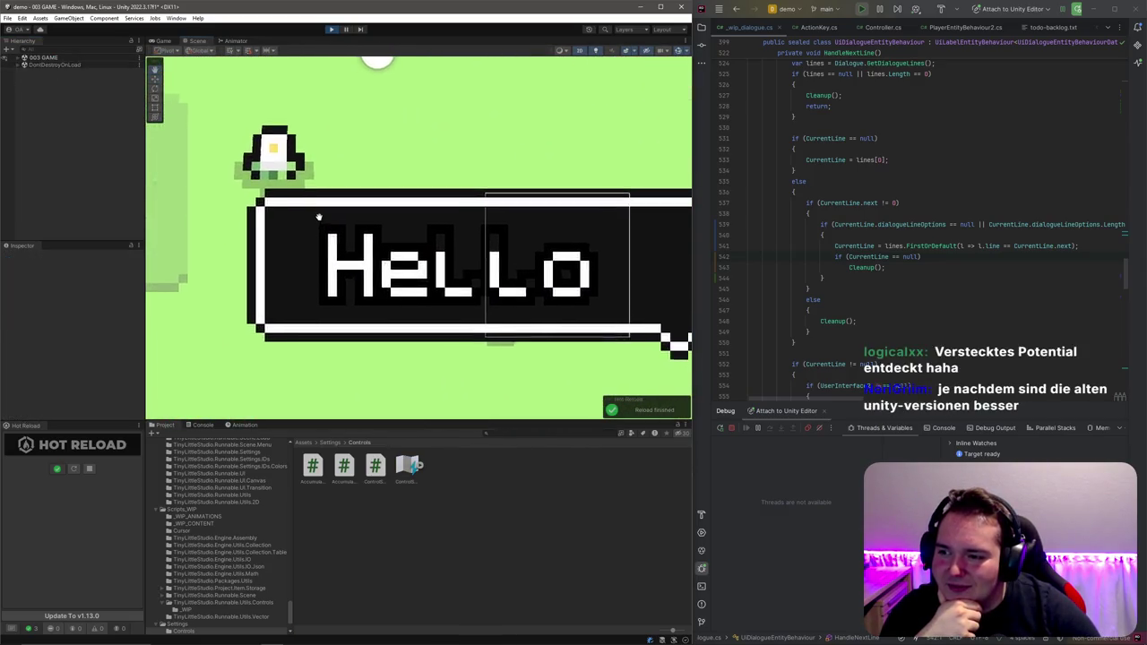
drag(317, 231, 408, 205)
click(165, 41)
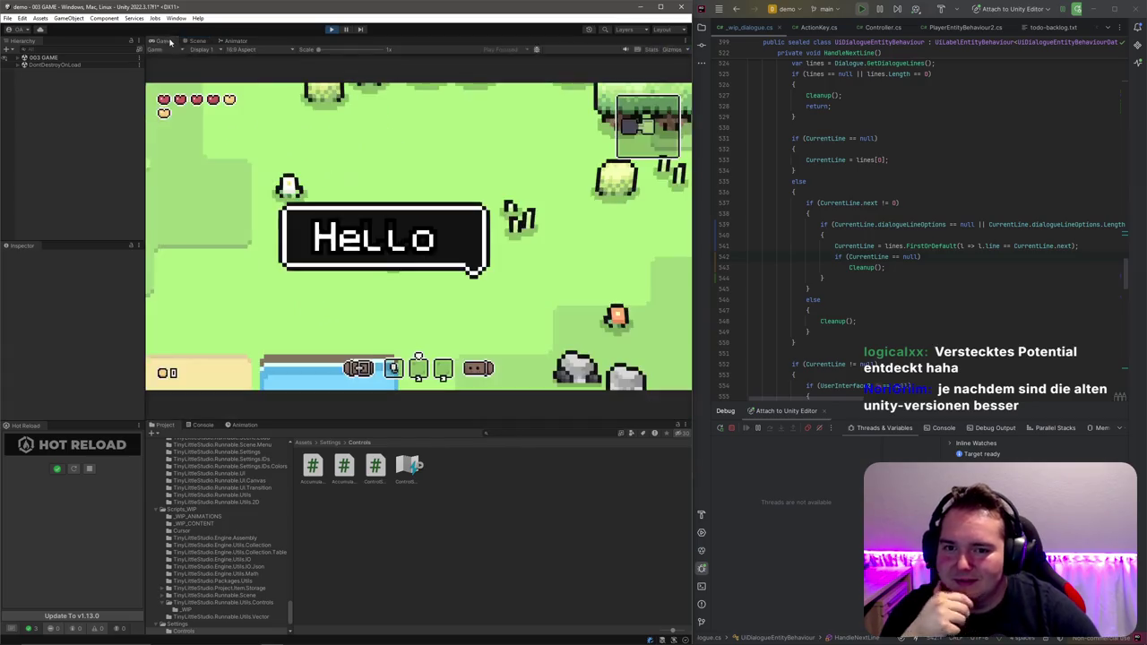
click(197, 42)
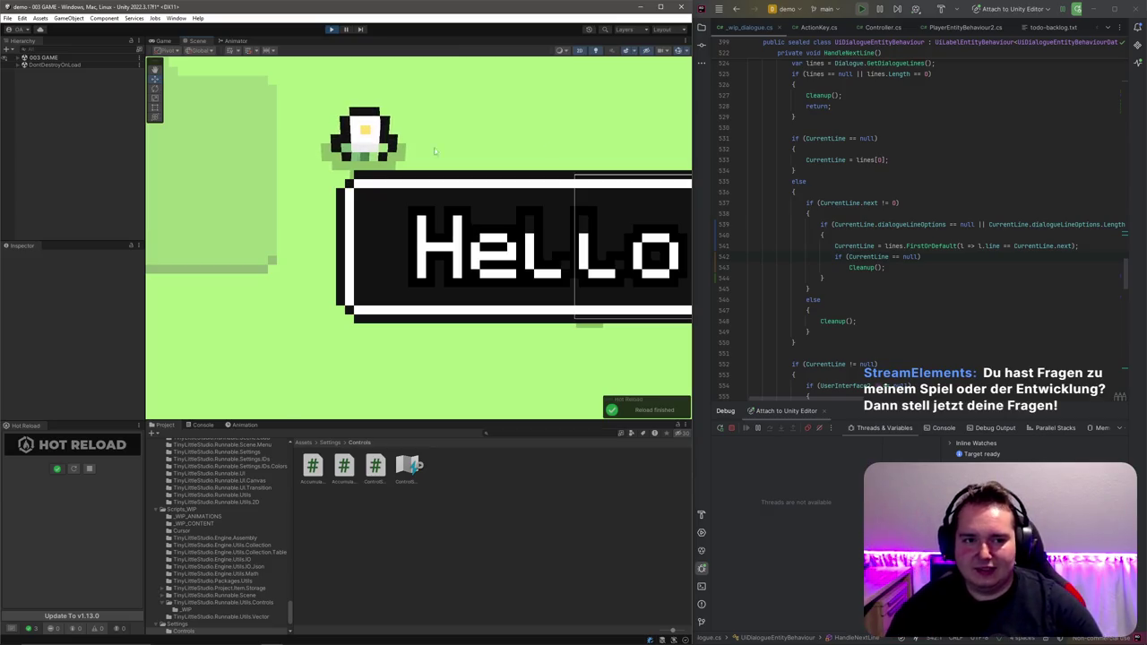
scroll(up, 3)
double_click(880, 150)
scroll(down, 3)
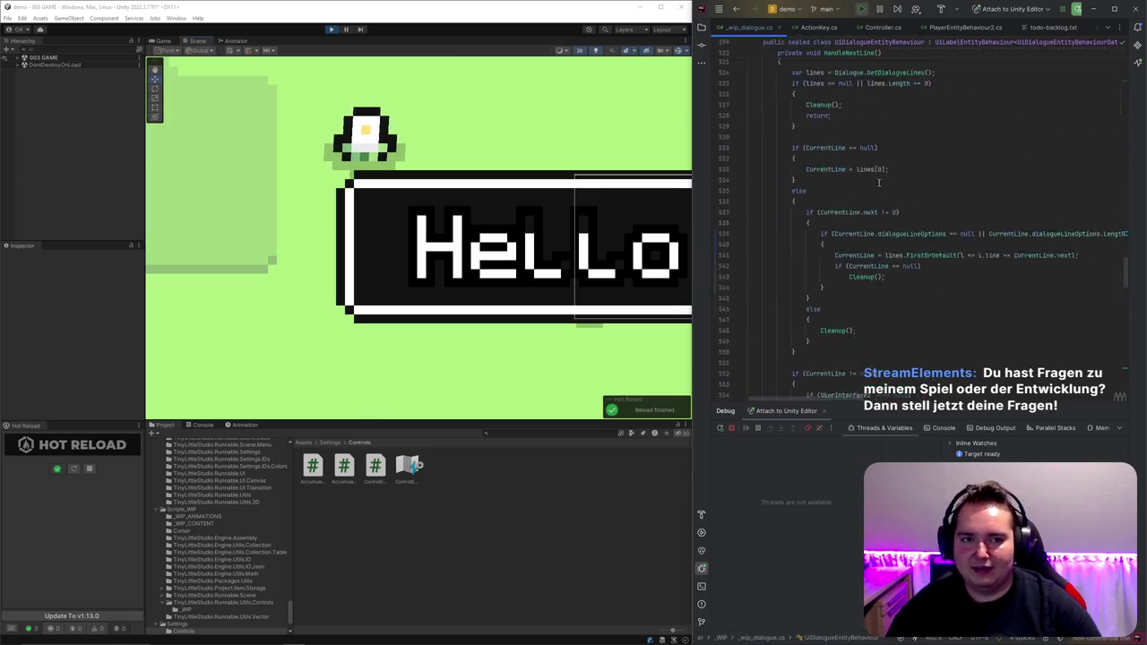
key(ctrl+Tab)
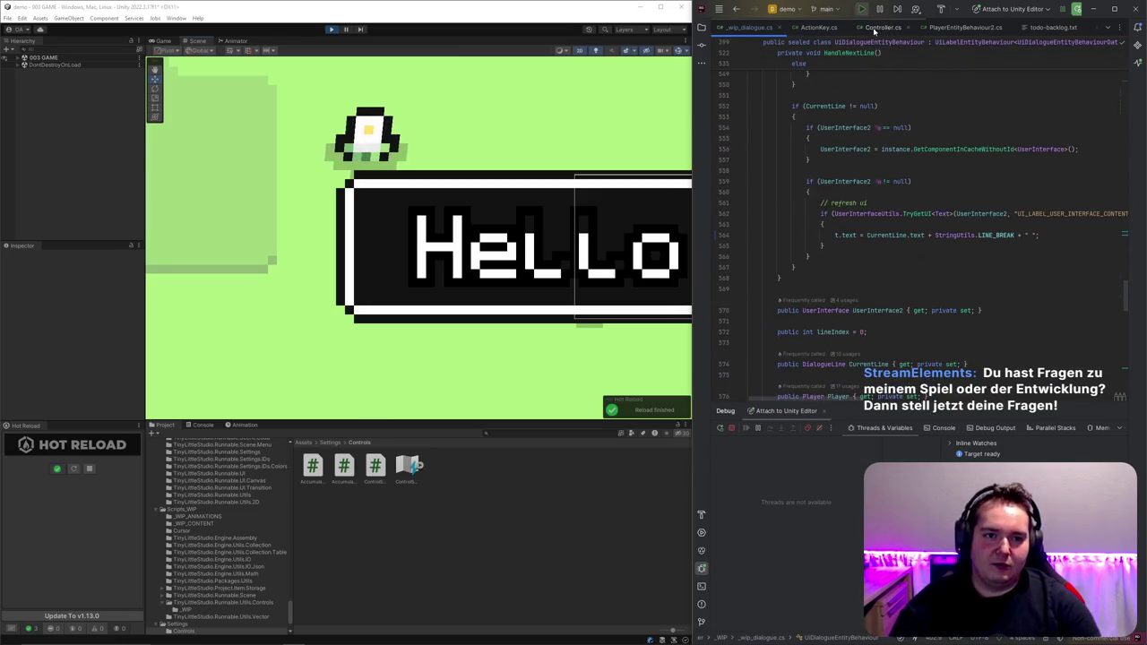
scroll(up, 3)
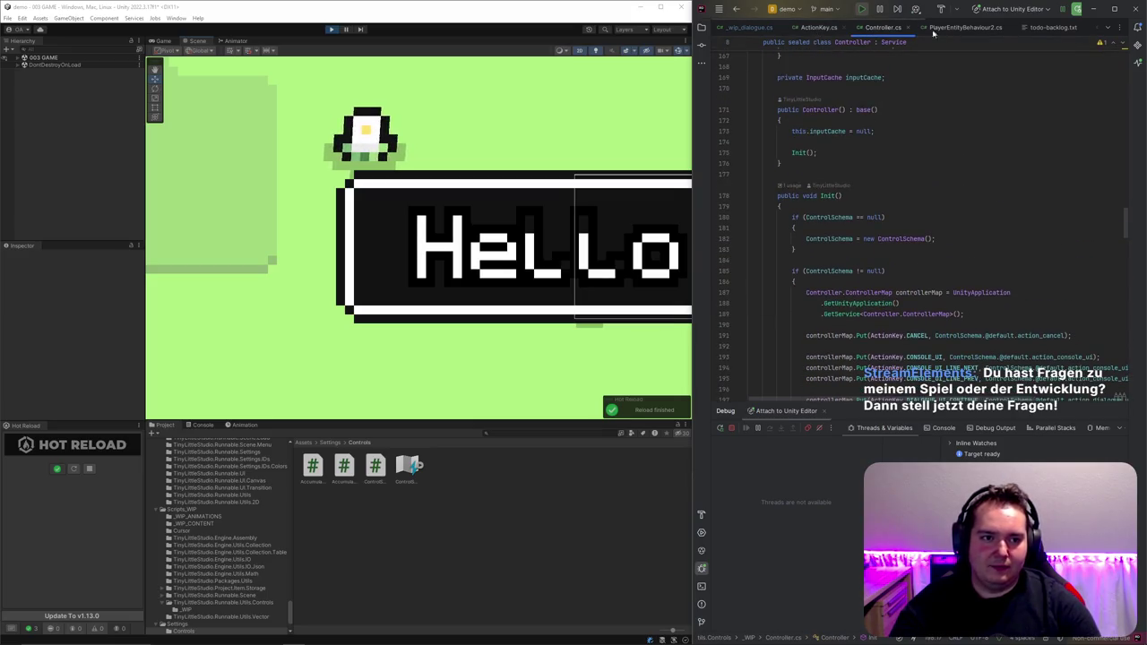
key(ctrl+Tab)
scroll(up, 3)
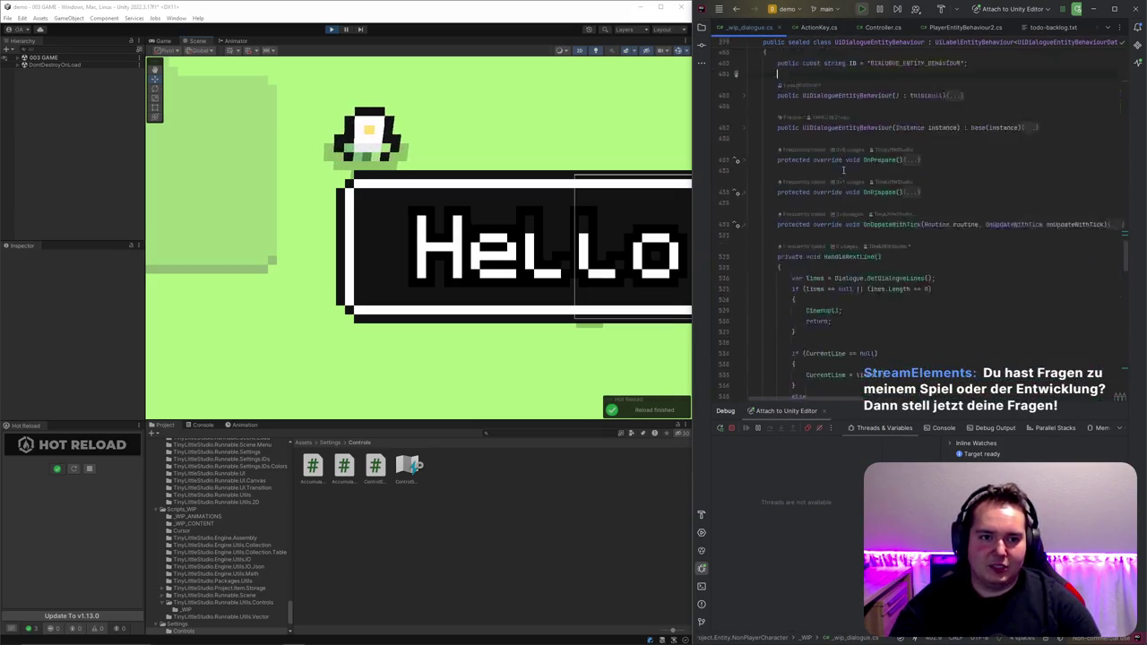
scroll(down, 3)
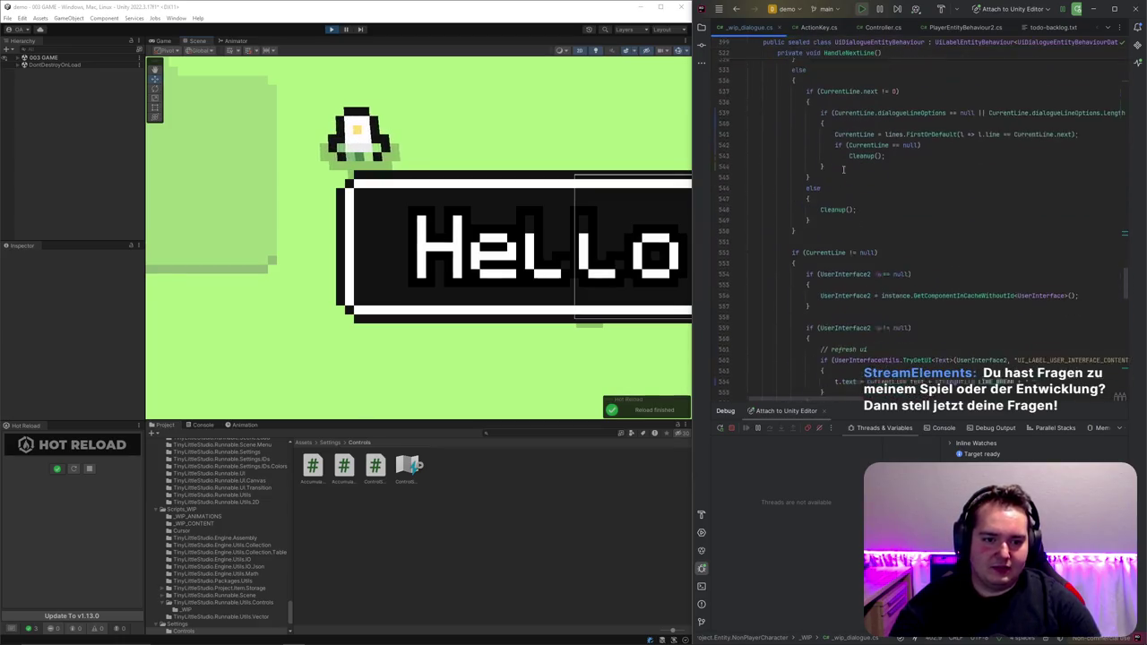
scroll(down, 3)
click(843, 170)
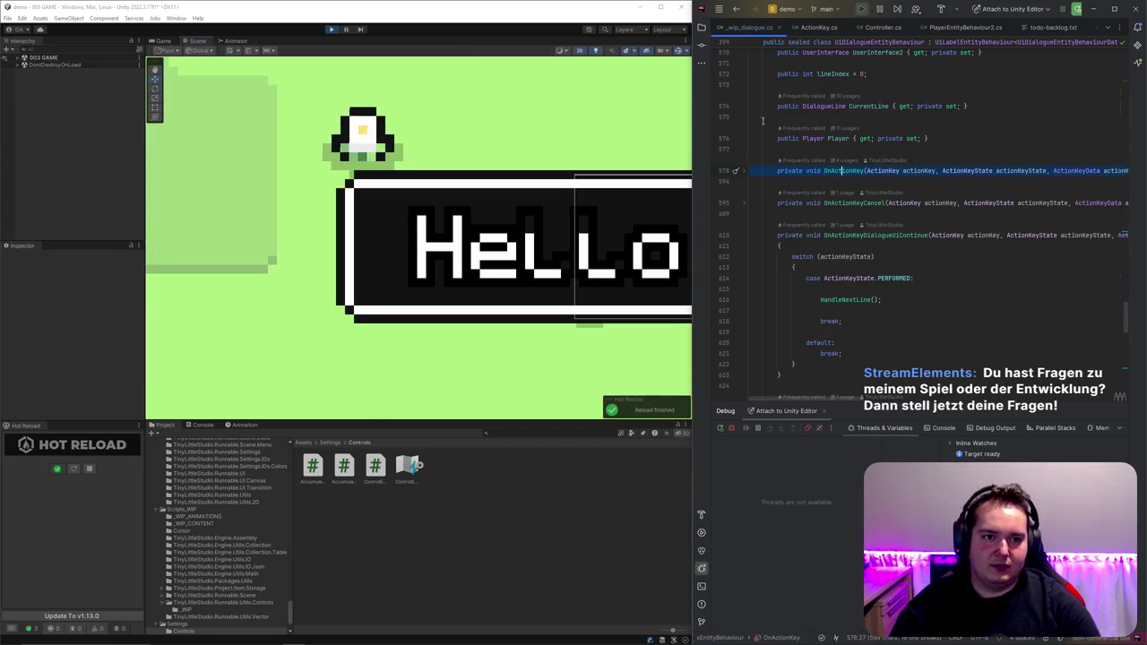
click(896, 170)
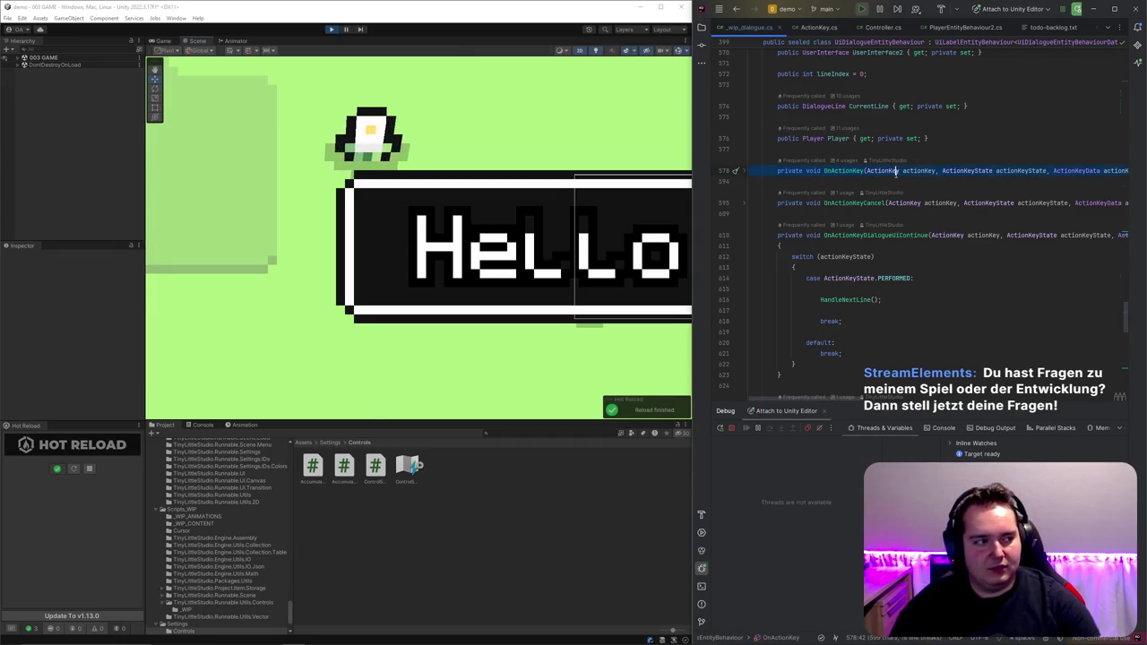
mouse_move(896, 173)
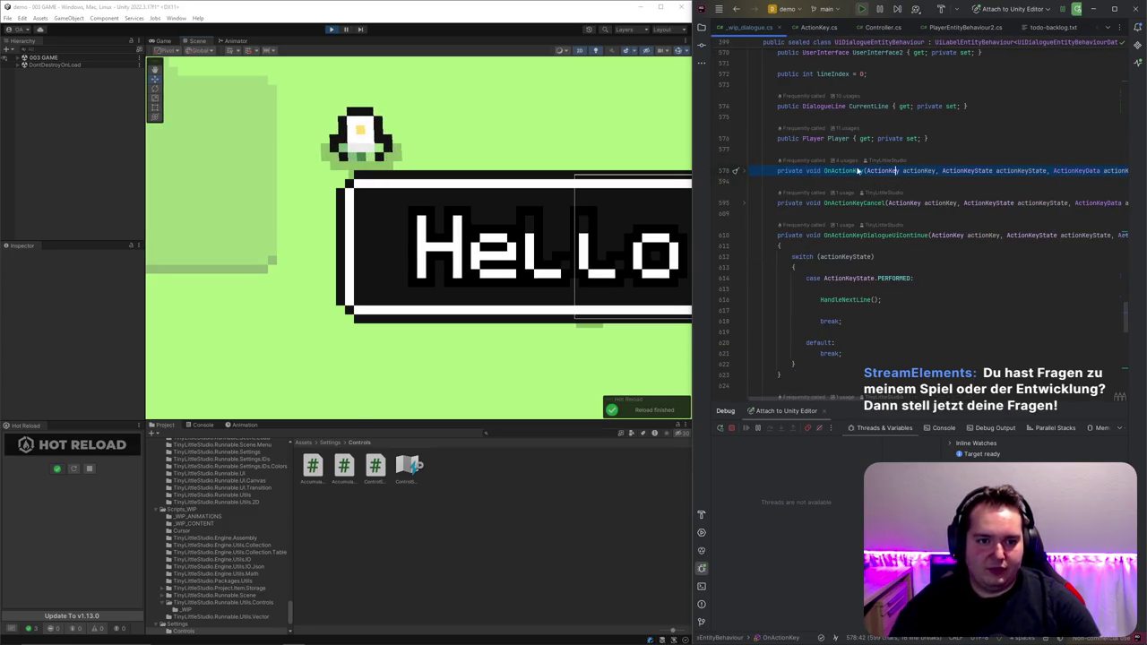
click(884, 27)
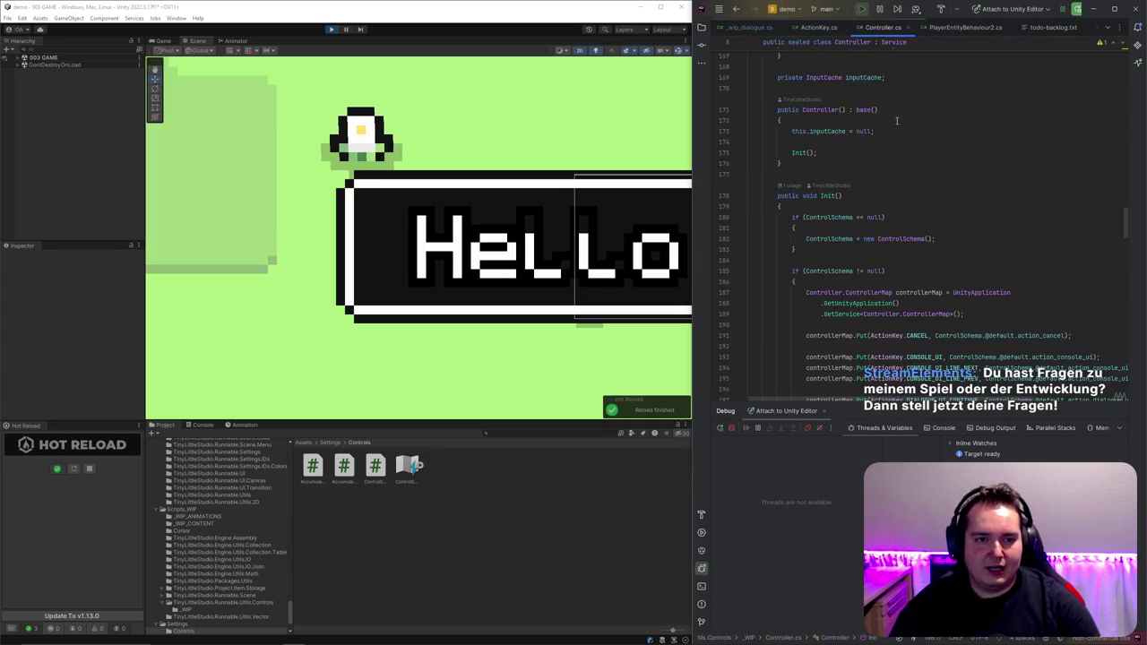
scroll(down, 3)
drag(950, 164, 1067, 285)
scroll(down, 3)
scroll(down, 3)
click(1054, 207)
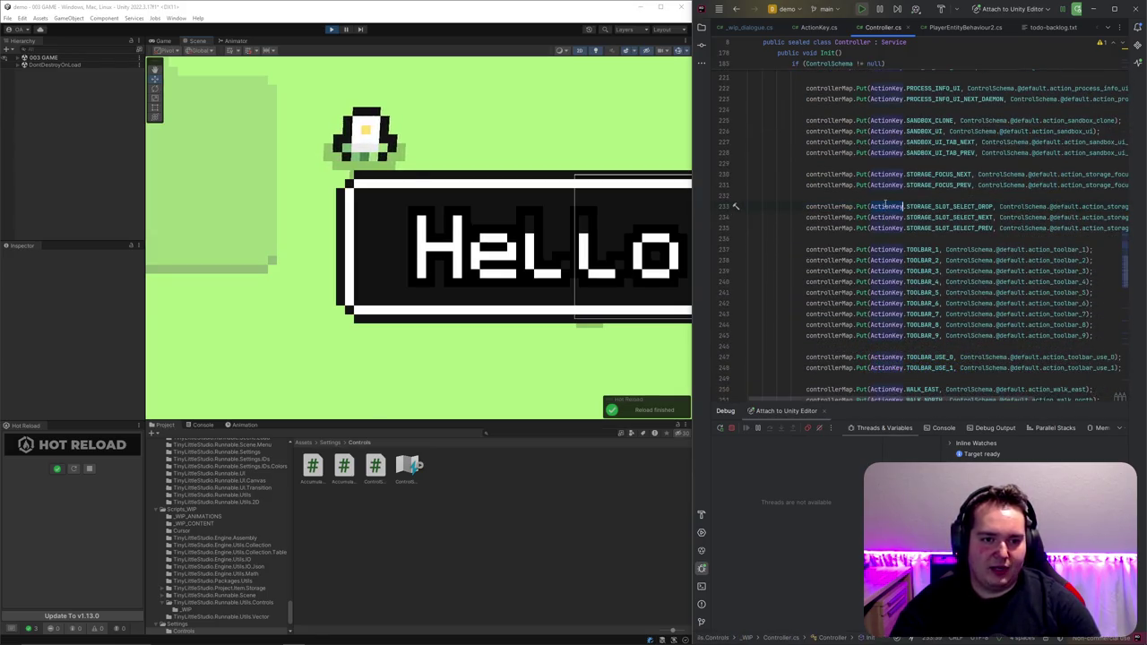
scroll(down, 3)
scroll(up, 3)
scroll(down, 3)
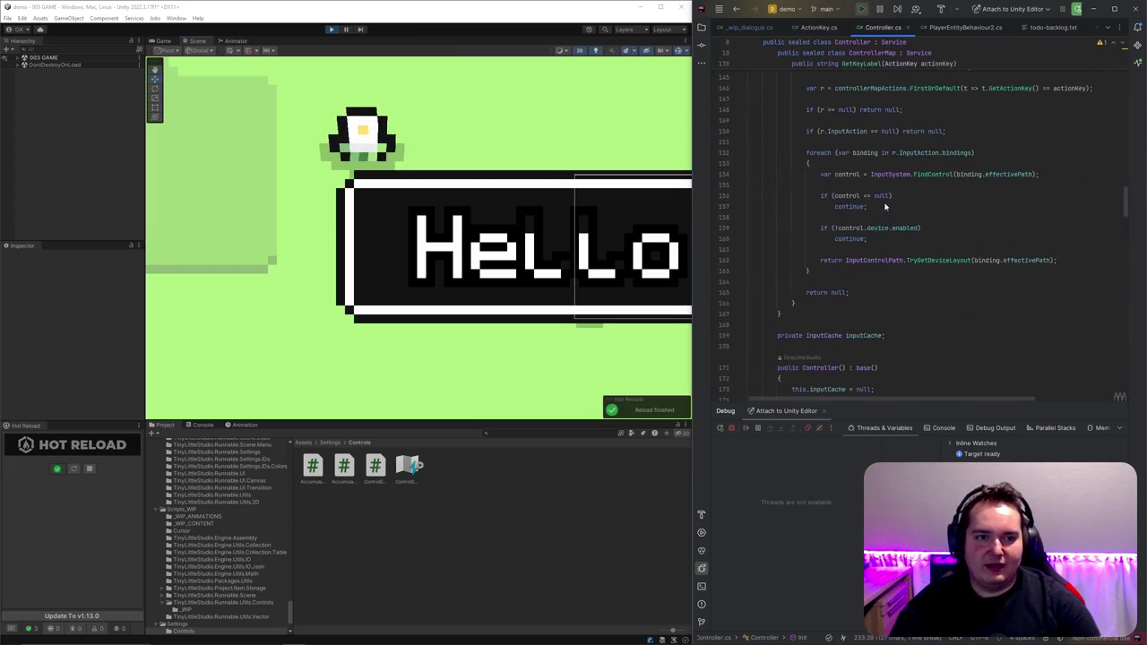
scroll(up, 3)
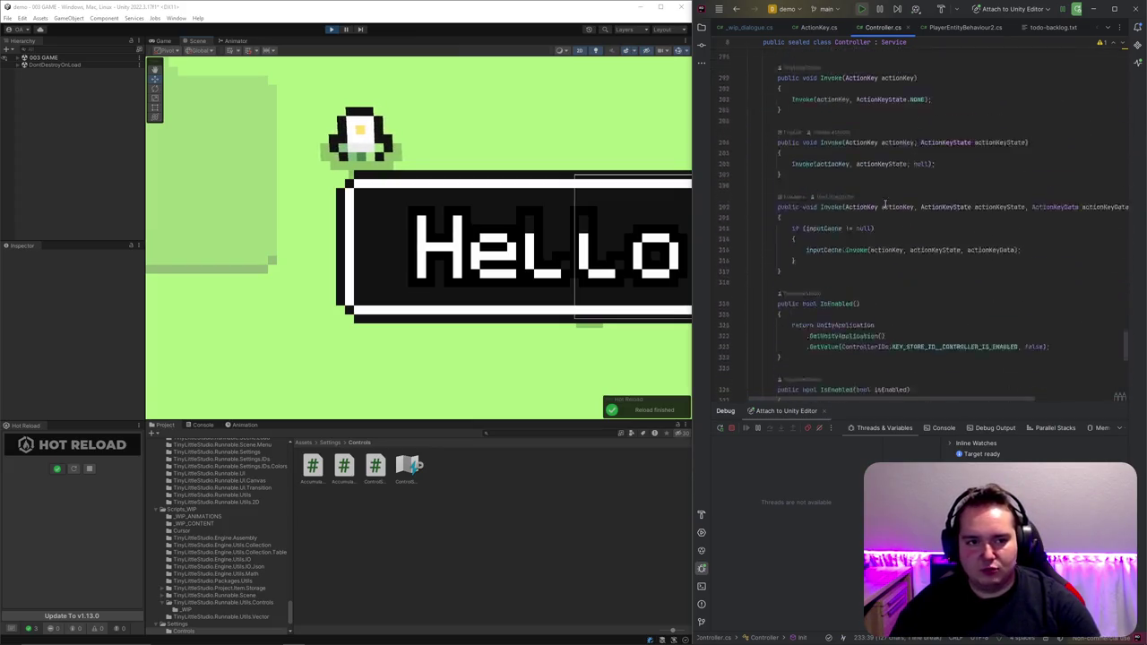
scroll(up, 3)
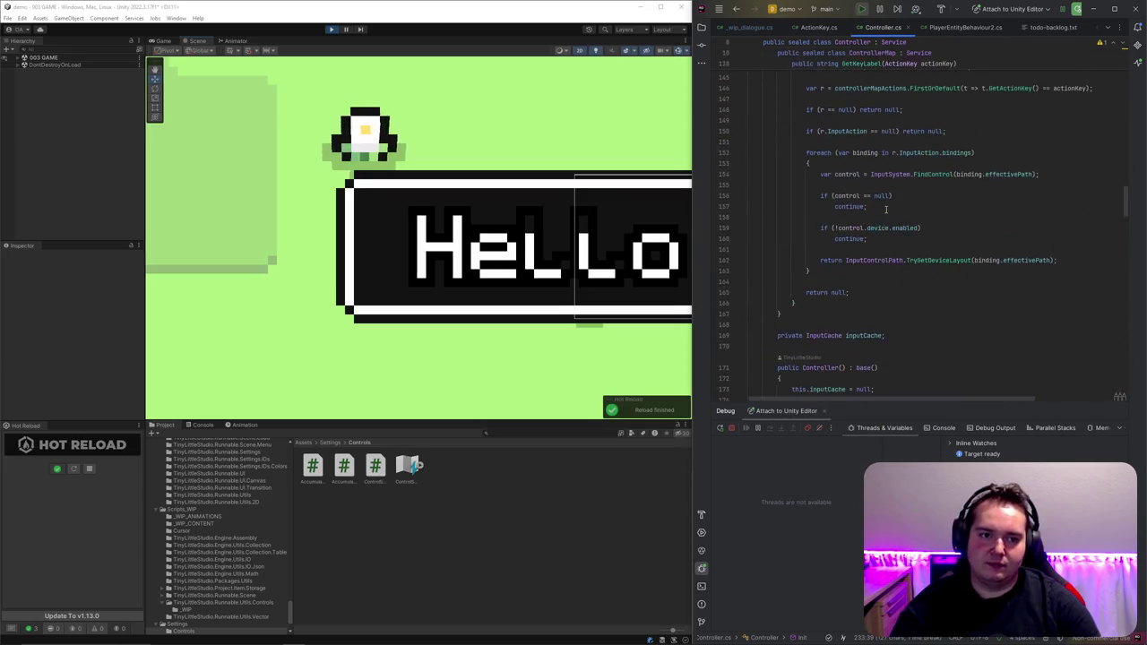
click(814, 29)
click(746, 27)
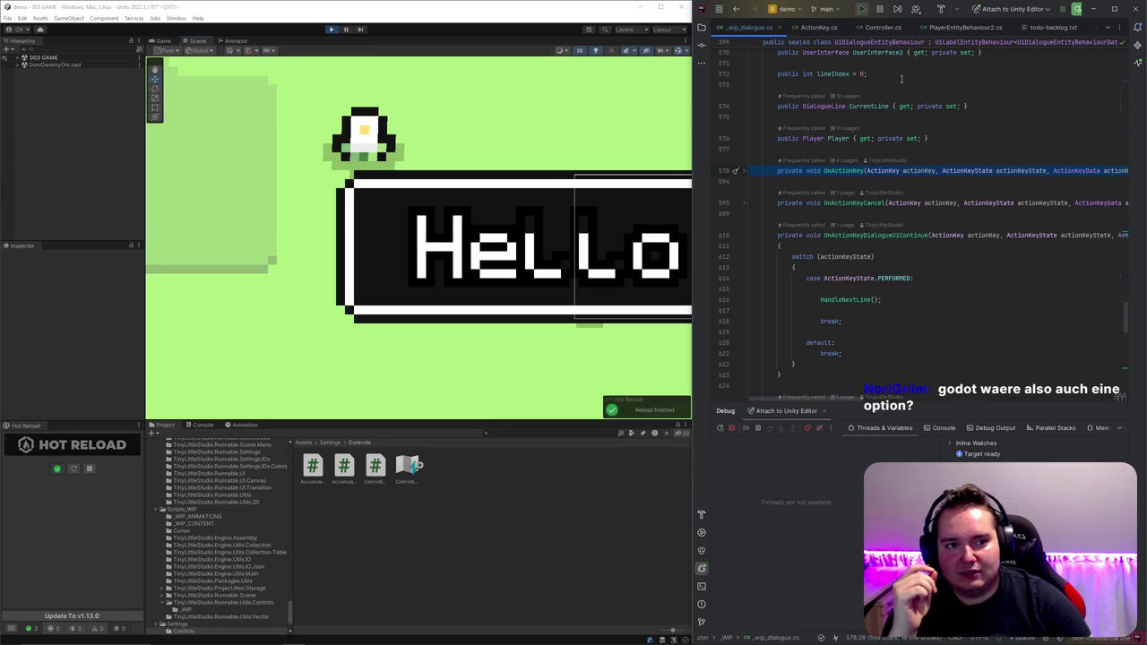
click(883, 28)
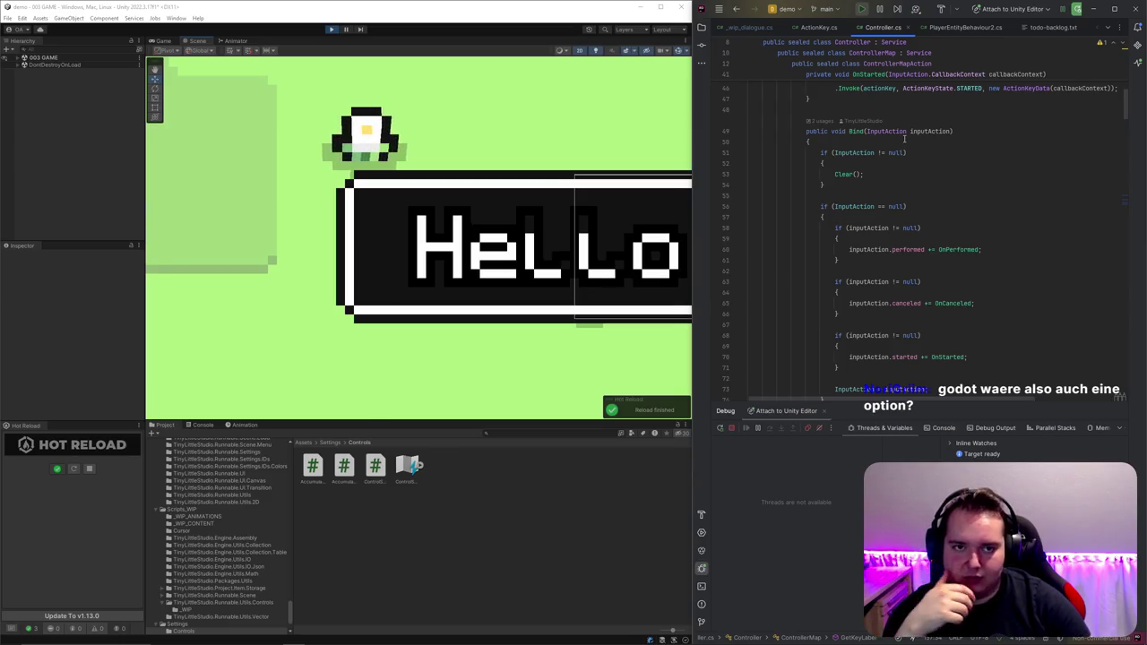
click(748, 28)
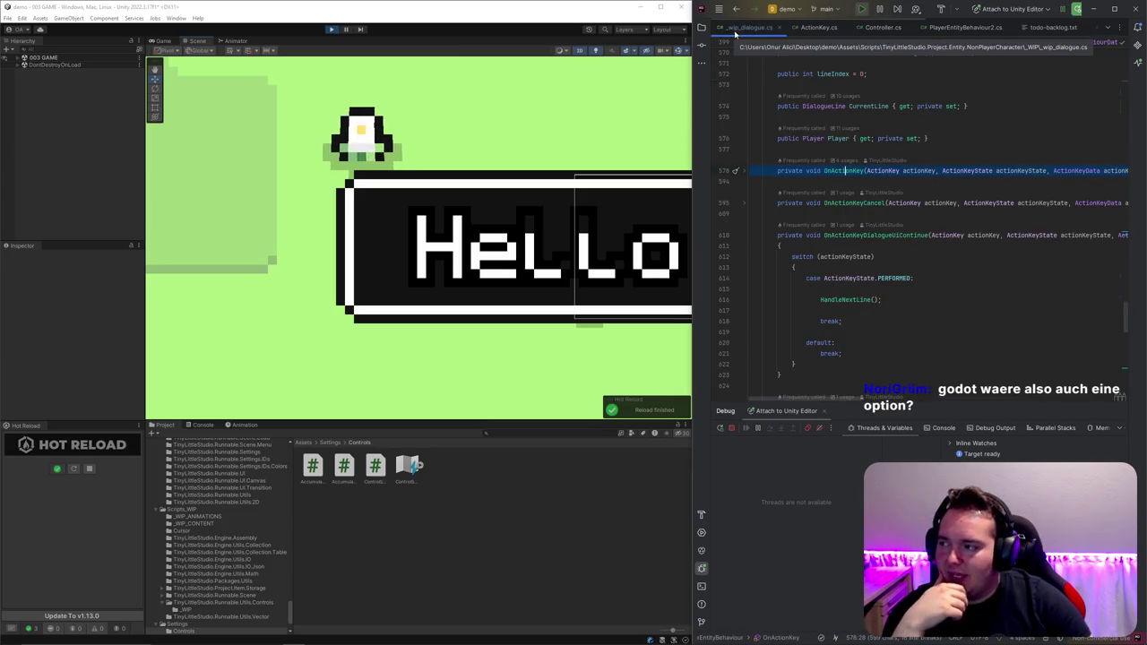
click(876, 117)
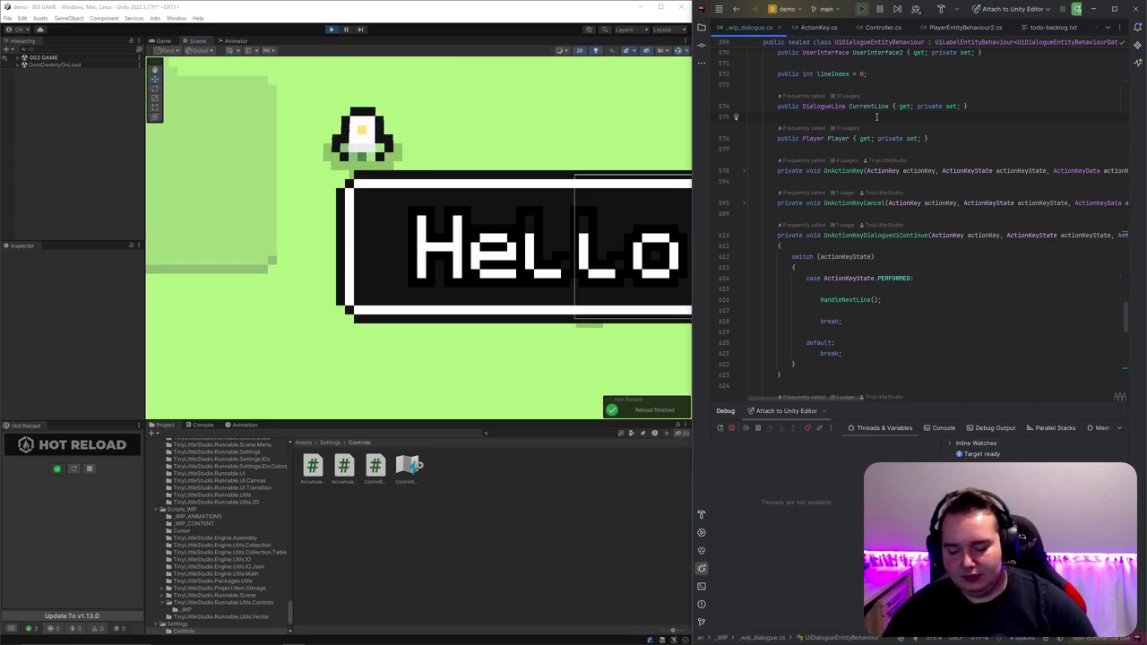
key(ctrl+shift+f)
Step: Search the project for 'PoolObject.transform'
text(PoolOb)
text(ject.transform)
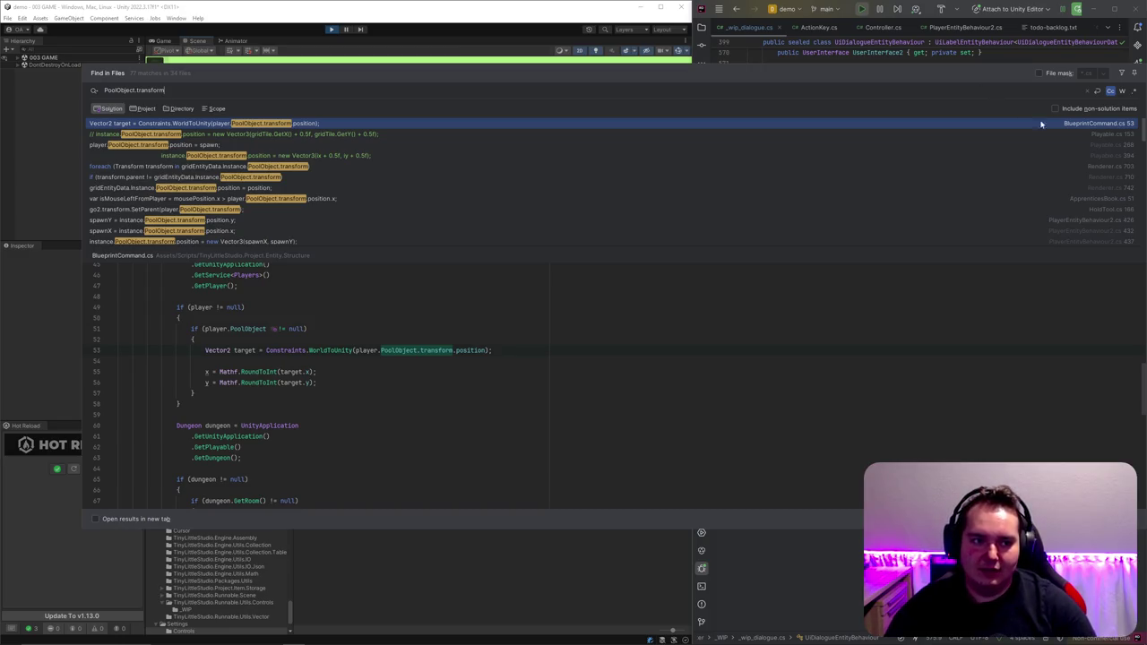
scroll(down, 3)
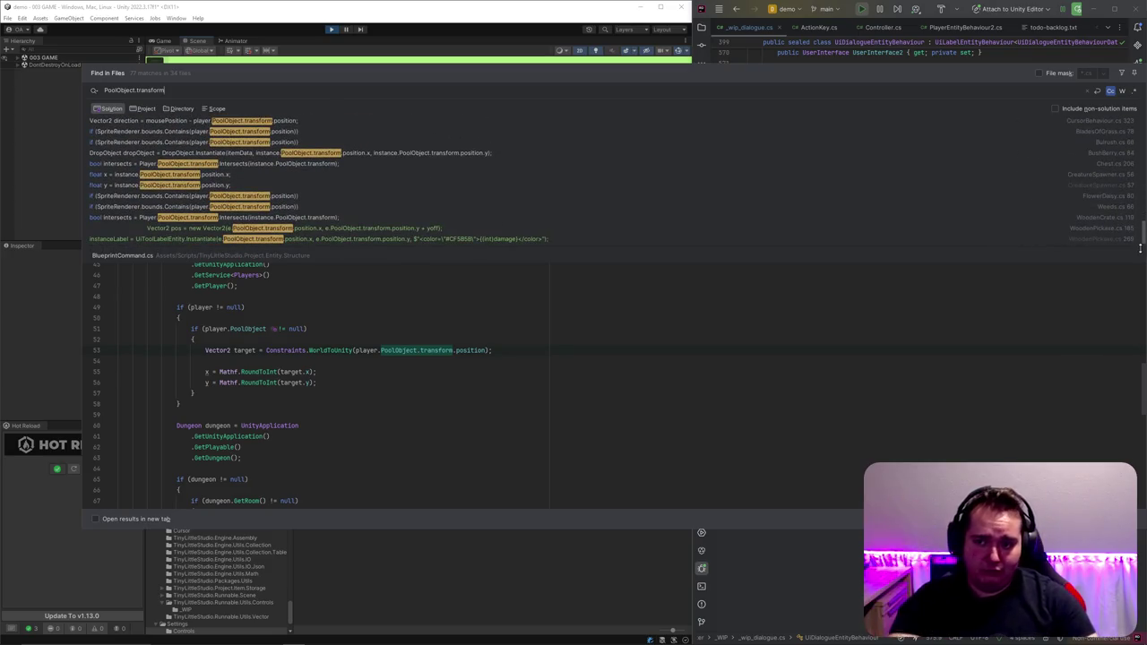
scroll(up, 3)
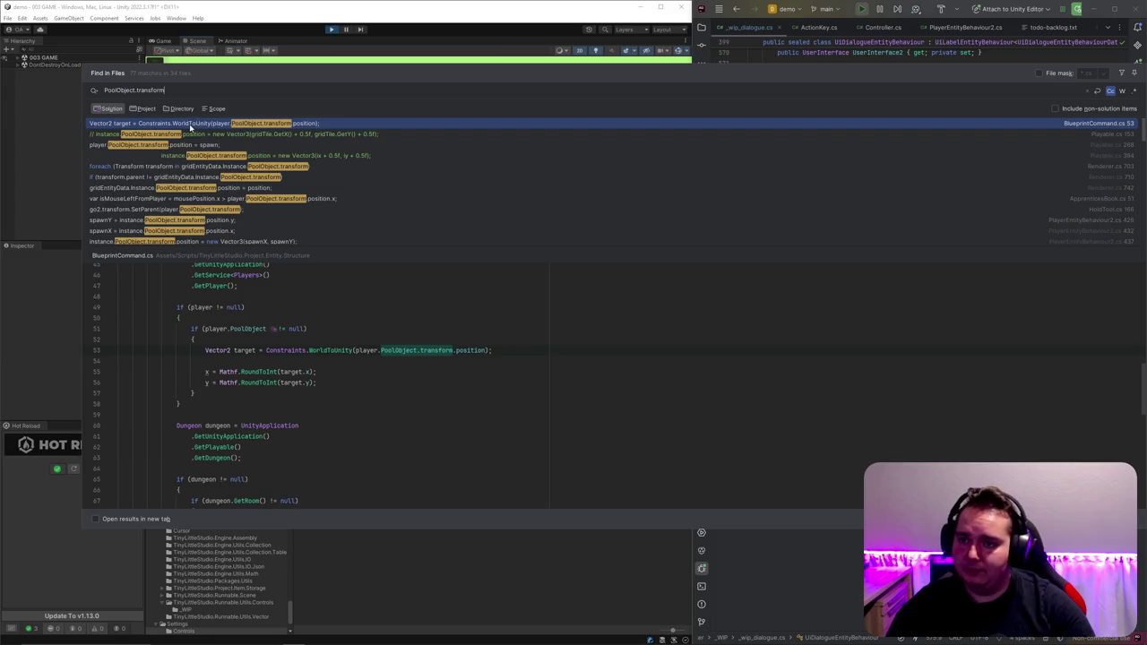
double_click(130, 89)
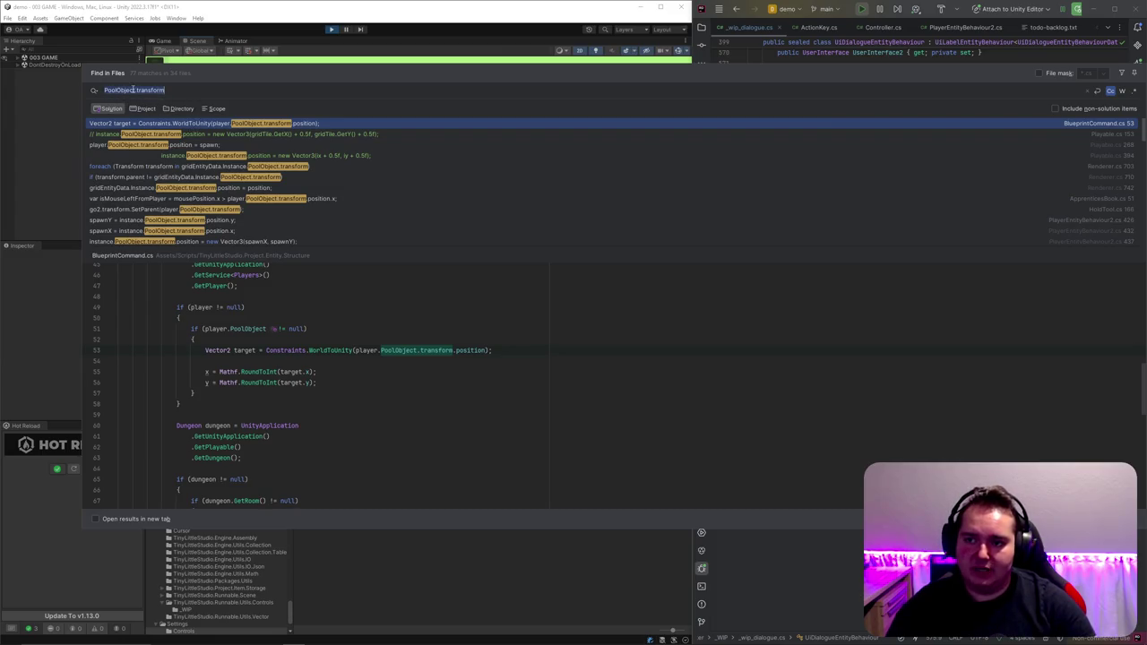
click(170, 91)
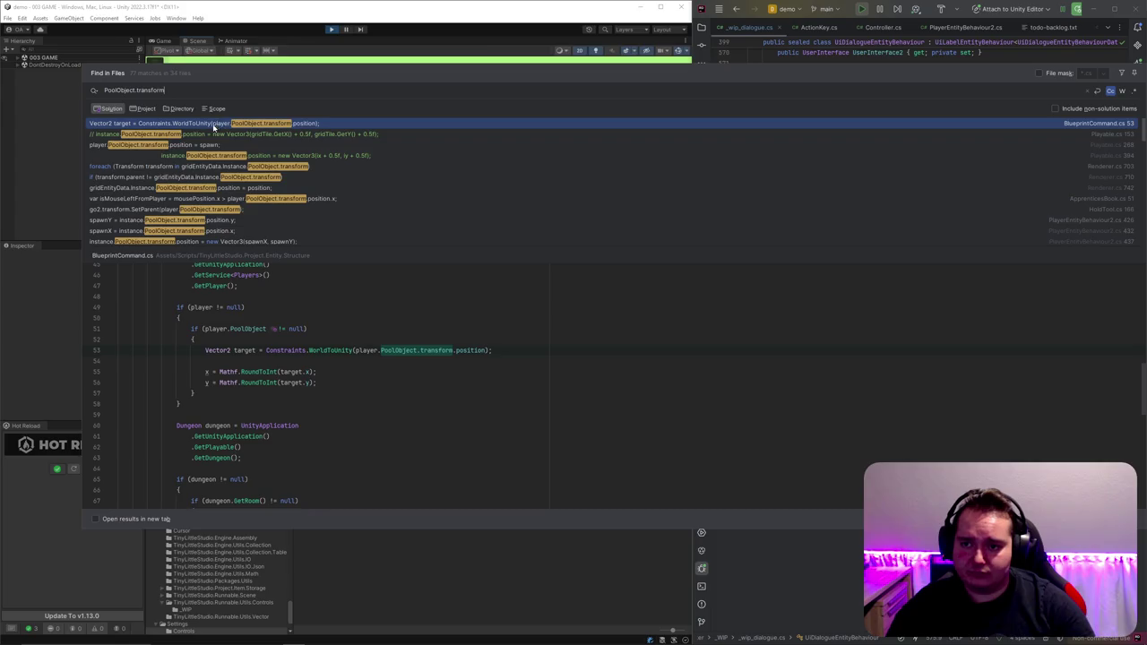
Step: Preview the Renderer.cs match at line 710 and select PoolObject.transform there
click(180, 178)
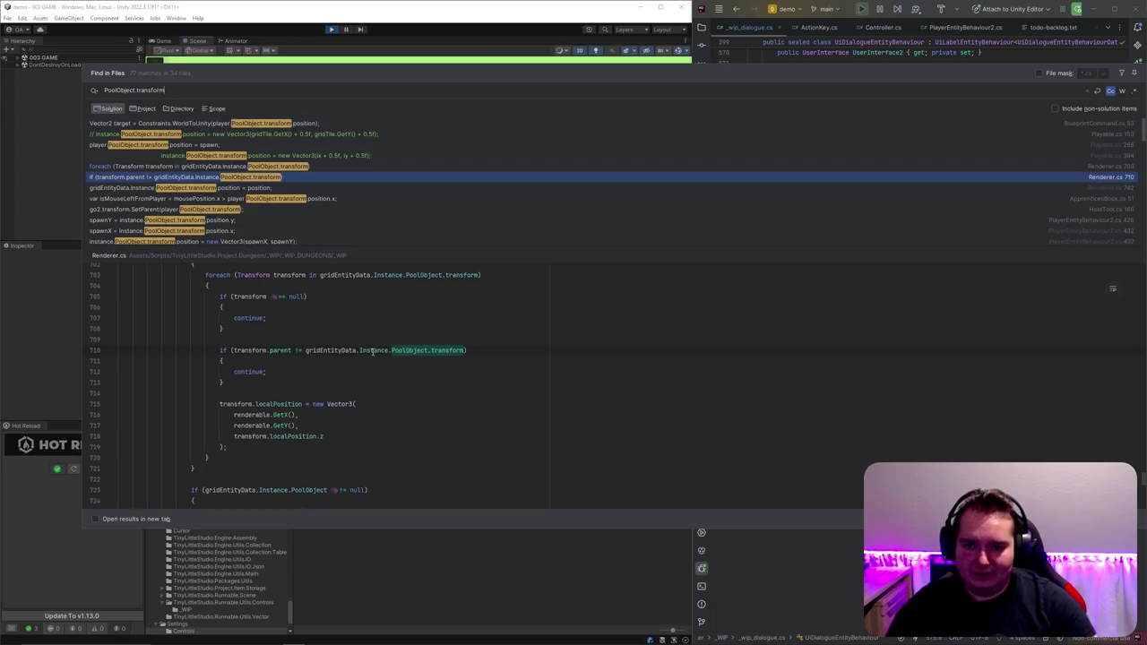
mouse_move(372, 351)
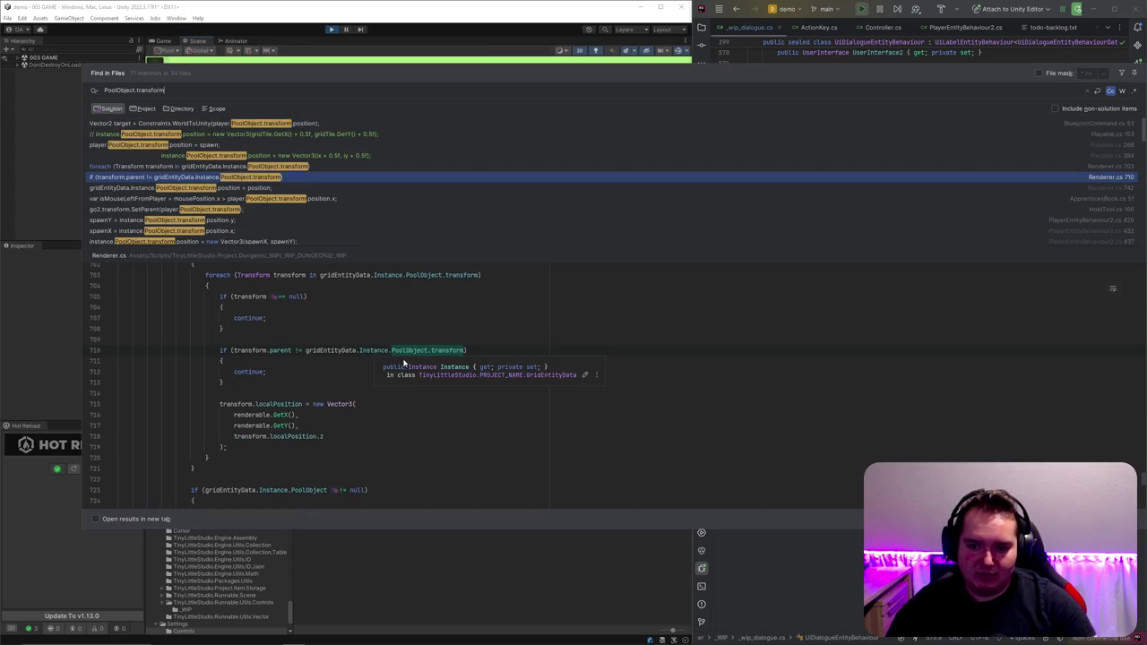
drag(387, 373, 468, 374)
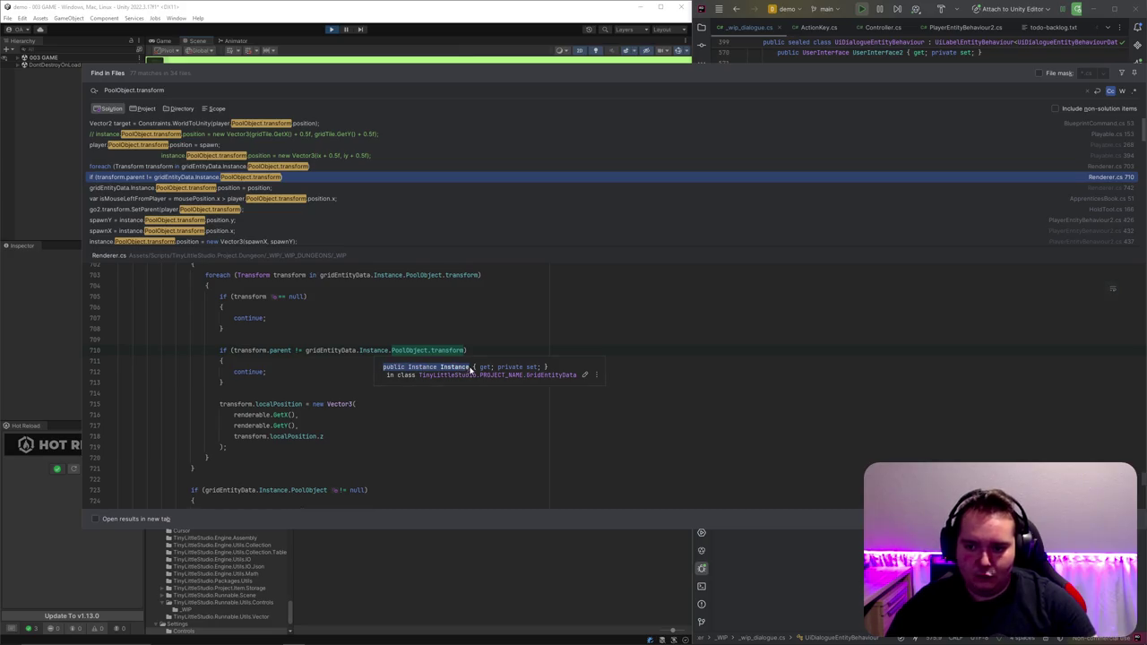
click(473, 346)
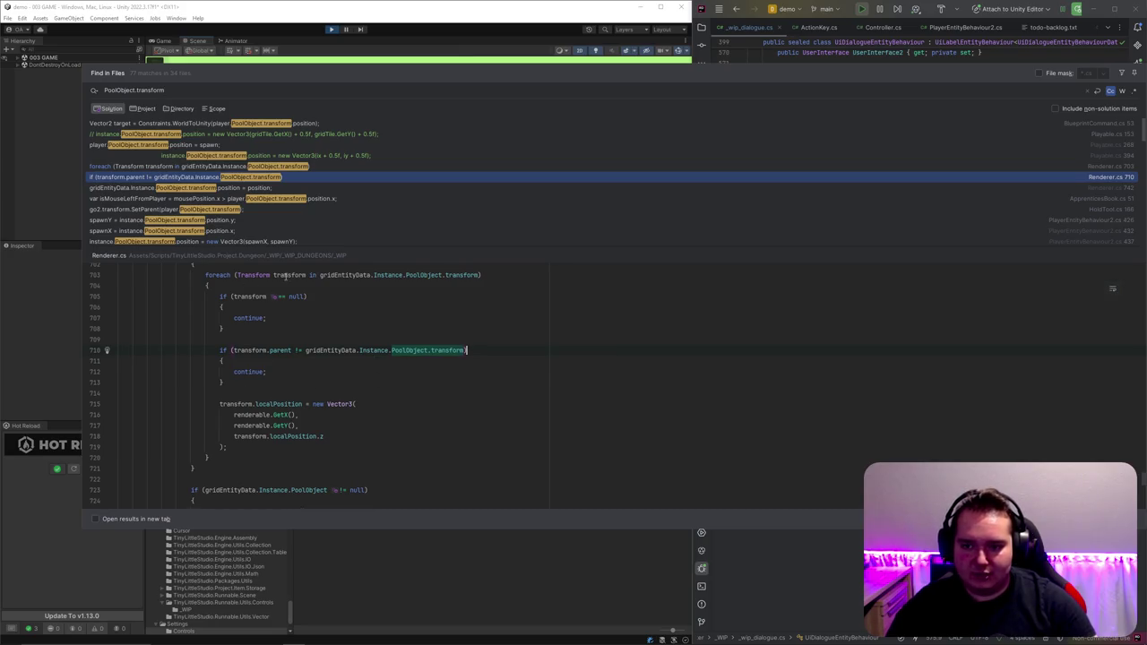
mouse_move(401, 353)
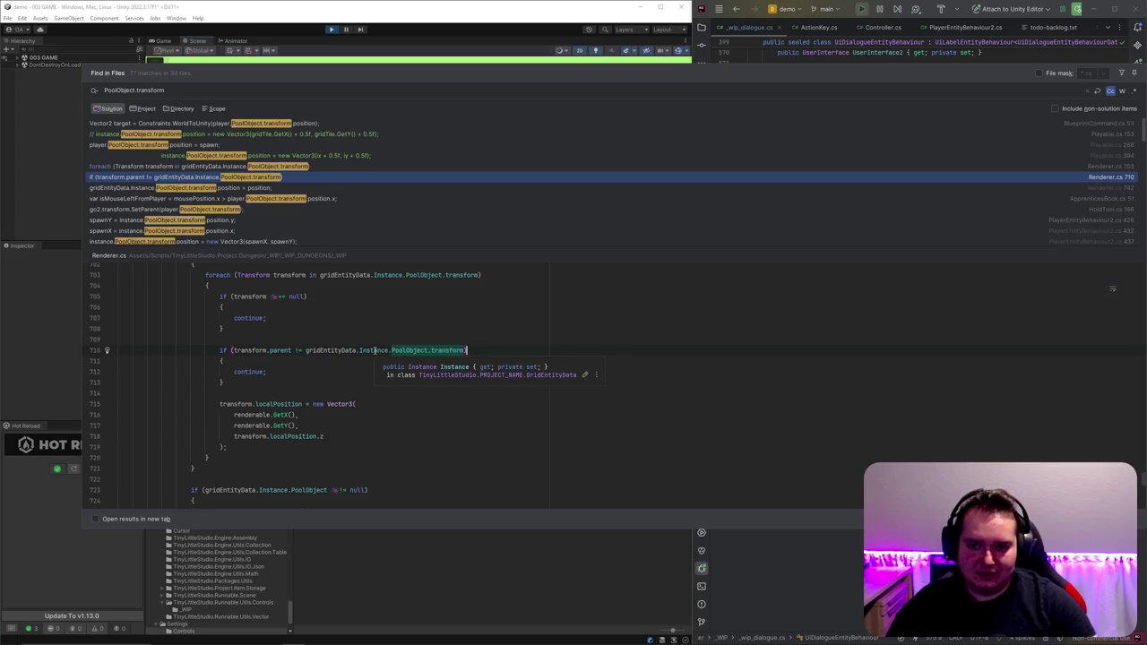
drag(392, 351, 465, 350)
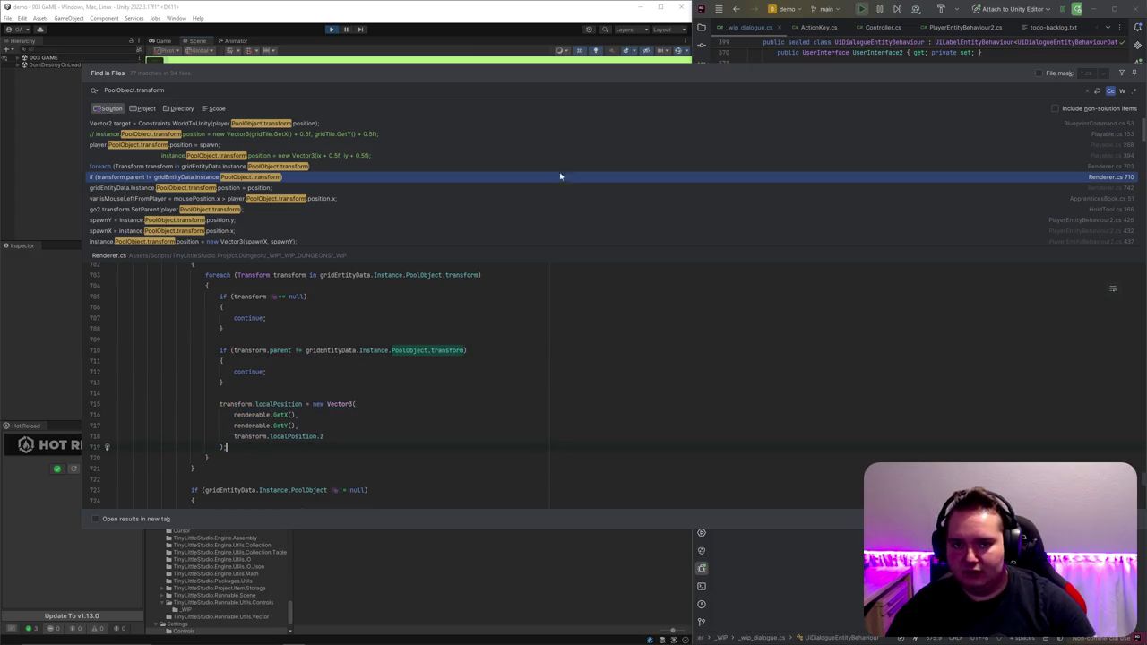
click(494, 26)
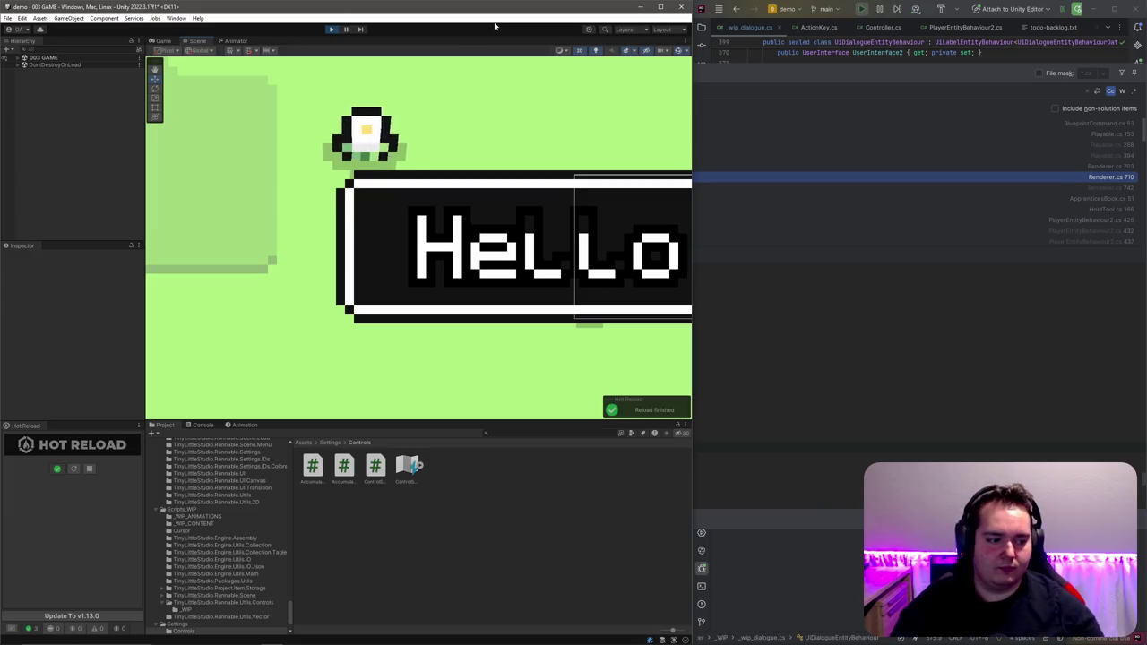
Step: Open UnityApplication.cs through the file search and look through it
click(847, 77)
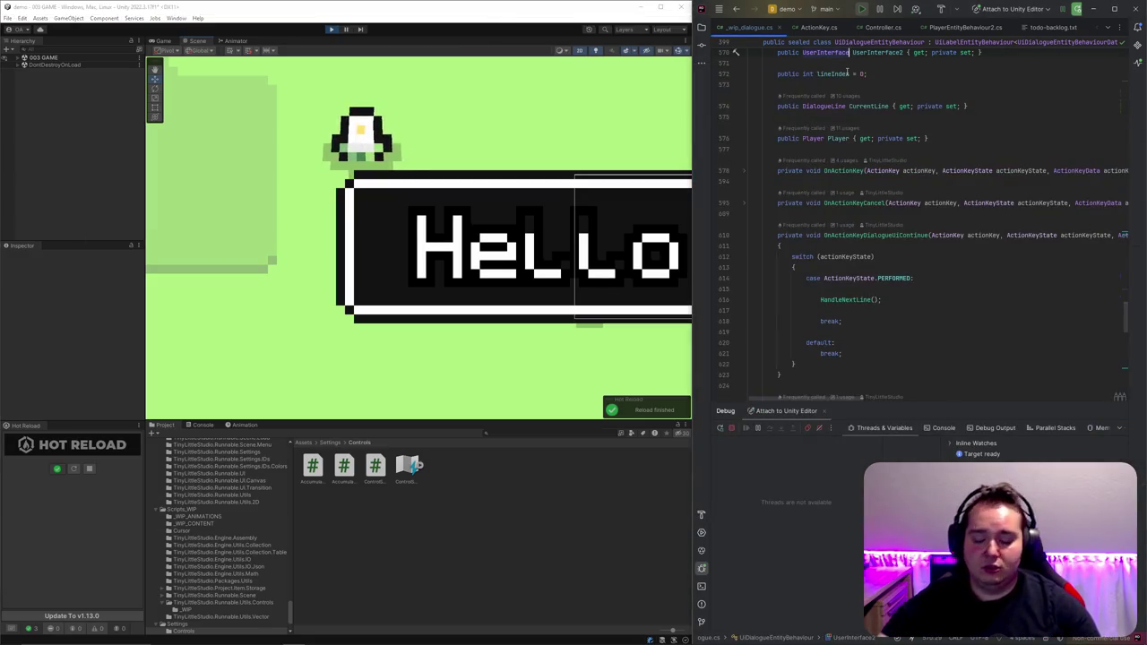
key(ctrl+shift+n)
text(UnityAPpli)
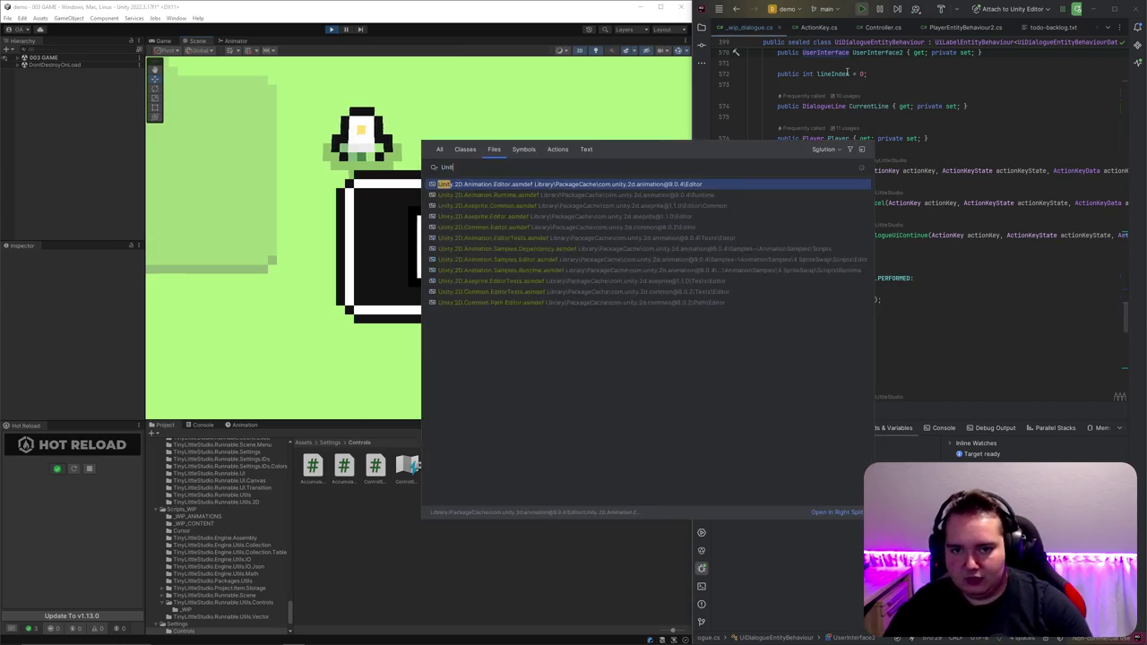
key(Return)
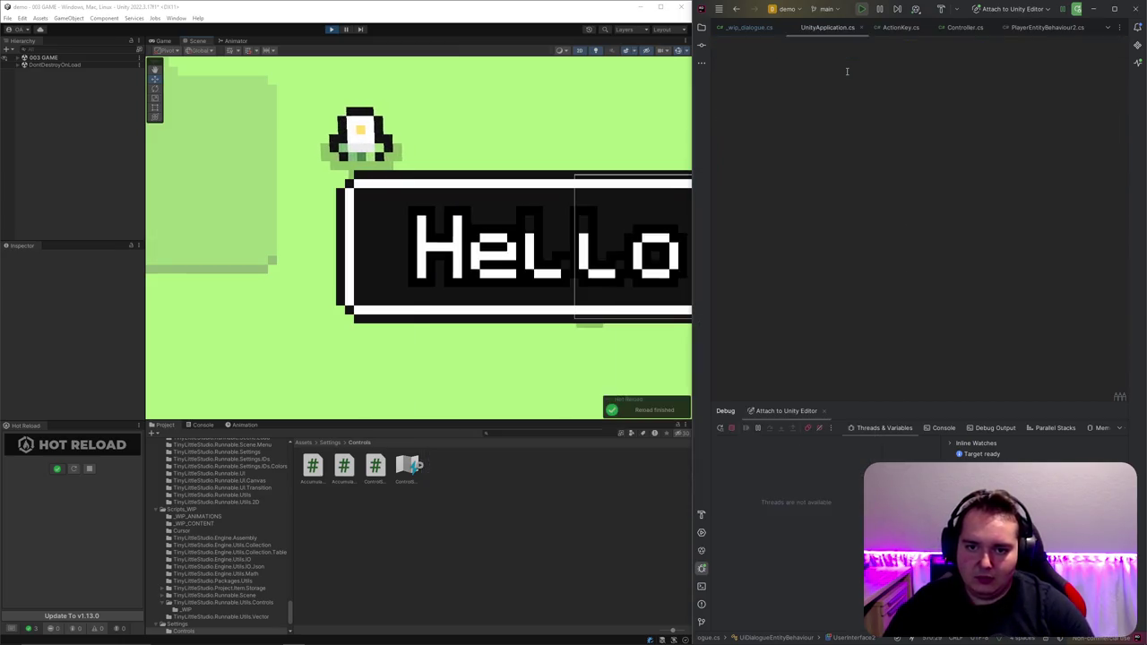
scroll(down, 3)
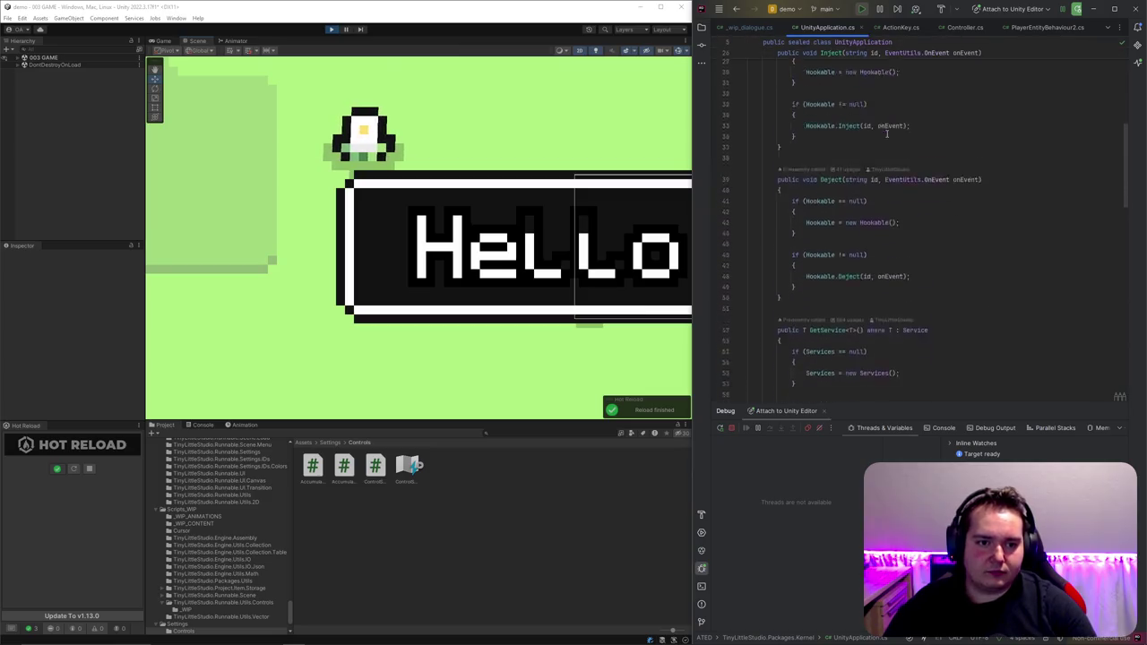
scroll(up, 3)
scroll(up, 3)
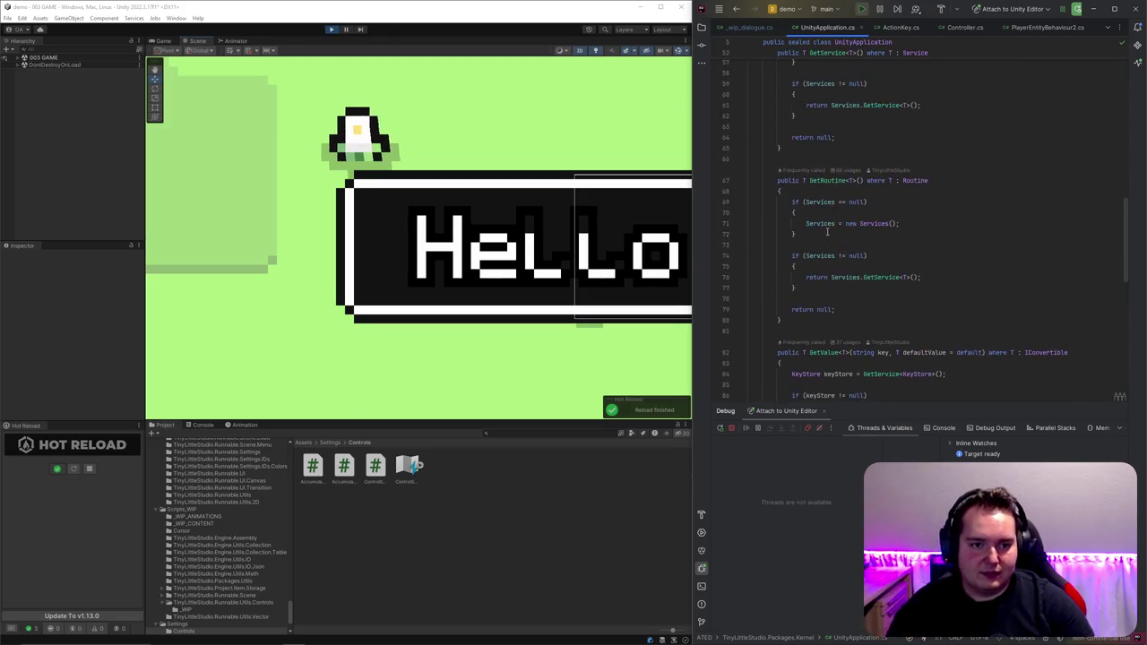
scroll(up, 3)
Step: Open Thread.cs and show the four usages of the Thread class
key(ctrl+shift+n)
text(UnityAppliThread)
key(Return)
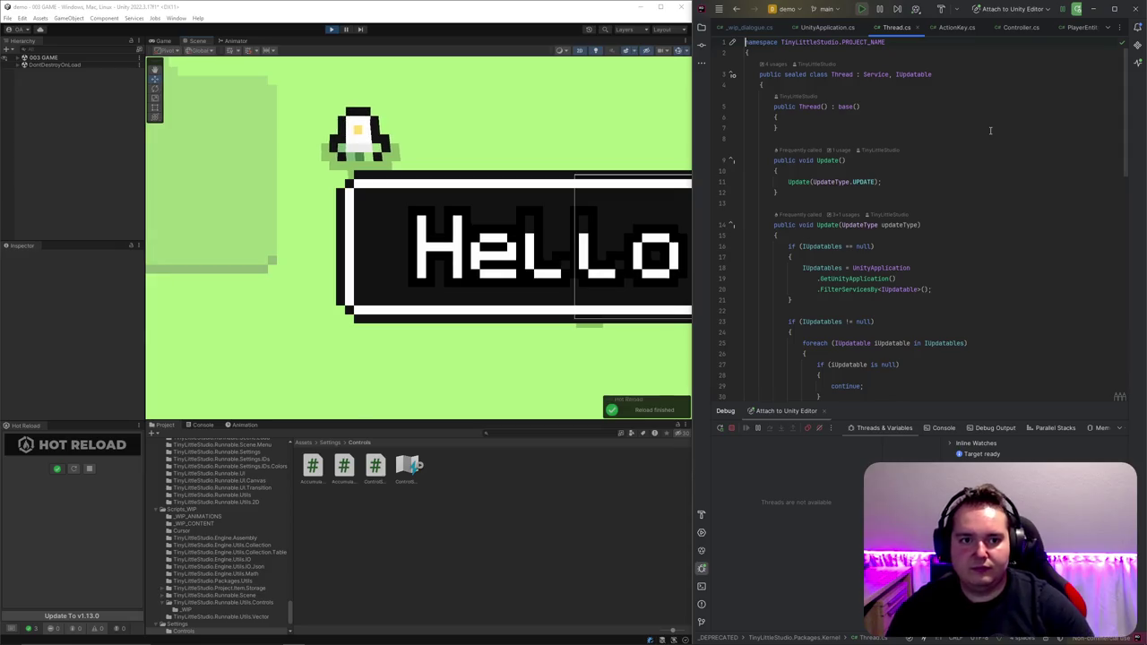
click(777, 63)
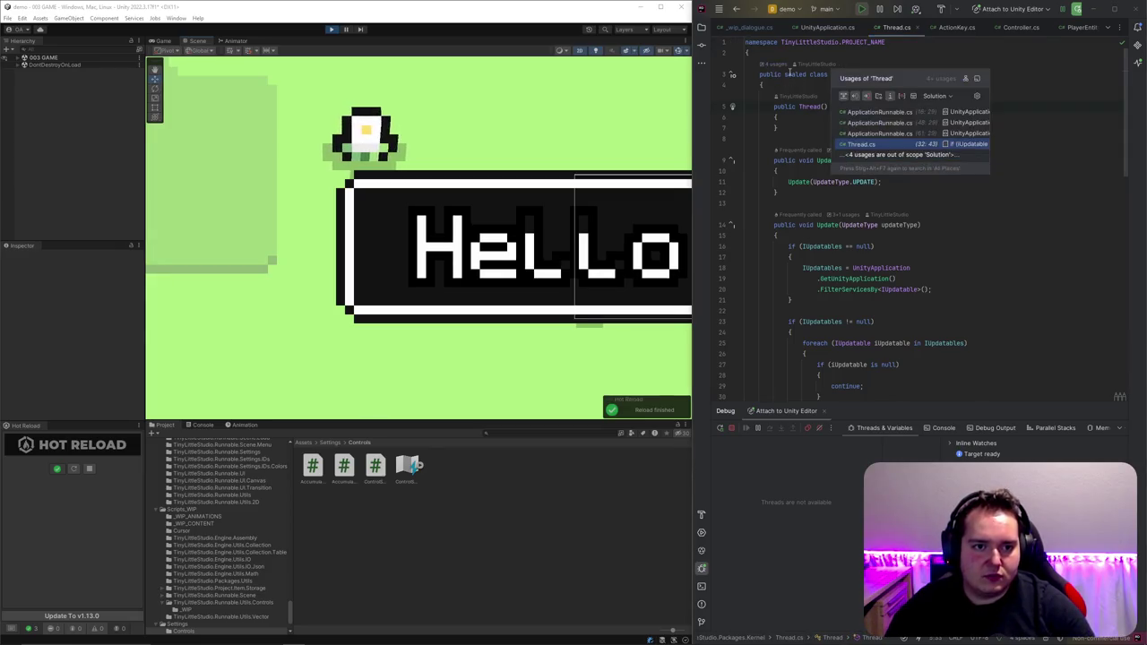
Step: Open ApplicationRunnable.cs from its usage and fold all of its method bodies
click(887, 113)
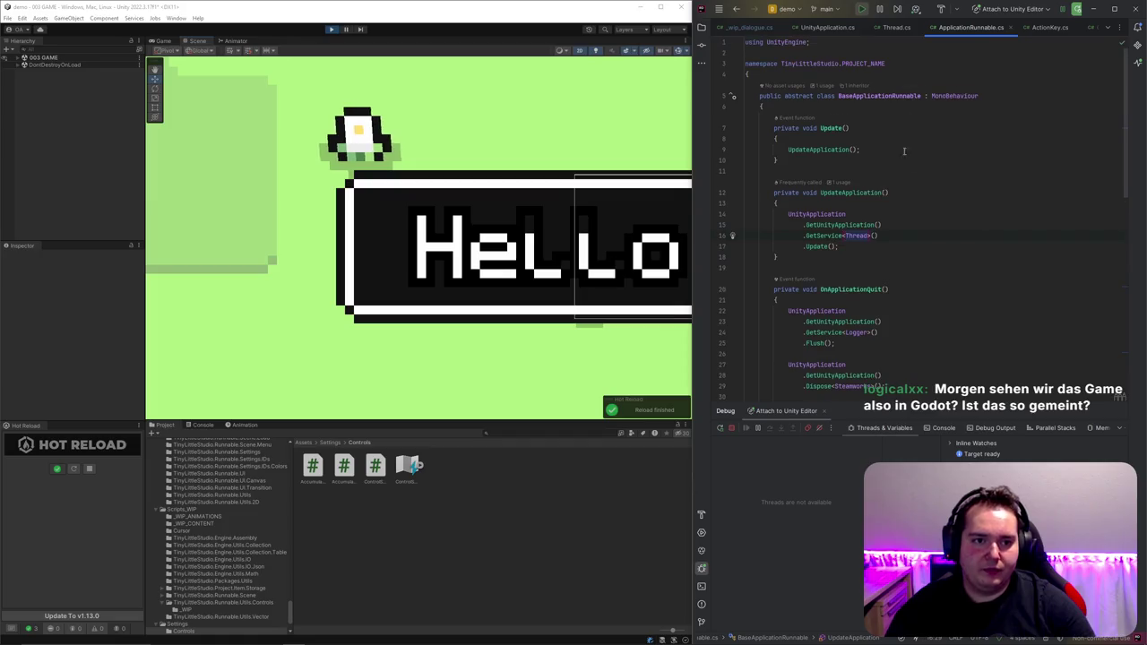
double_click(953, 95)
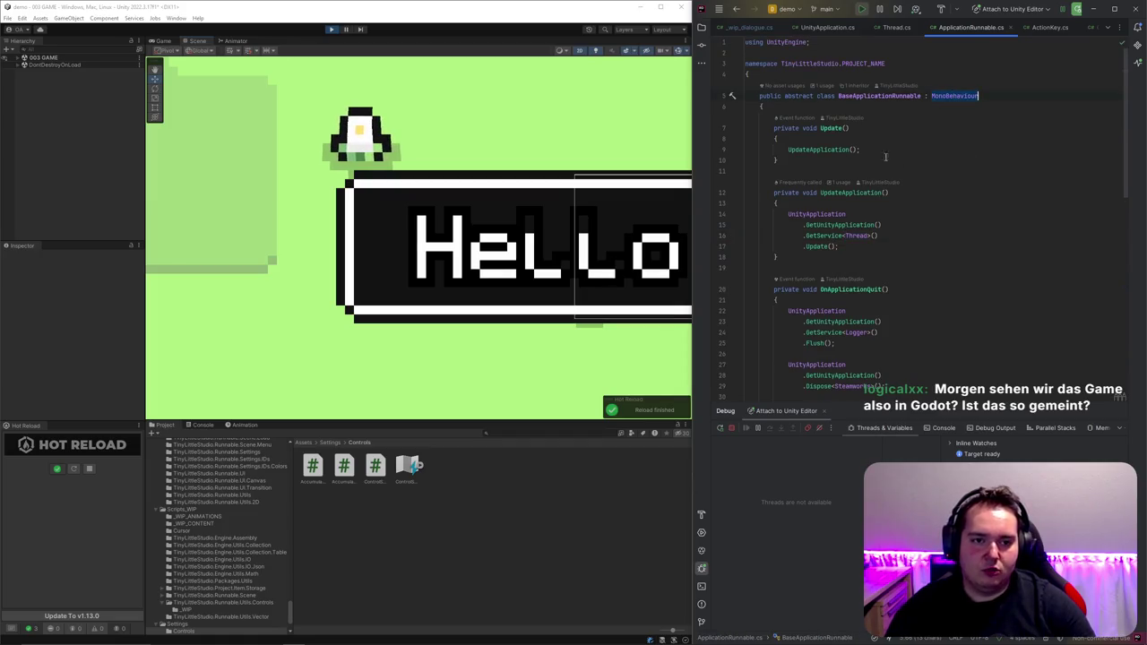
click(951, 145)
key(ctrl+a)
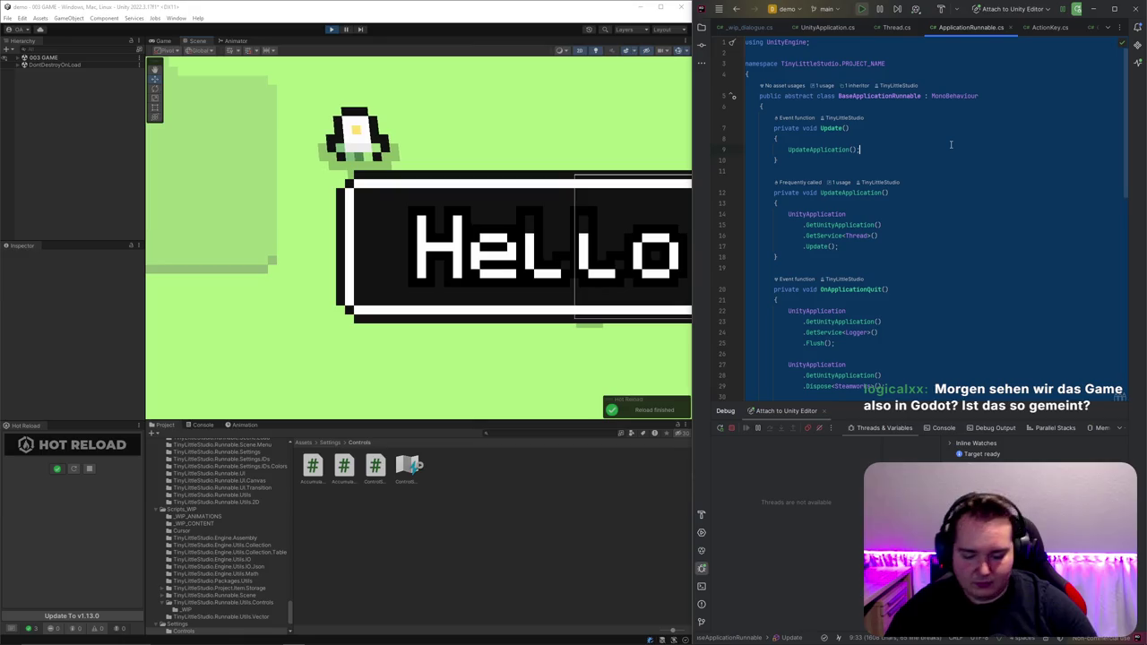
key(ctrl+shift+minus)
key(Escape)
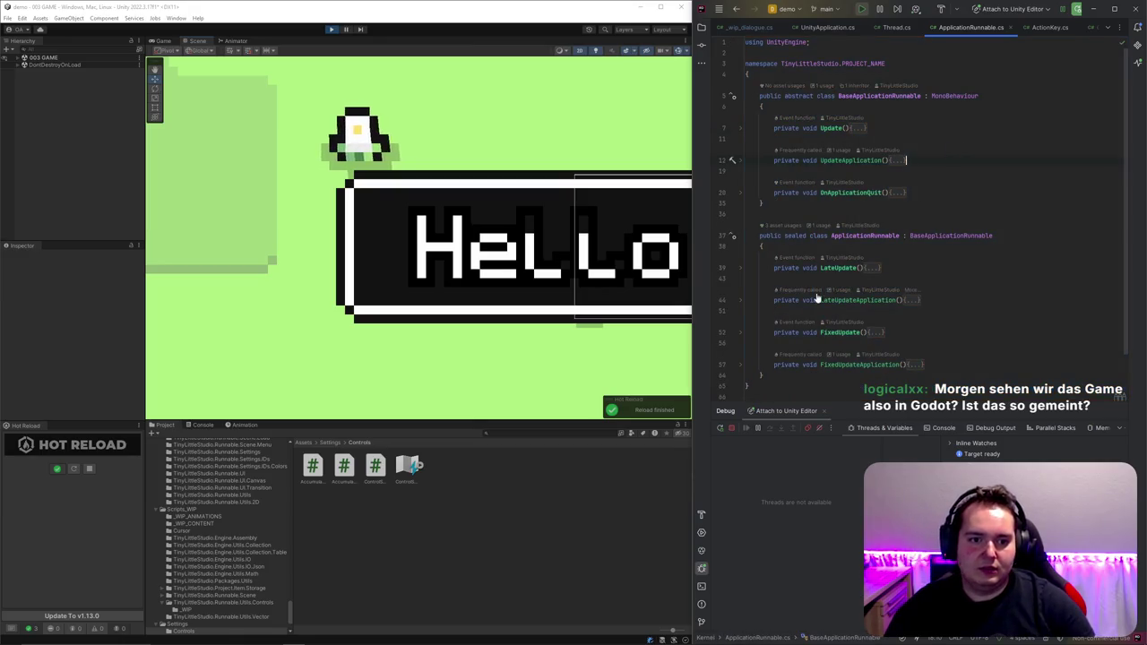
Step: Expand, then refold, the LateUpdateApplication and FixedUpdateApplication method bodies
click(741, 301)
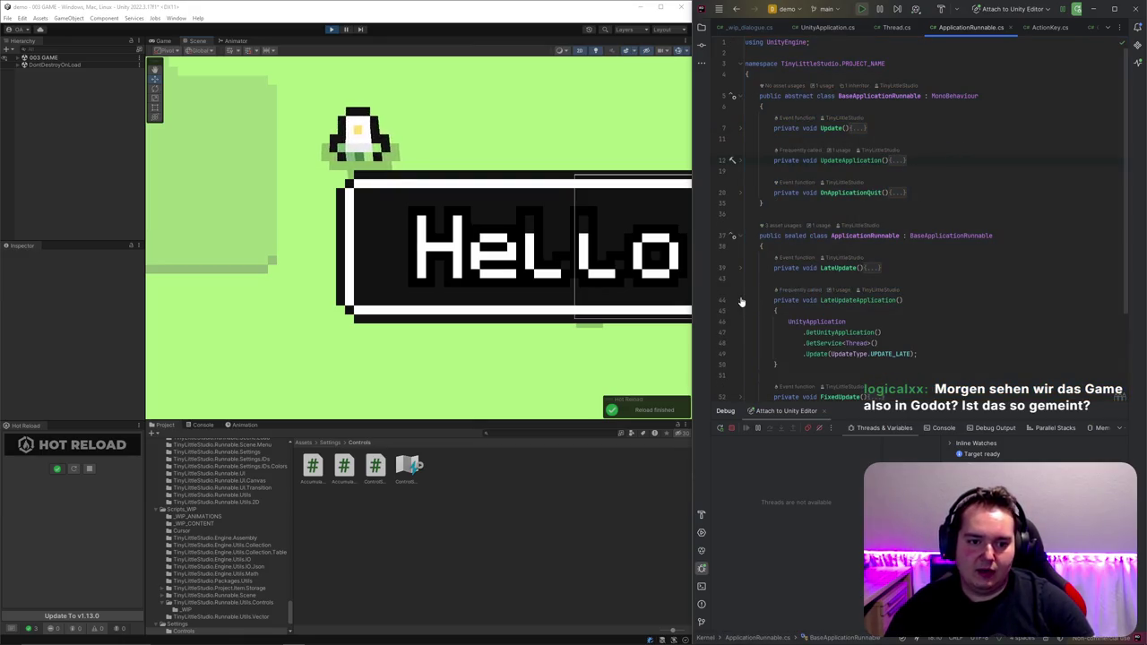
scroll(down, 3)
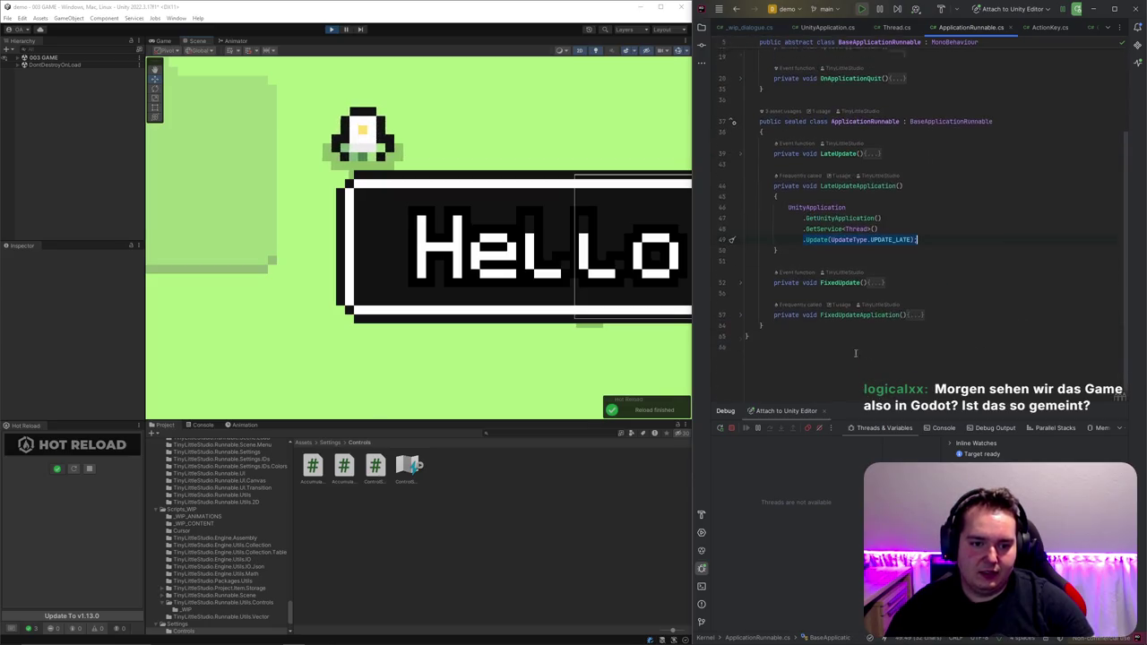
click(741, 310)
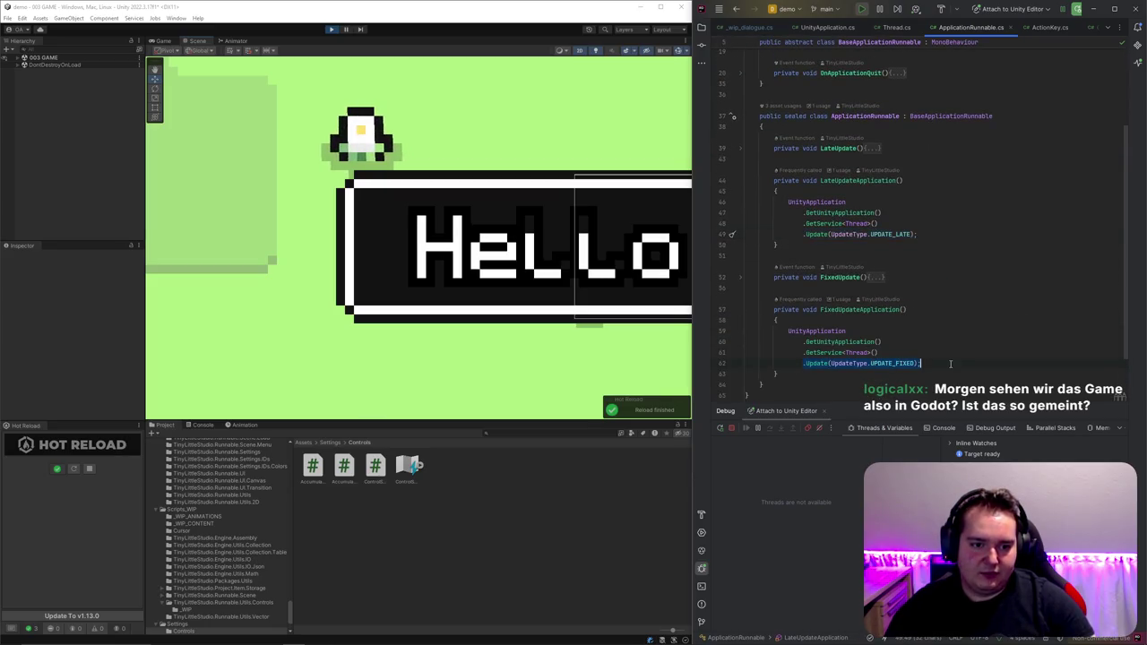
click(739, 312)
scroll(up, 3)
click(740, 300)
Step: Look over the BaseApplicationRunnable class, then return to the _wip_dialogue.cs script
click(975, 111)
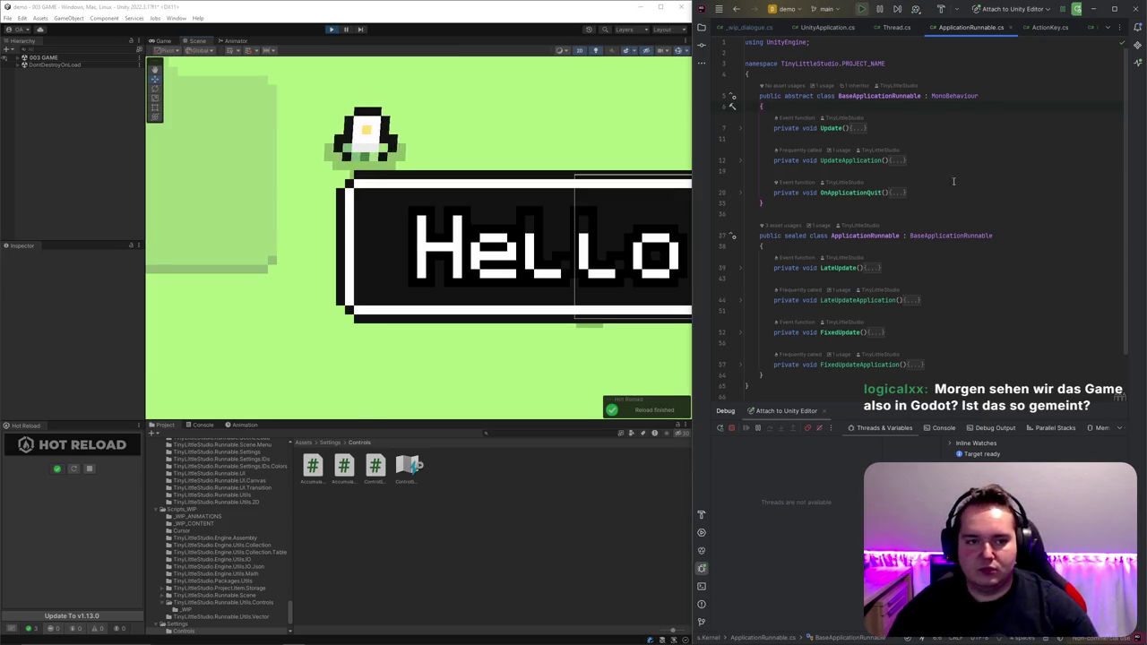
click(763, 202)
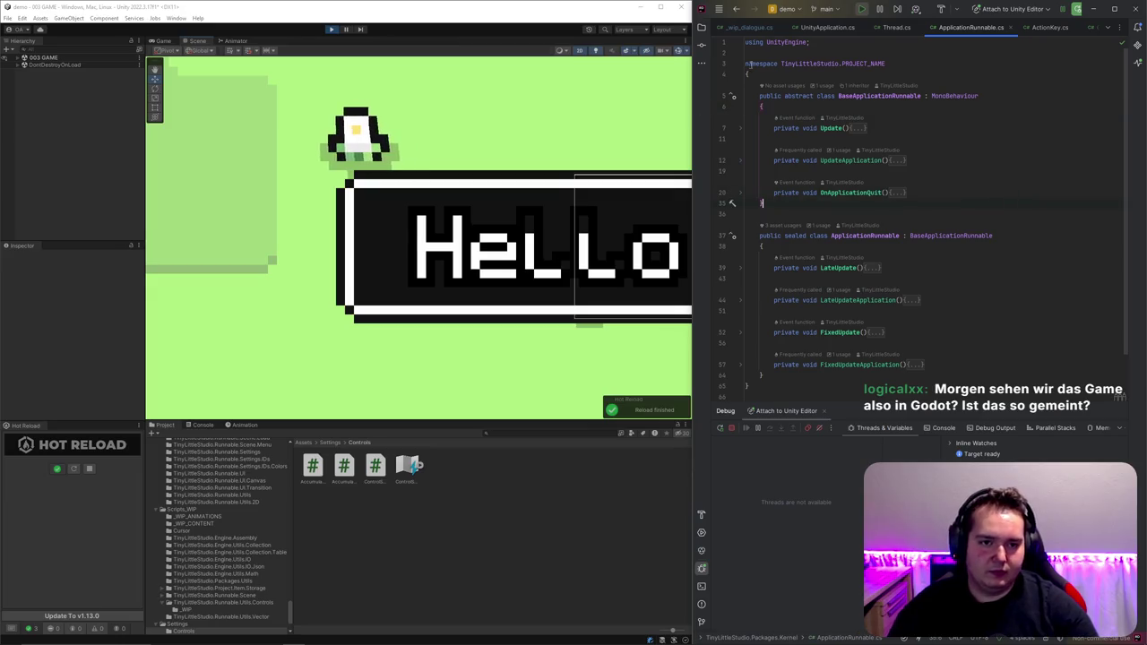
mouse_move(910, 236)
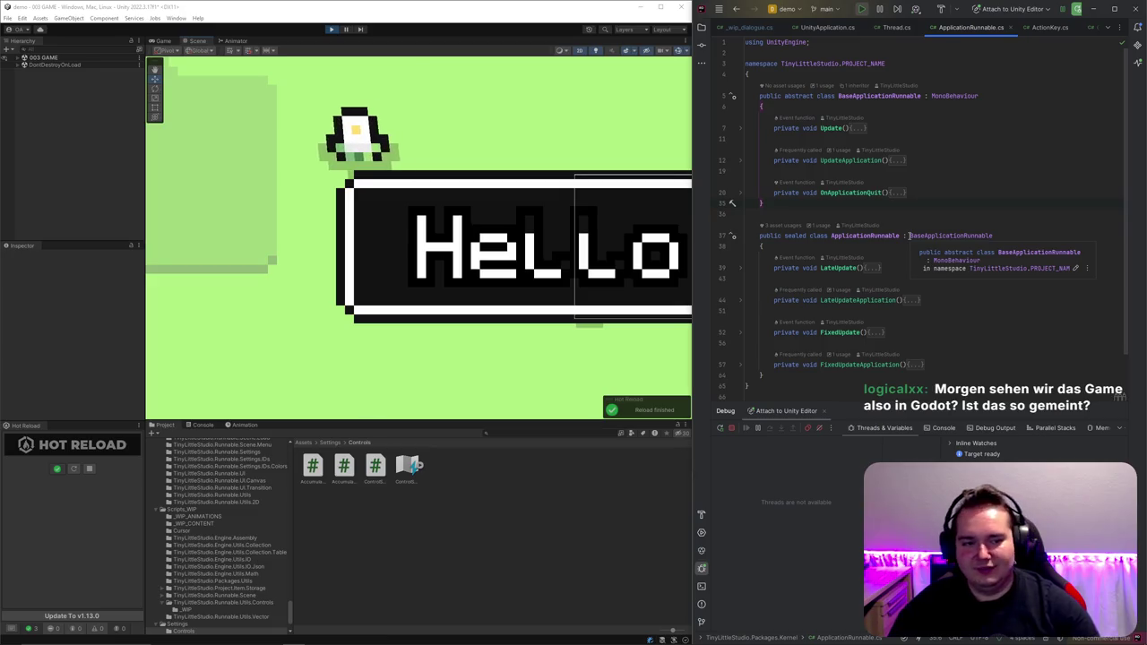
click(852, 209)
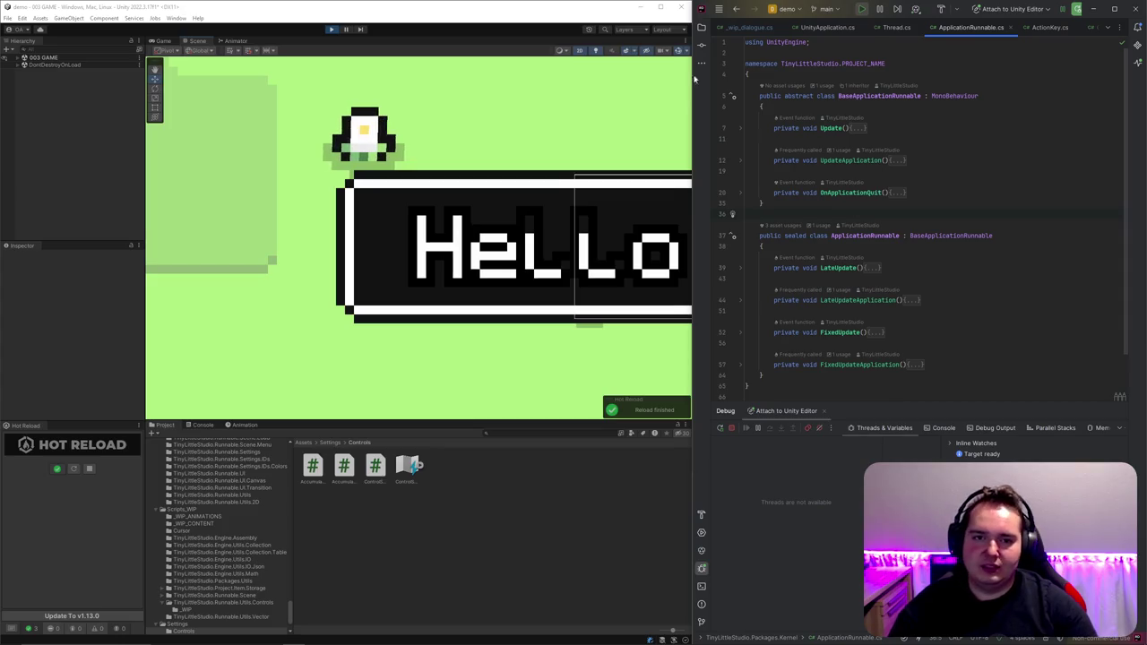
click(592, 8)
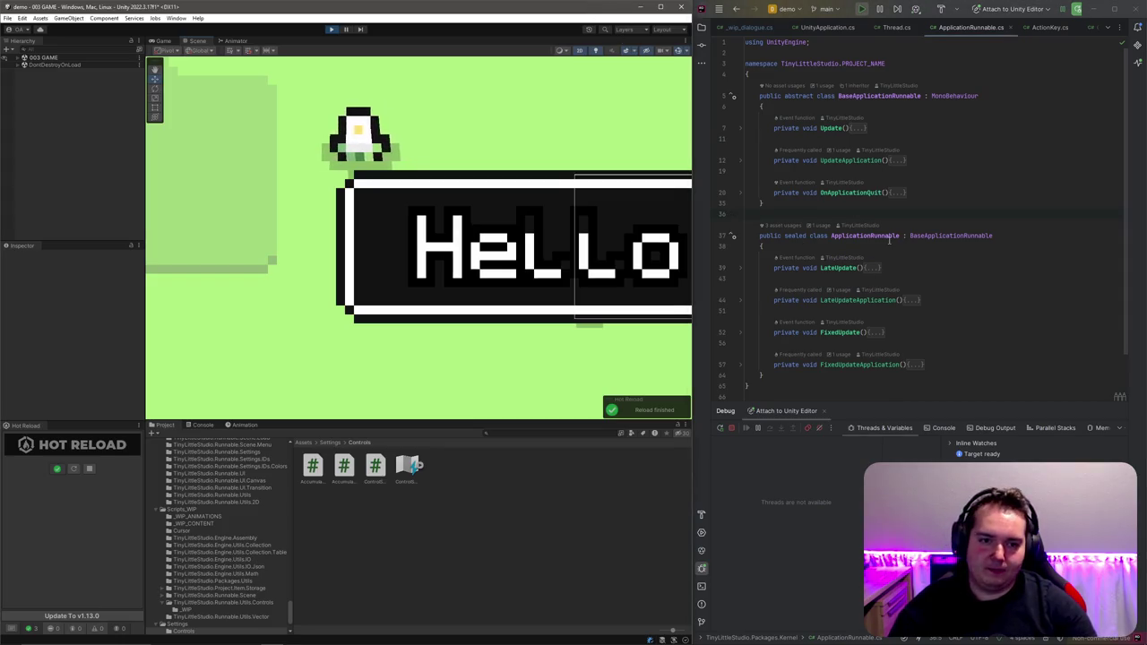
click(830, 203)
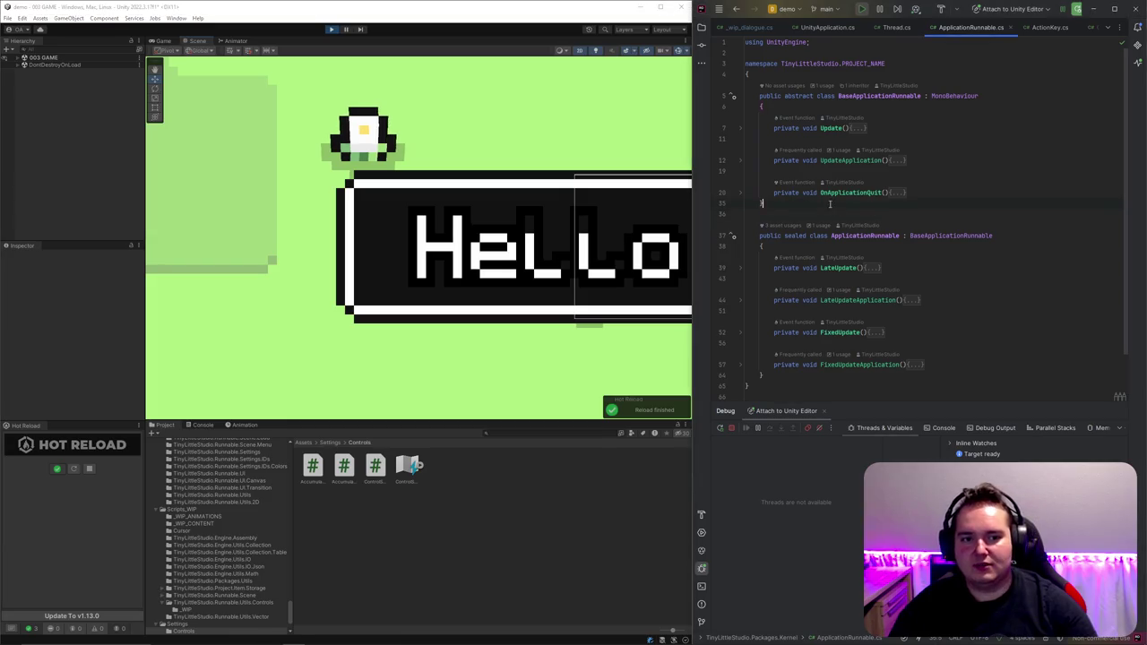
click(741, 27)
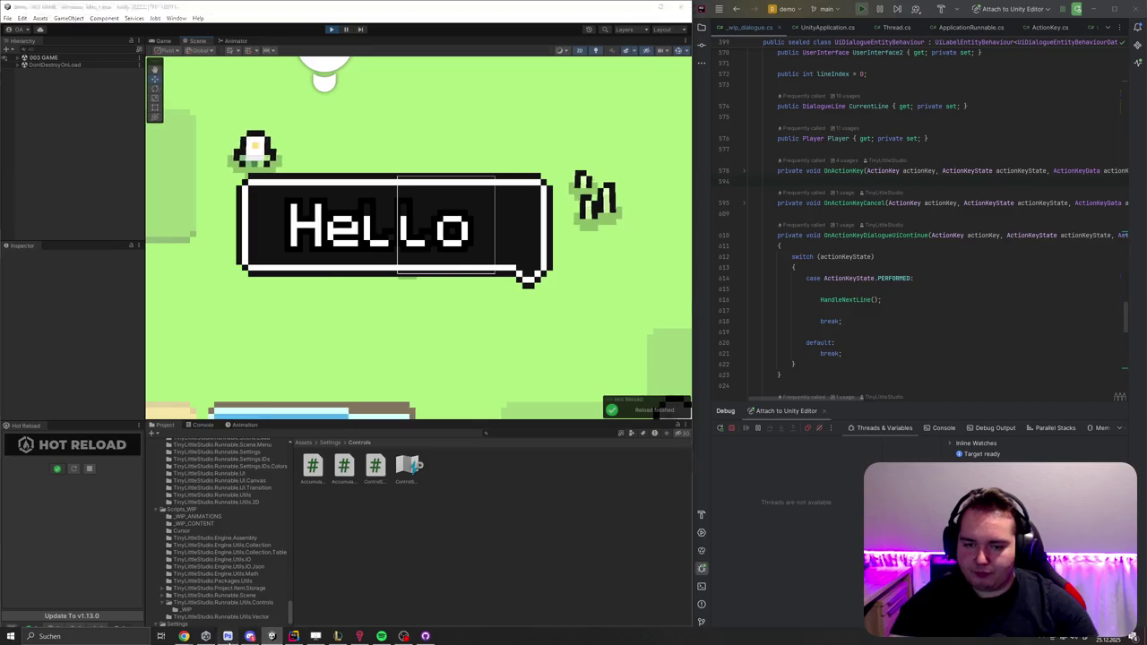
Step: In DEFAULT_V2.psd, erase the top and the right part of the lowercase l's tail
click(228, 637)
click(197, 32)
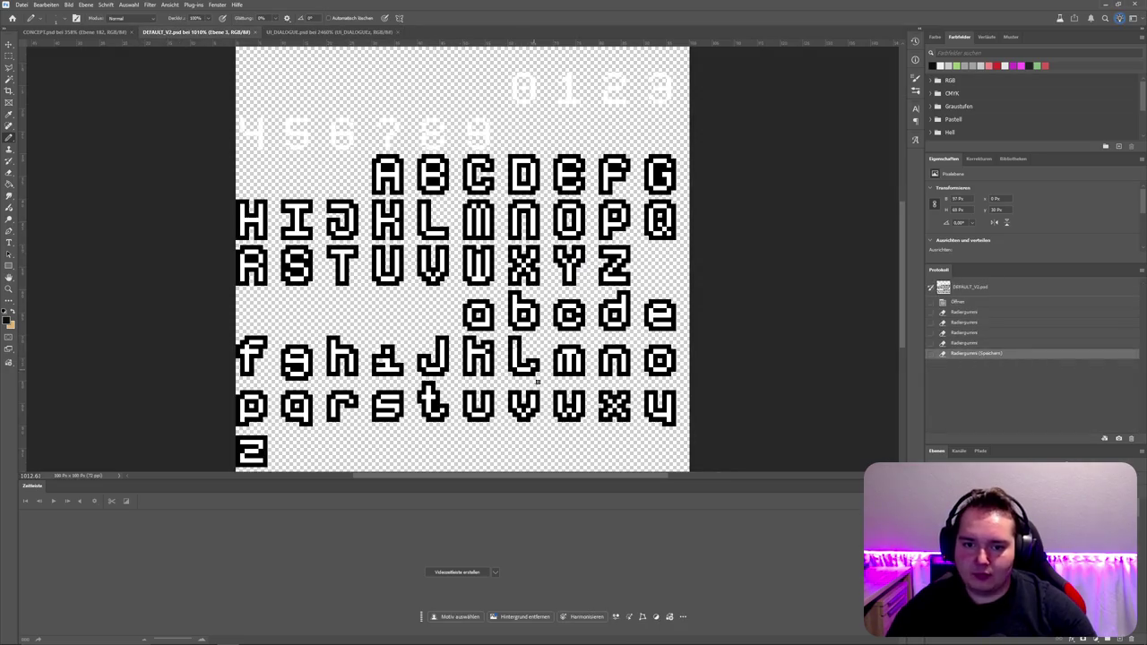
scroll(up, 3)
drag(502, 368, 584, 375)
scroll(down, 3)
drag(596, 417, 606, 439)
Step: Redraw the l glyph's top and tail with hard Pencil pixels and save the font sheet
key(b)
click(539, 365)
scroll(down, 3)
drag(499, 323, 557, 335)
click(601, 401)
key(ctrl+s)
key(alt+Tab)
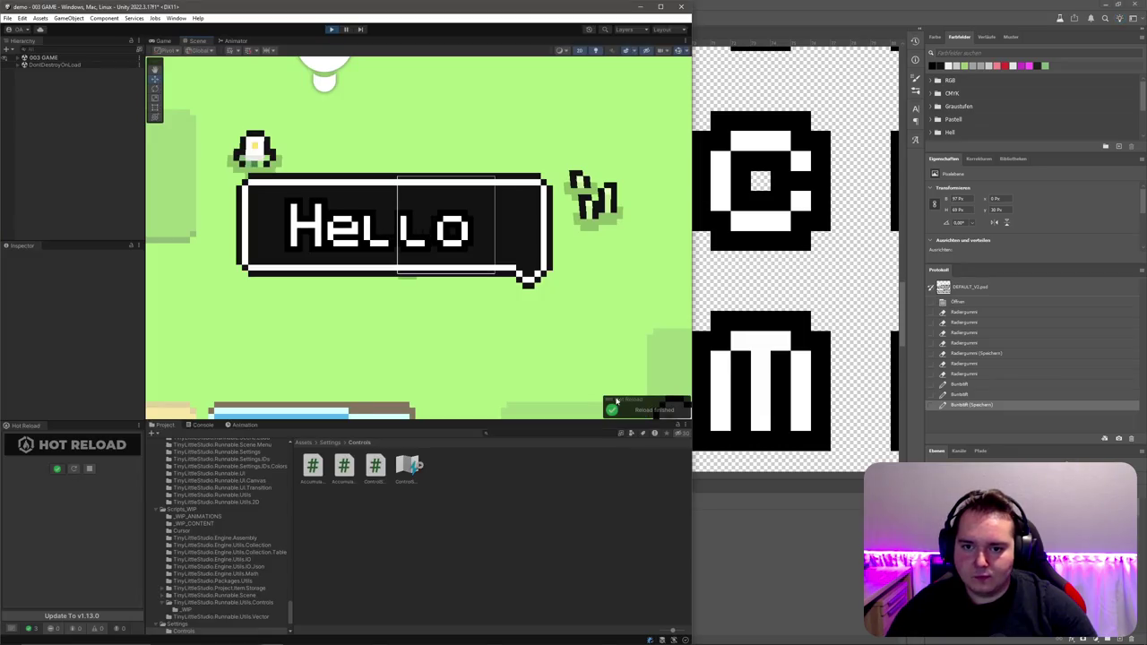
Step: Expand the 003 GAME scene and UI_DIALOGUE to reveal its label container children
scroll(down, 3)
scroll(up, 3)
scroll(up, 3)
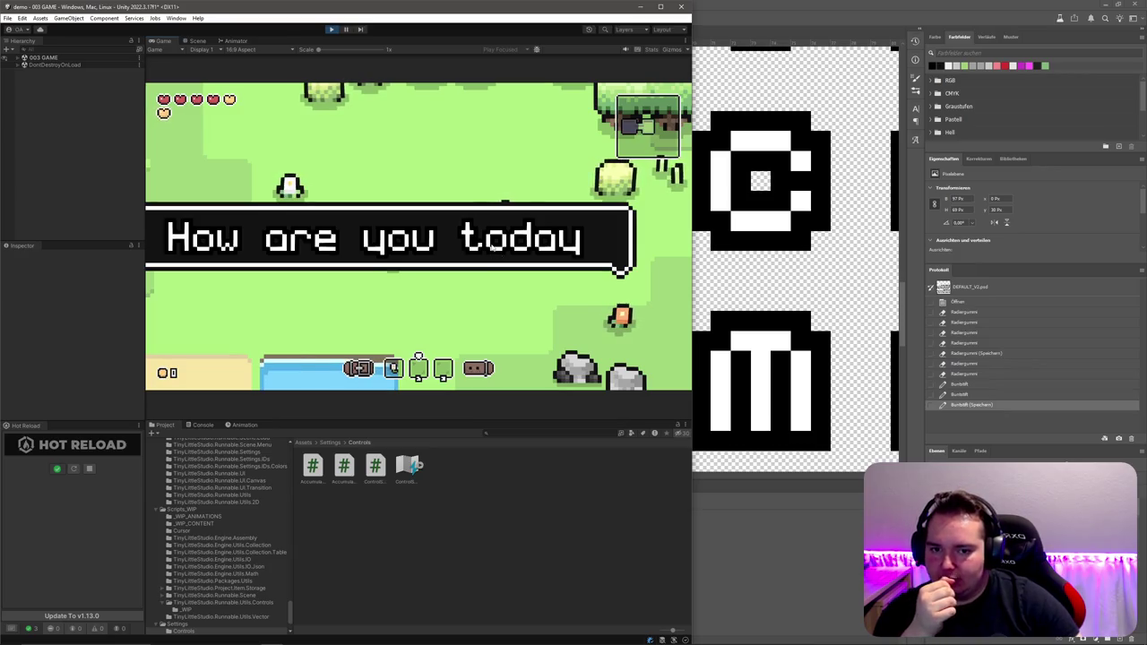
click(17, 57)
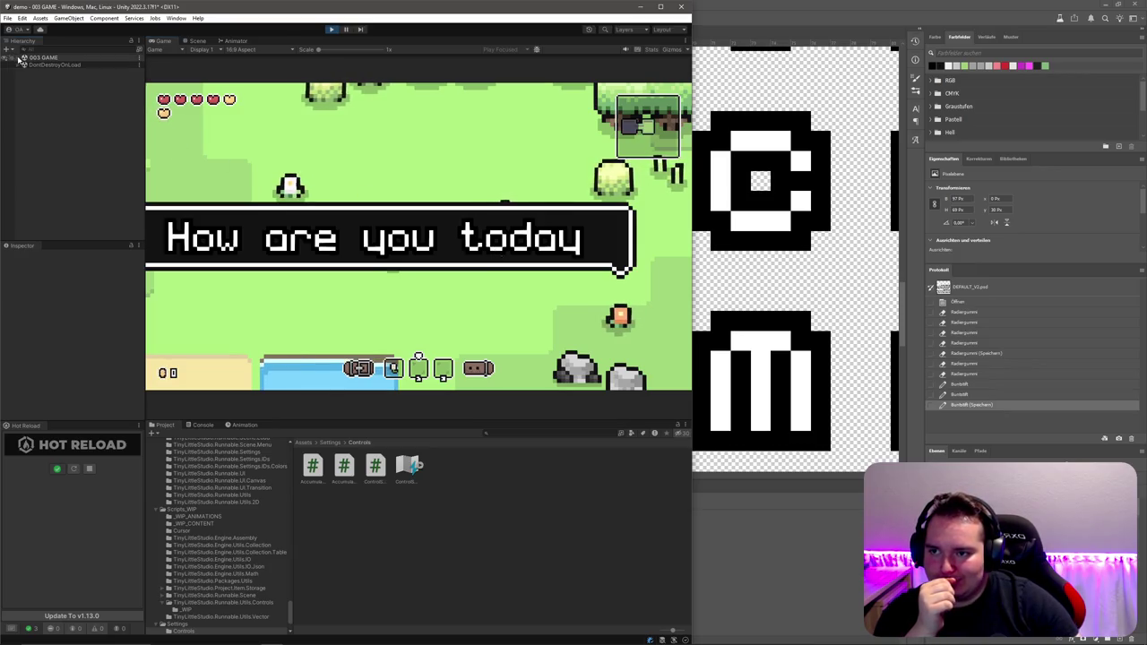
scroll(down, 3)
scroll(down, 3)
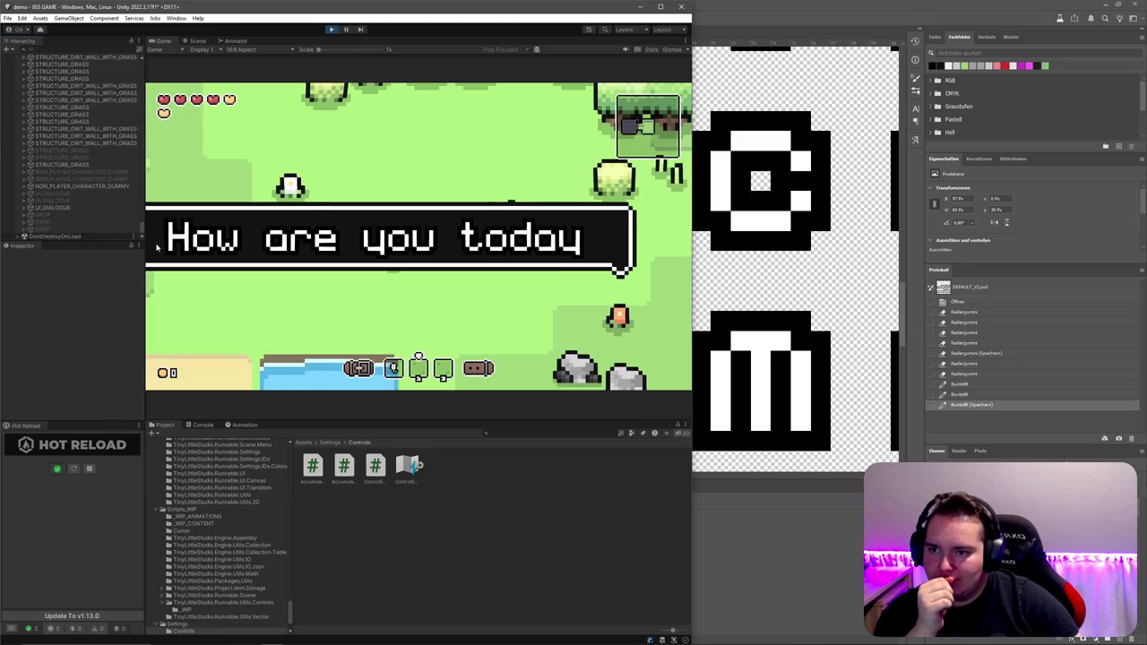
click(97, 208)
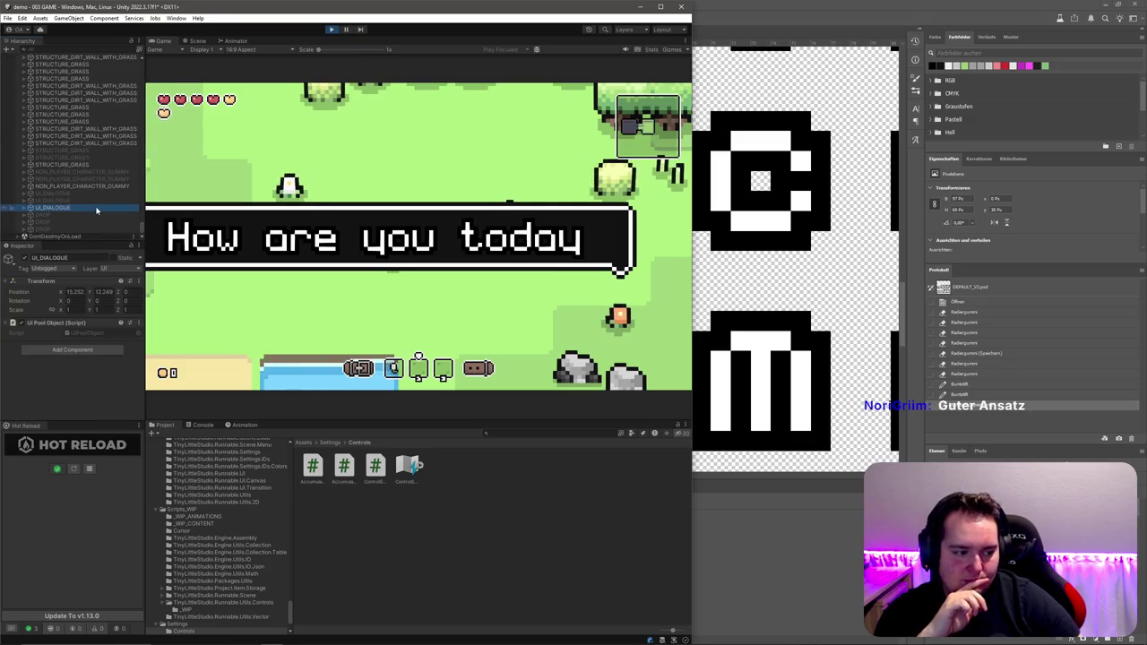
key(Right)
key(Down)
key(Down)
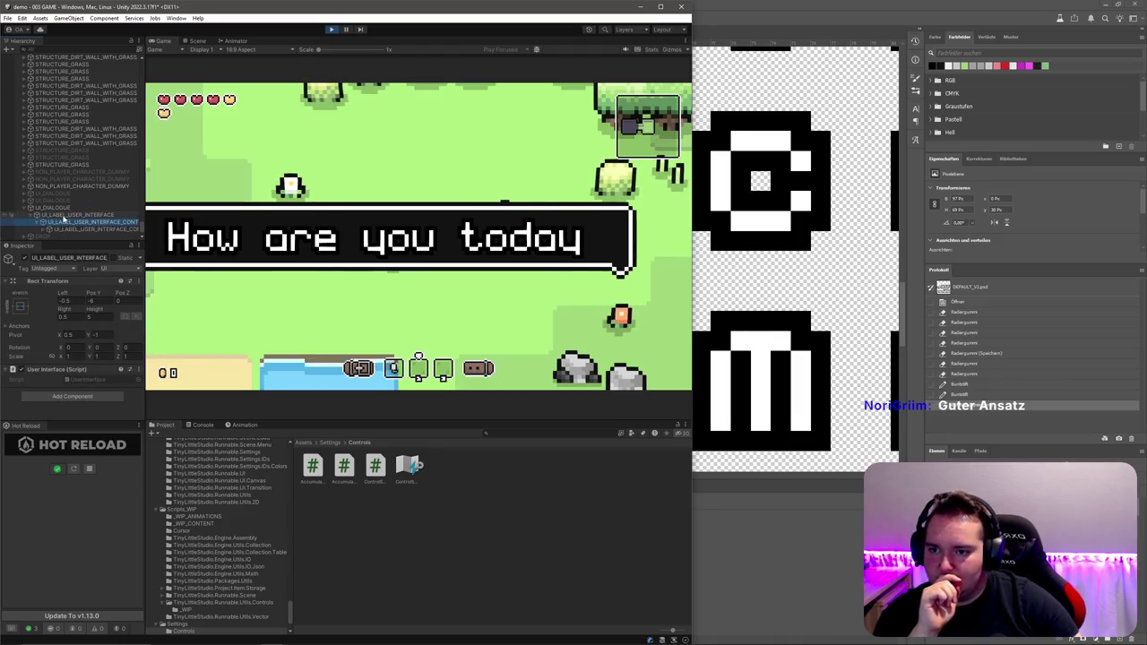
key(Right)
key(Down)
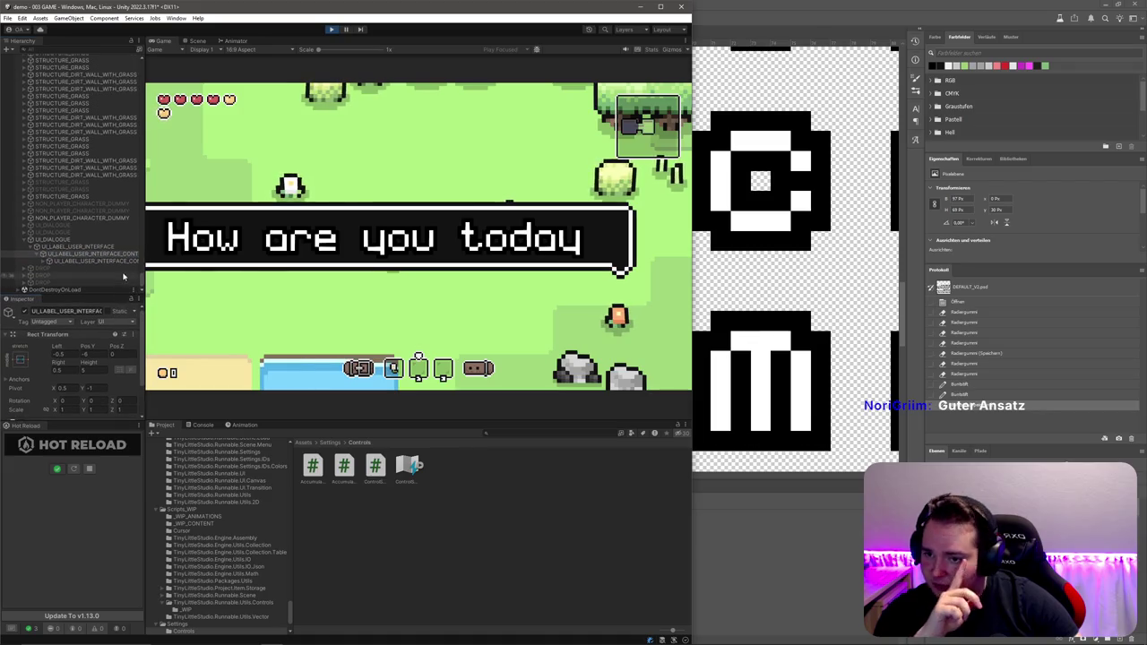
Step: Expand the dialogue label's content object, widen the Hierarchy column, and expand [UI] VIEWS
click(120, 262)
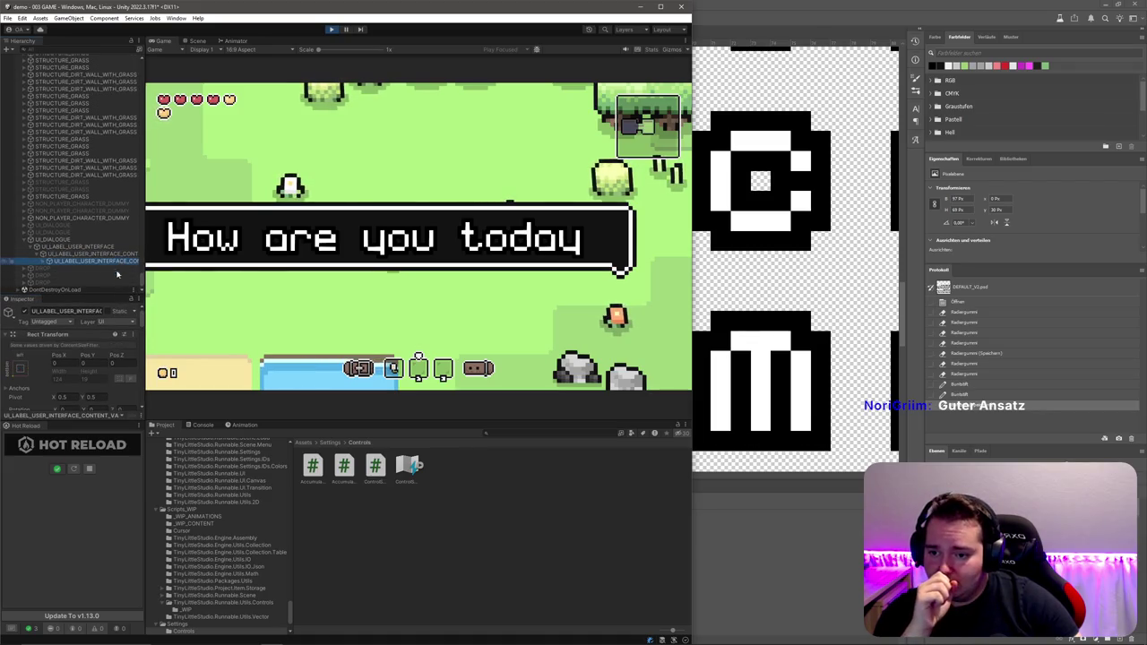
scroll(down, 3)
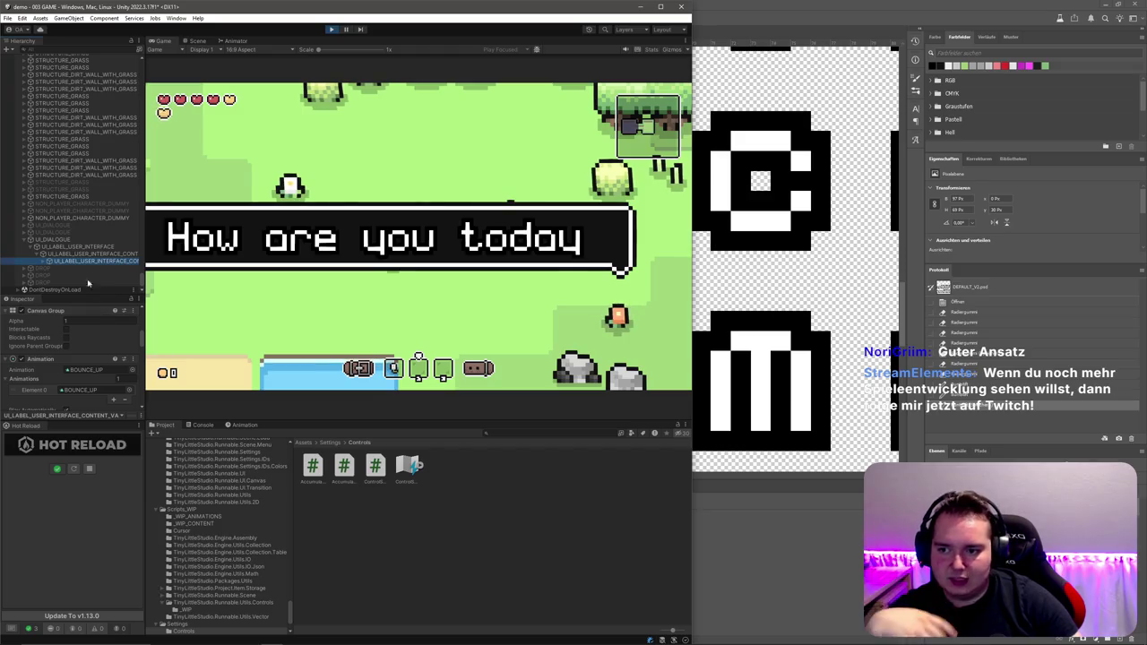
click(45, 261)
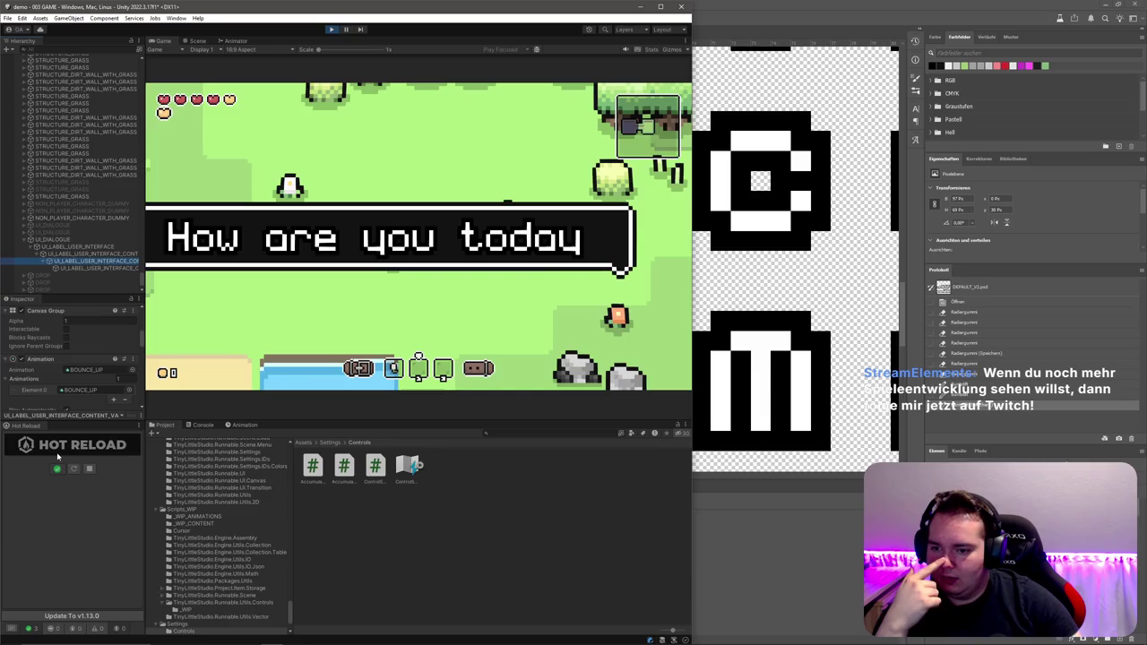
drag(143, 235, 281, 271)
scroll(up, 3)
click(25, 80)
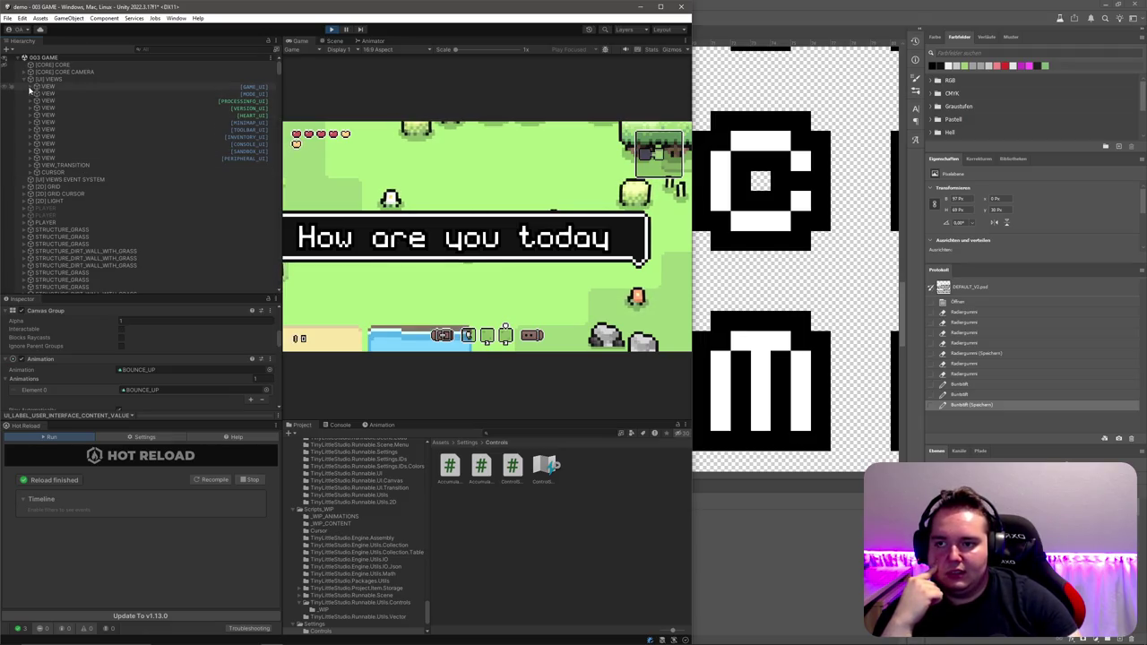
Step: Peek inside the first VIEW, then collapse it and the [UI] VIEWS group
click(32, 87)
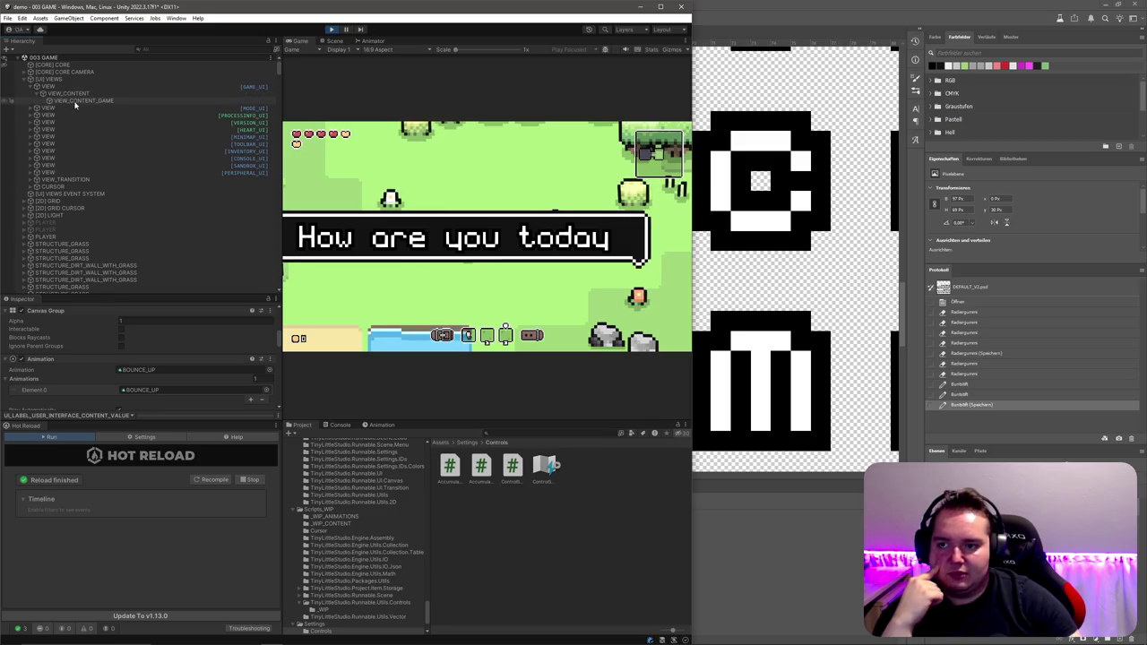
click(31, 86)
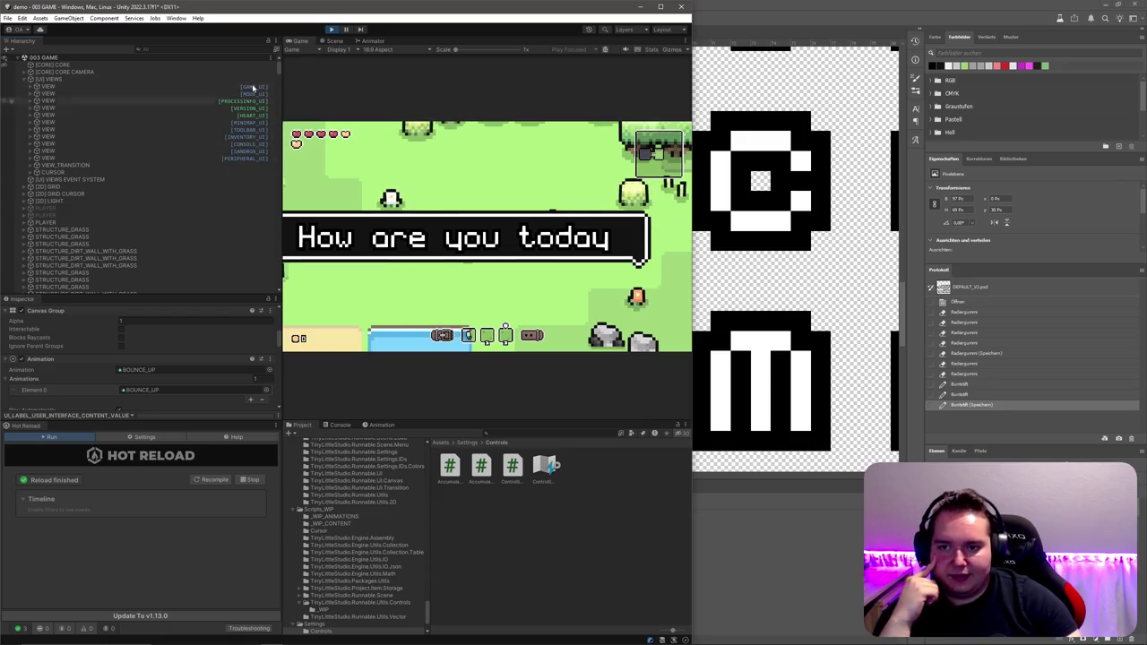
click(25, 80)
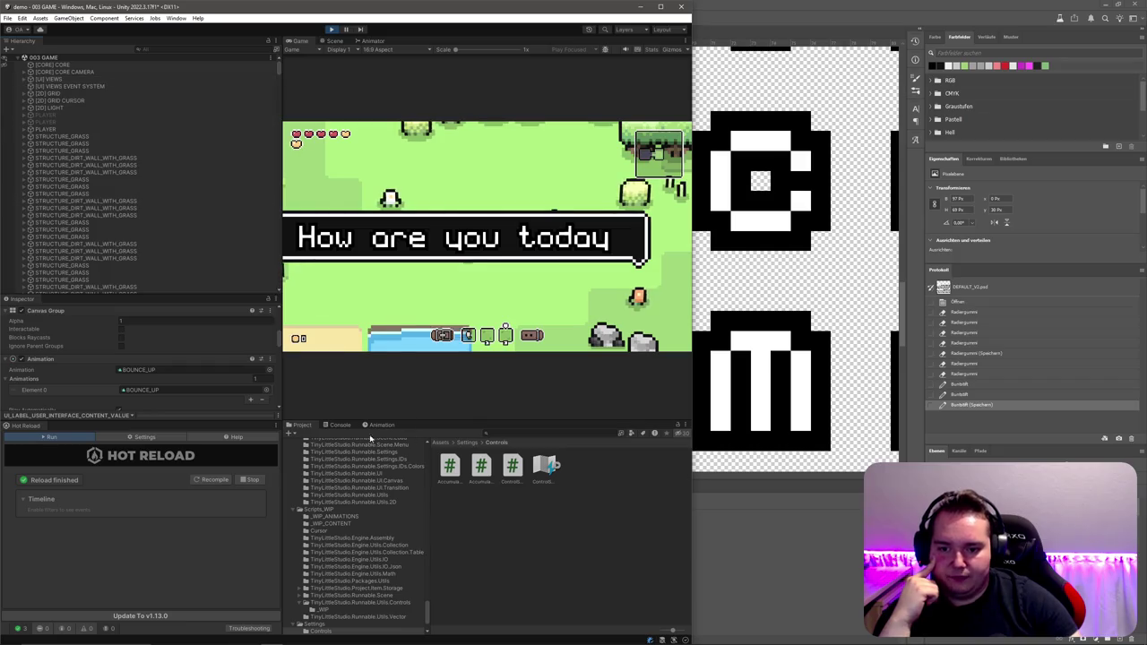
Step: Open the Assets/Resources folder in the Project browser and maximize the editor window
click(440, 443)
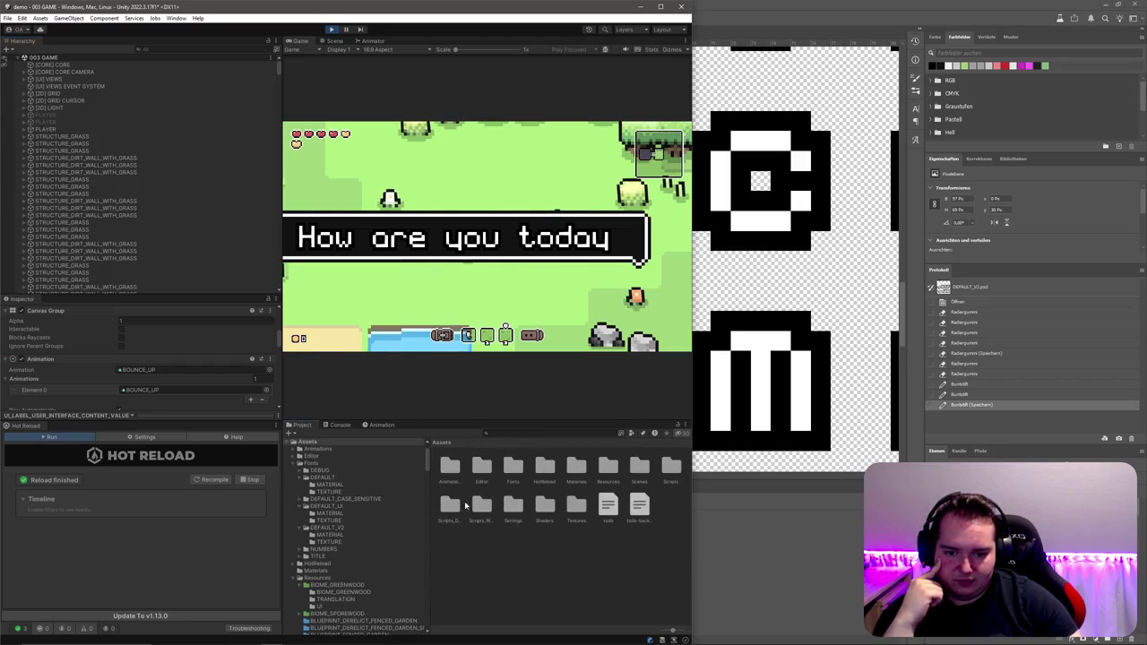
double_click(639, 465)
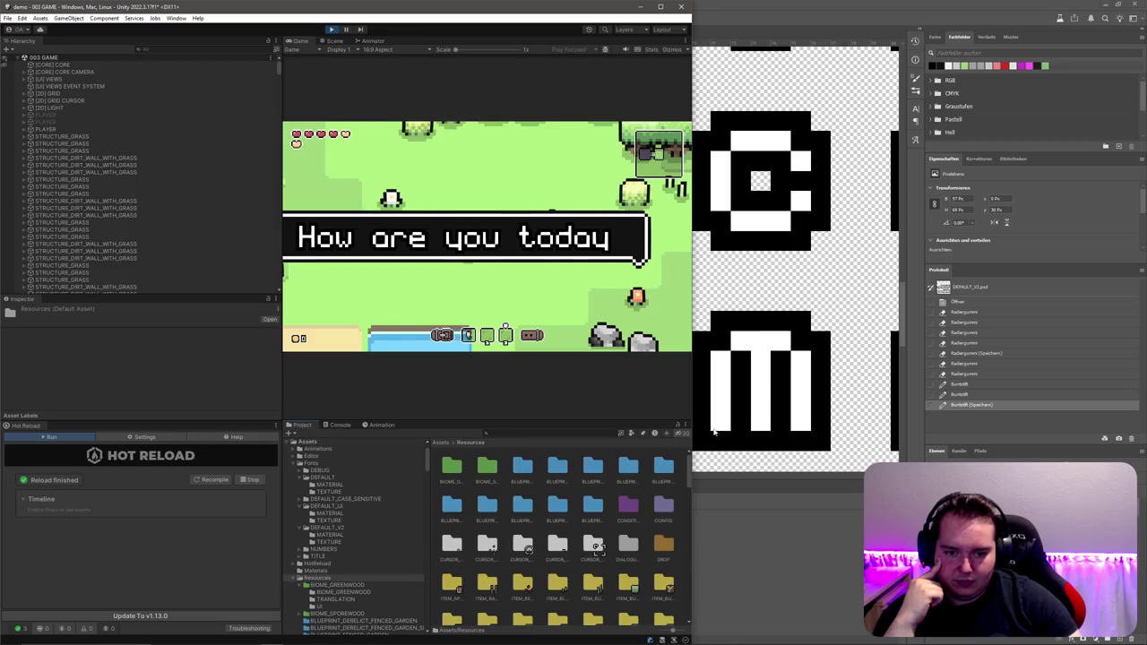
click(661, 7)
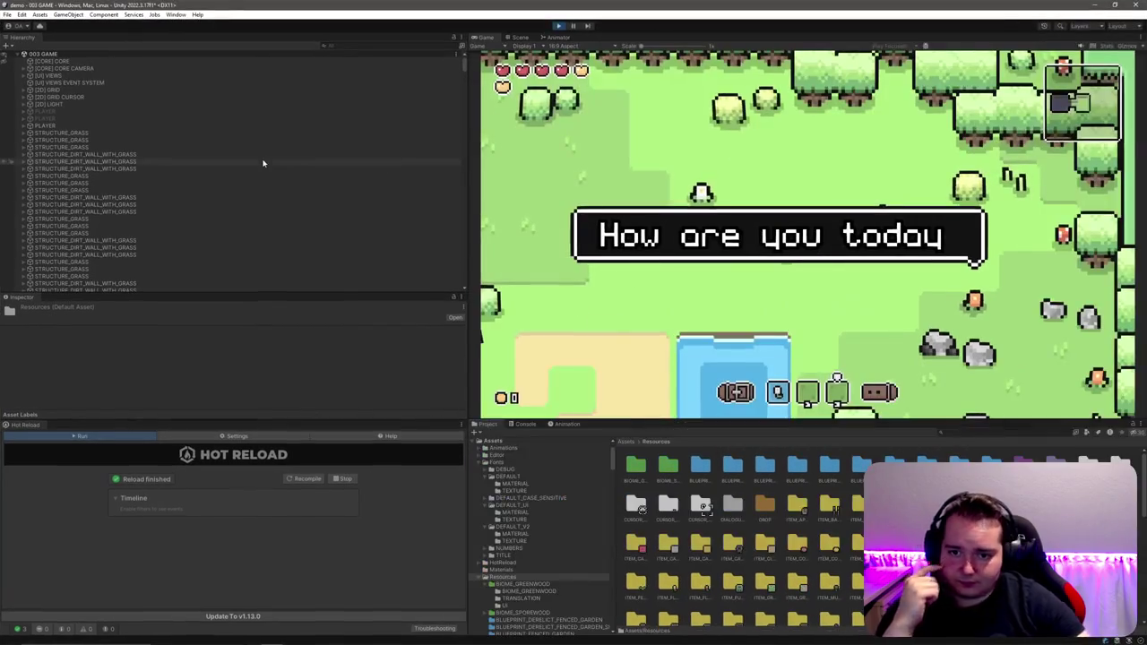
Step: Narrow the Hierarchy column and raise the Game/Project splitter twice to enlarge the Project area
drag(463, 183, 143, 403)
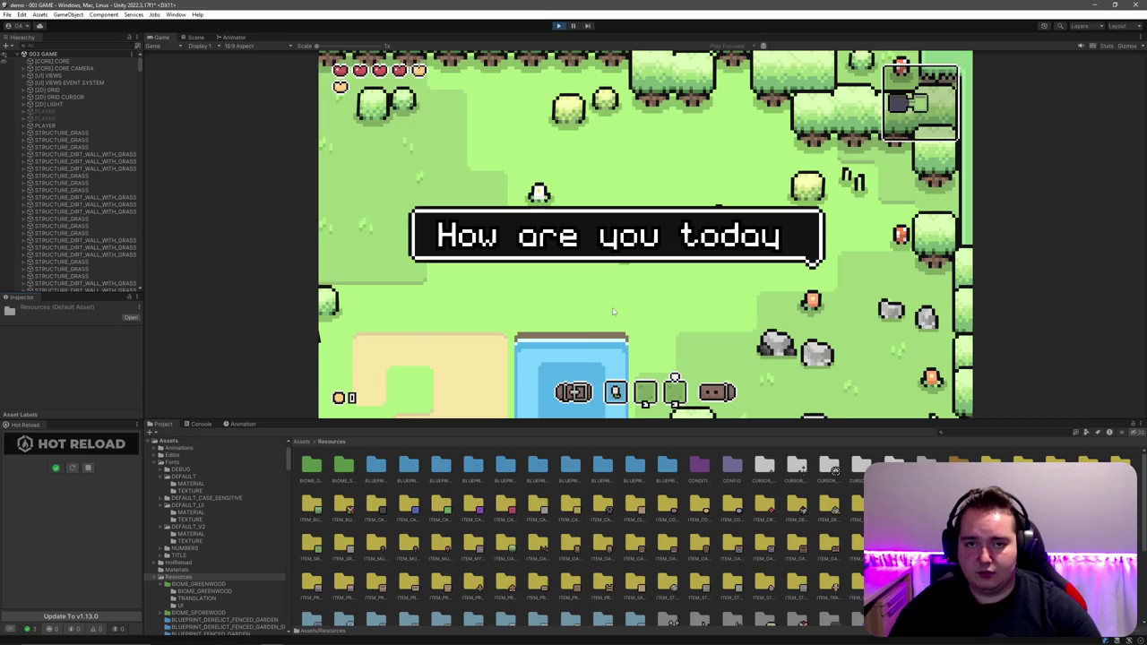
drag(633, 420, 628, 327)
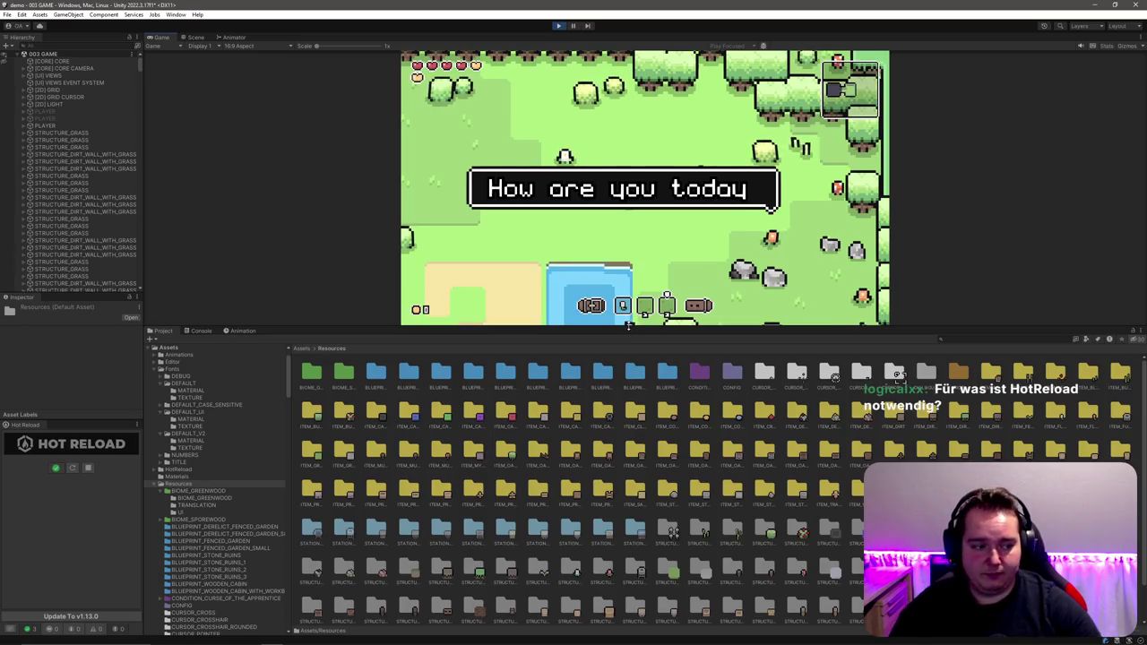
drag(628, 327, 623, 211)
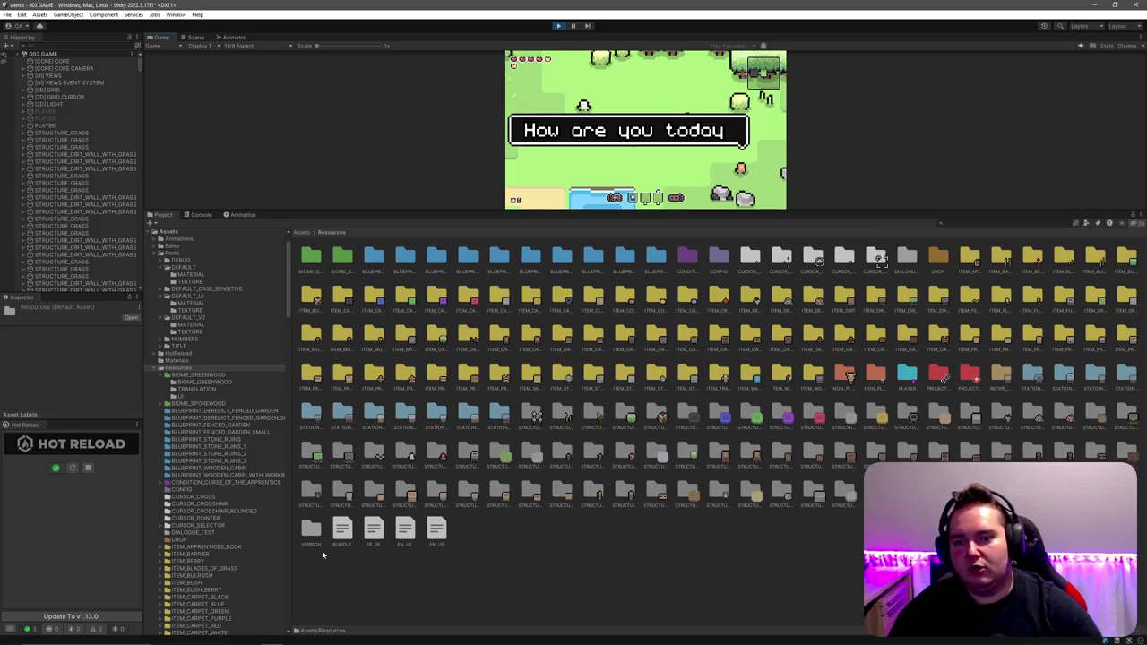
Step: Lower the Game/Project splitter to enlarge the Game view and widen the Hierarchy slightly
drag(476, 231, 493, 418)
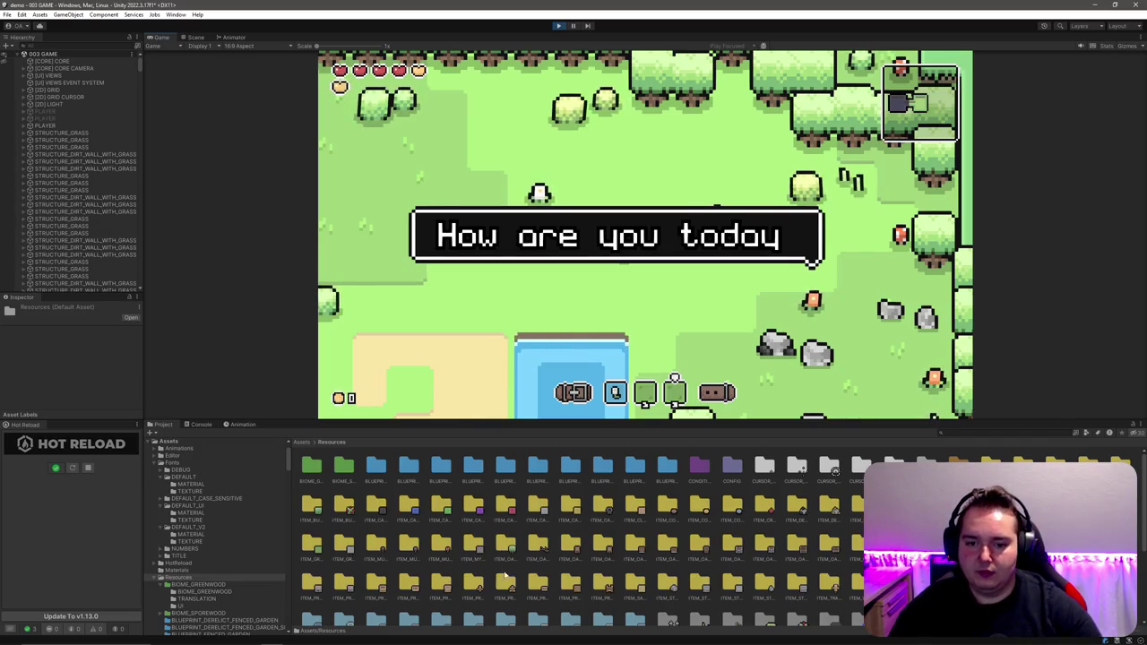
mouse_move(272, 639)
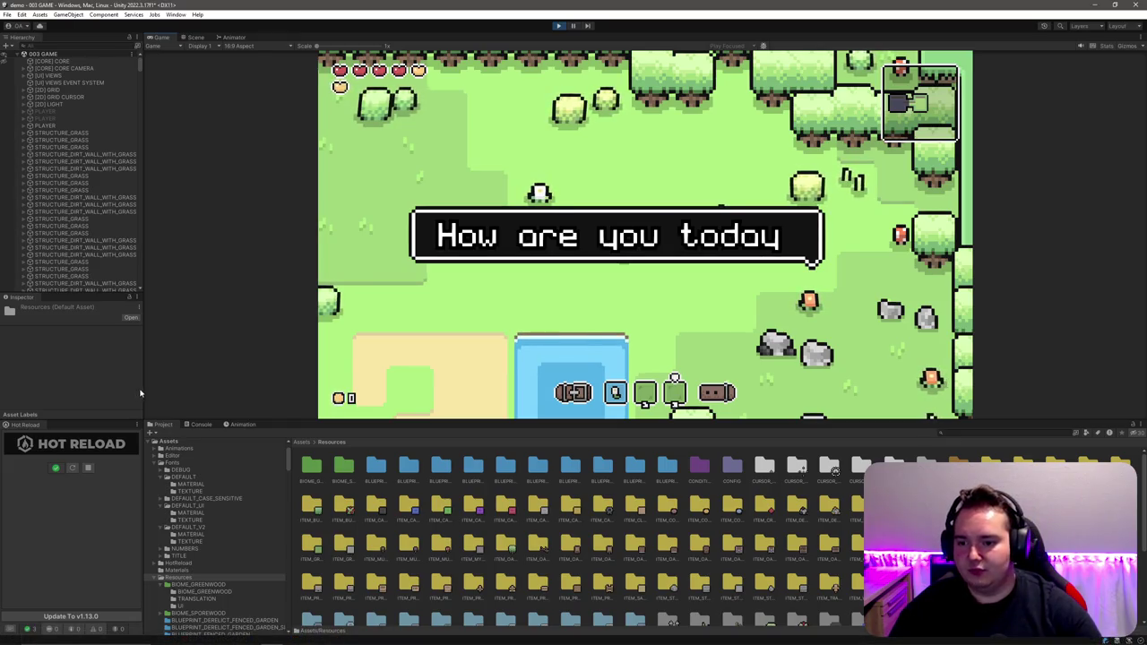
drag(144, 389, 159, 389)
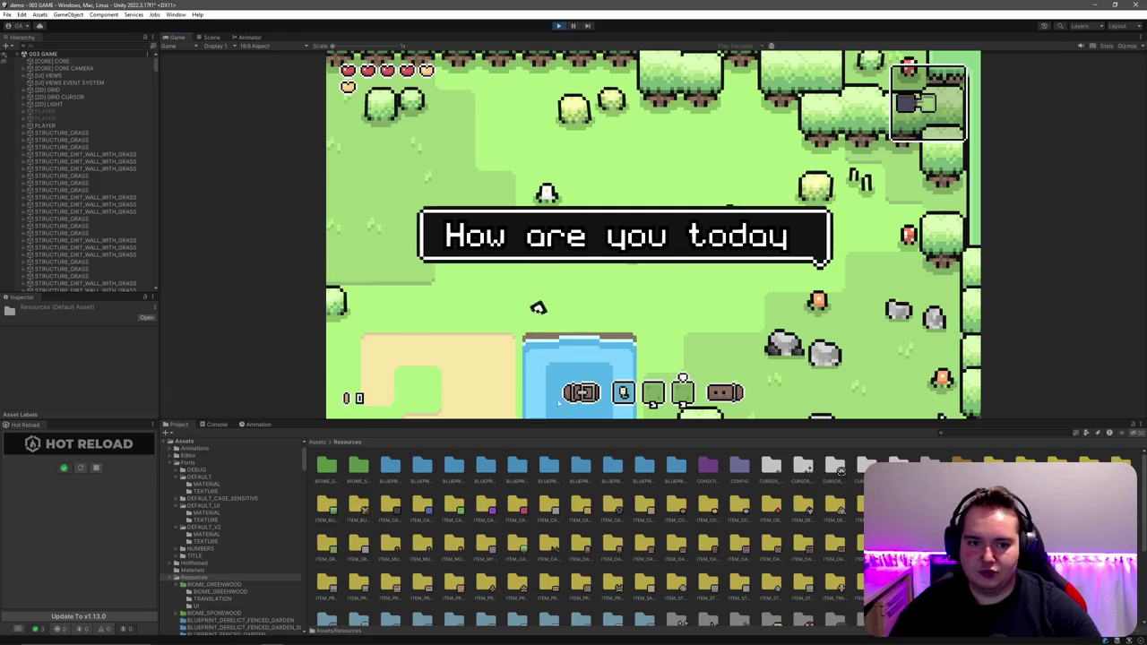
Step: In HandleNextLine, append LINE_BREAK + "123" to t.text and save to hot reload
click(289, 637)
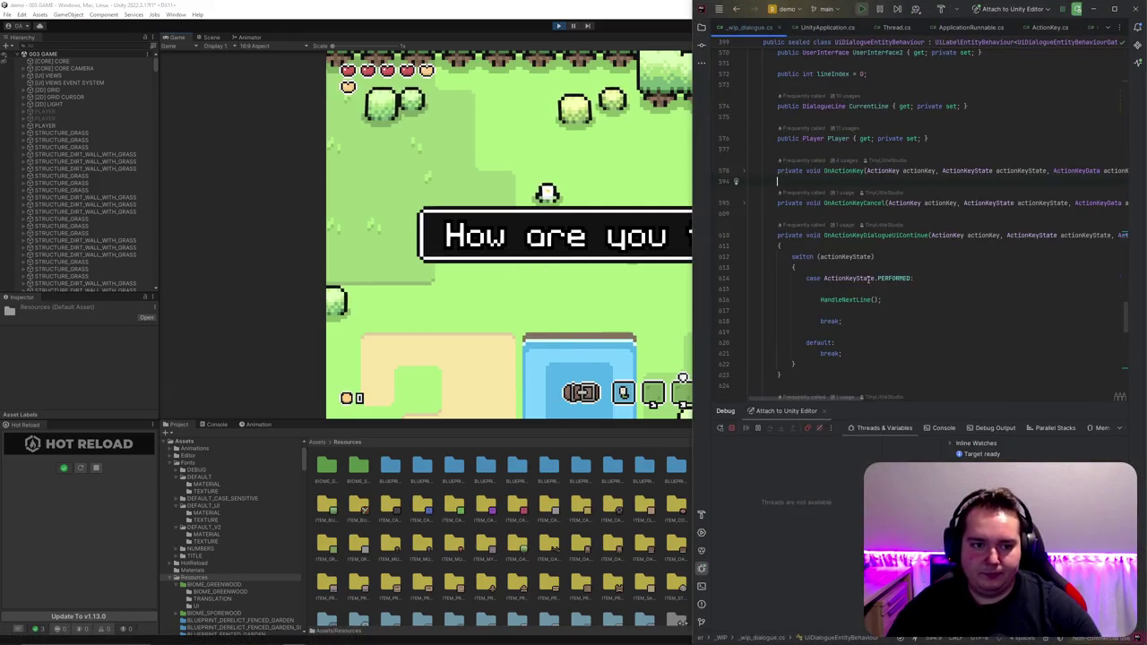
scroll(up, 3)
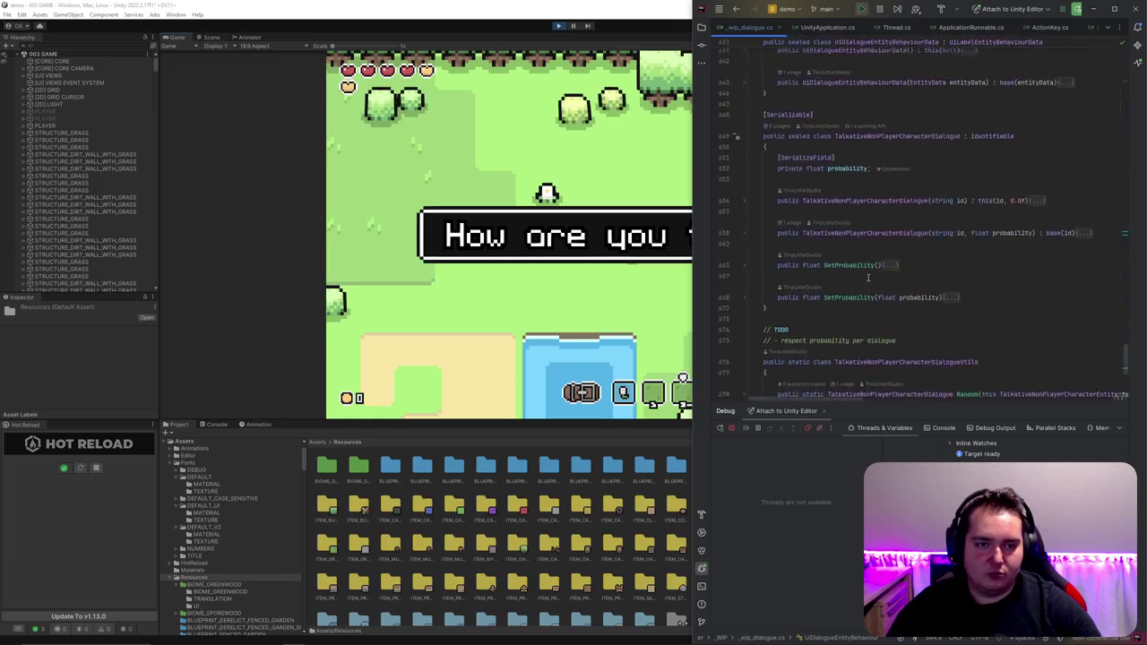
scroll(down, 3)
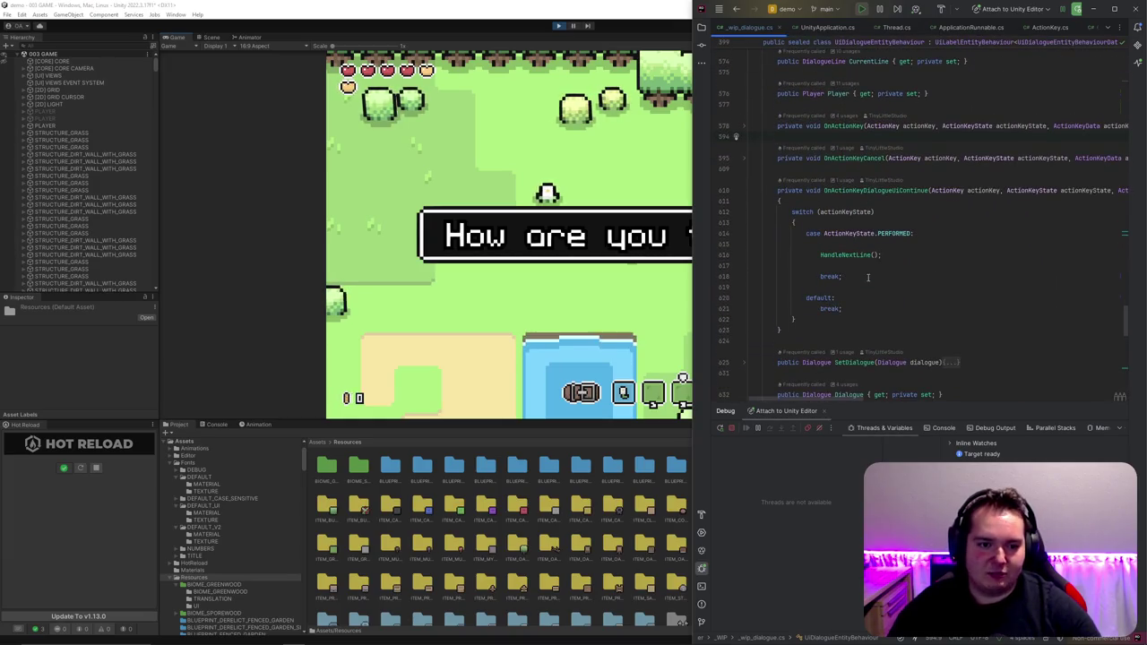
scroll(up, 3)
click(745, 298)
scroll(up, 3)
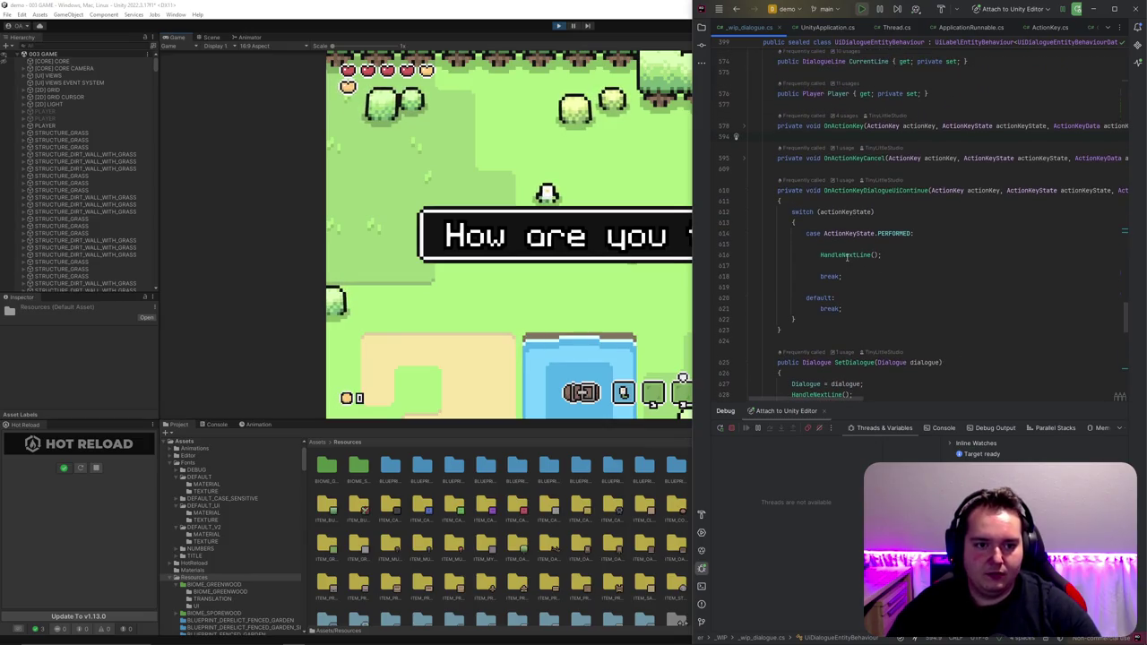
click(854, 255)
scroll(up, 3)
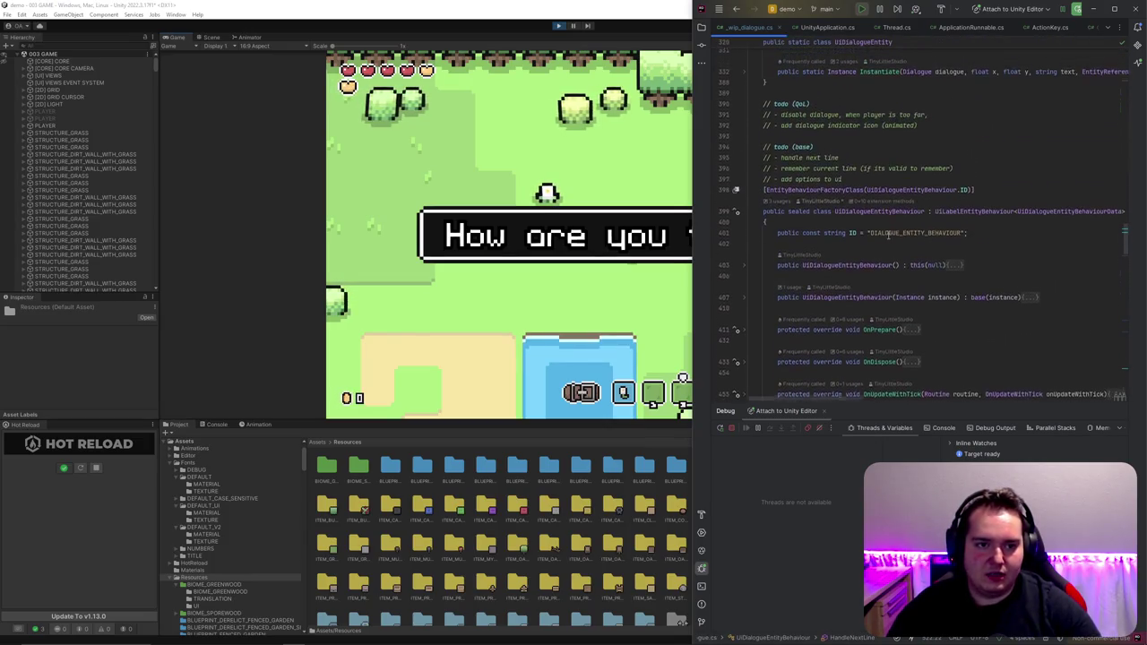
scroll(down, 3)
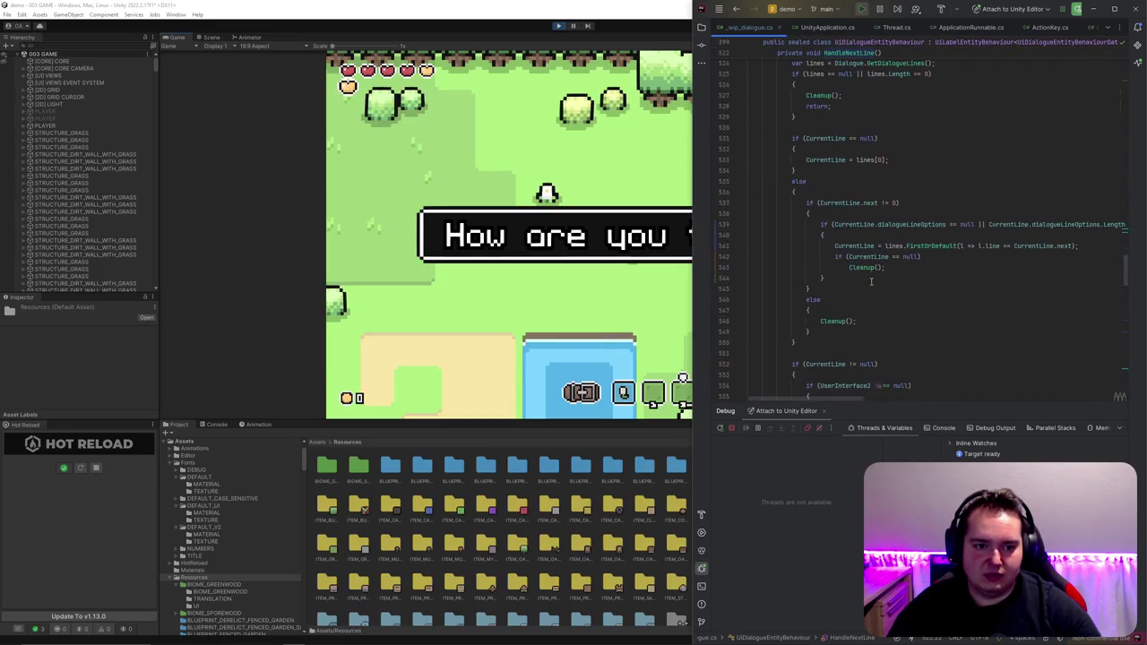
scroll(down, 3)
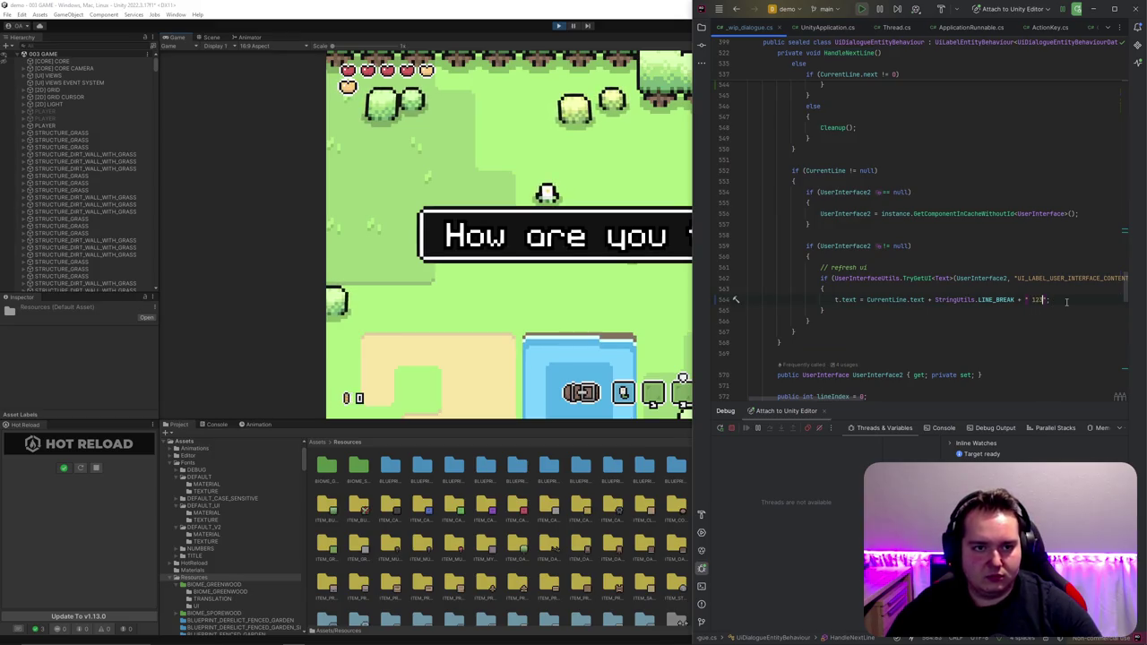
key(ctrl+s)
Step: Walk the player to the NPC and talk to check the new 123 line
click(496, 318)
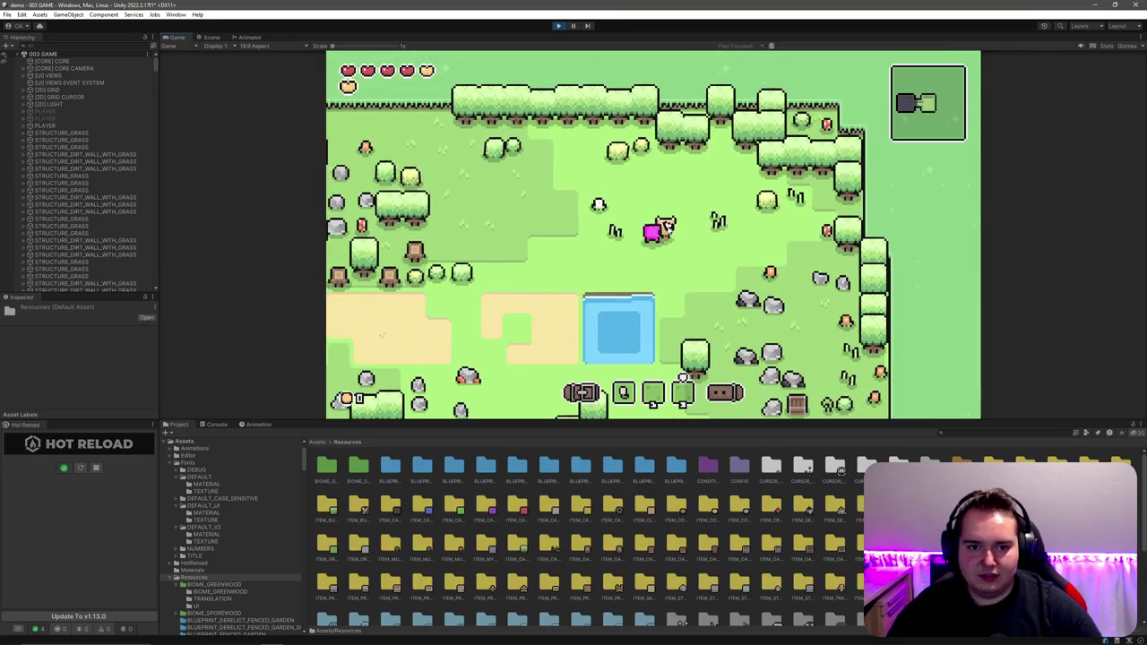
key(a)
key(e)
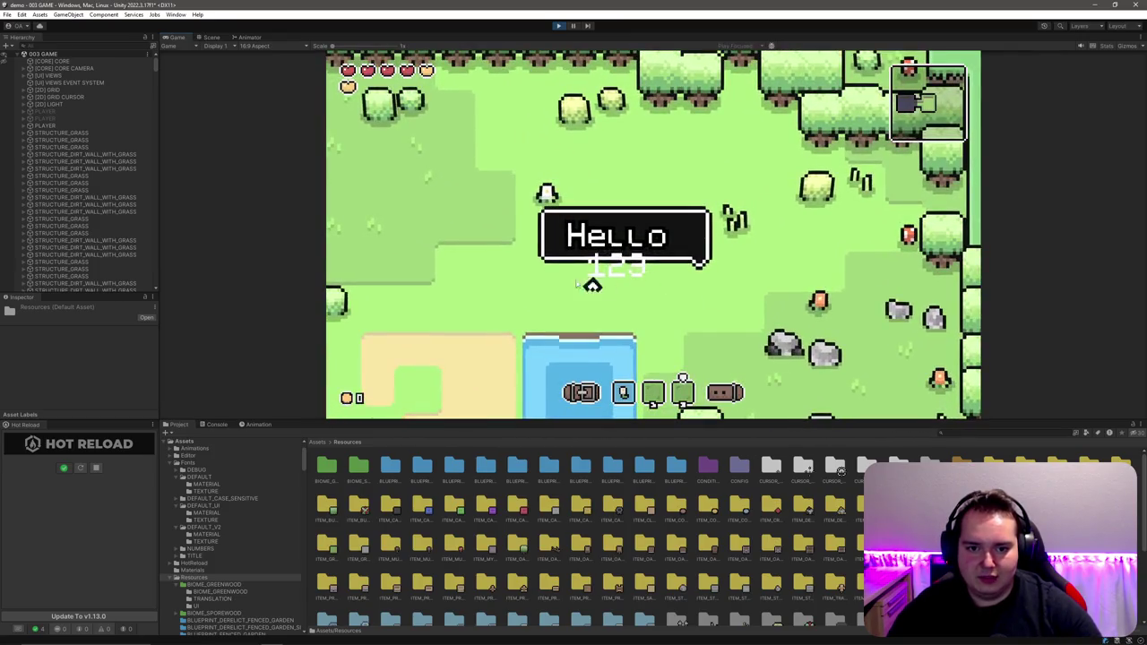
Step: Delete the "123" test text from the dialogue string and return to the game
key(alt+Tab)
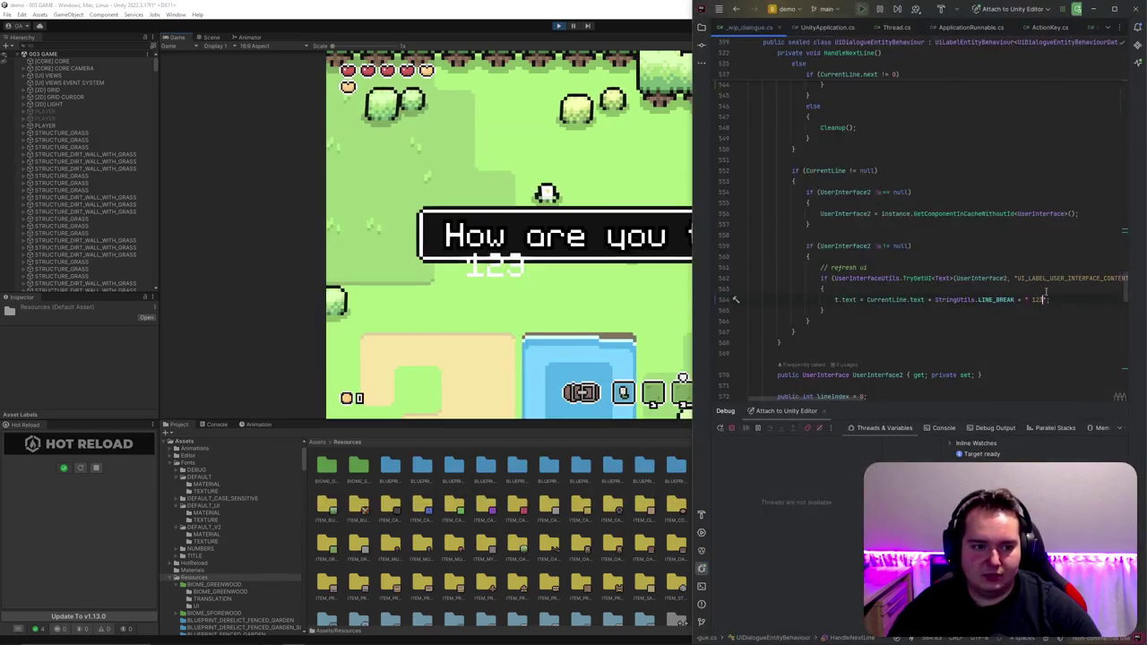
click(1043, 300)
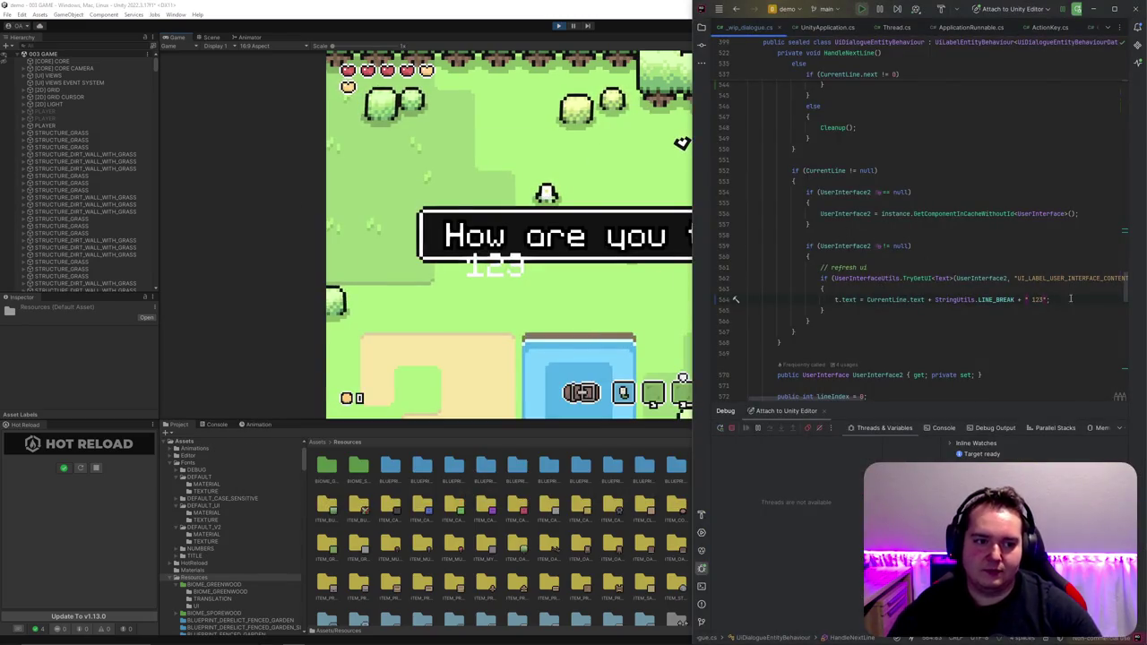
key(BackSpace)
click(620, 303)
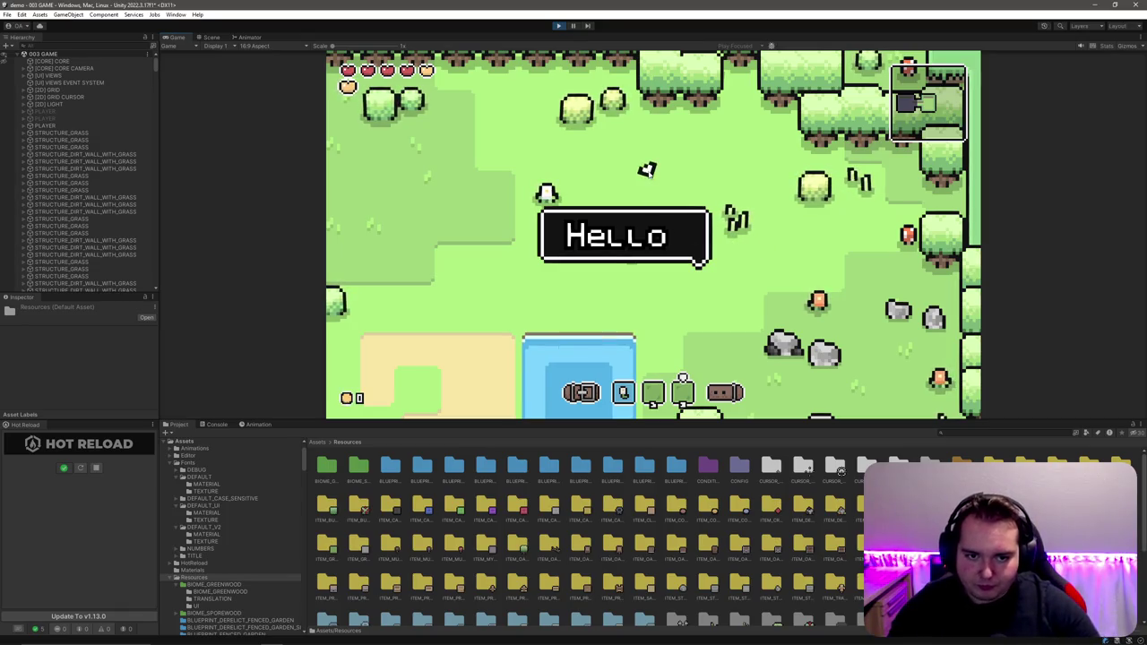
Step: Reopen the NPC's Hello dialogue and select the UI_LABEL_USER_INTERFACE label in the Hierarchy
click(641, 166)
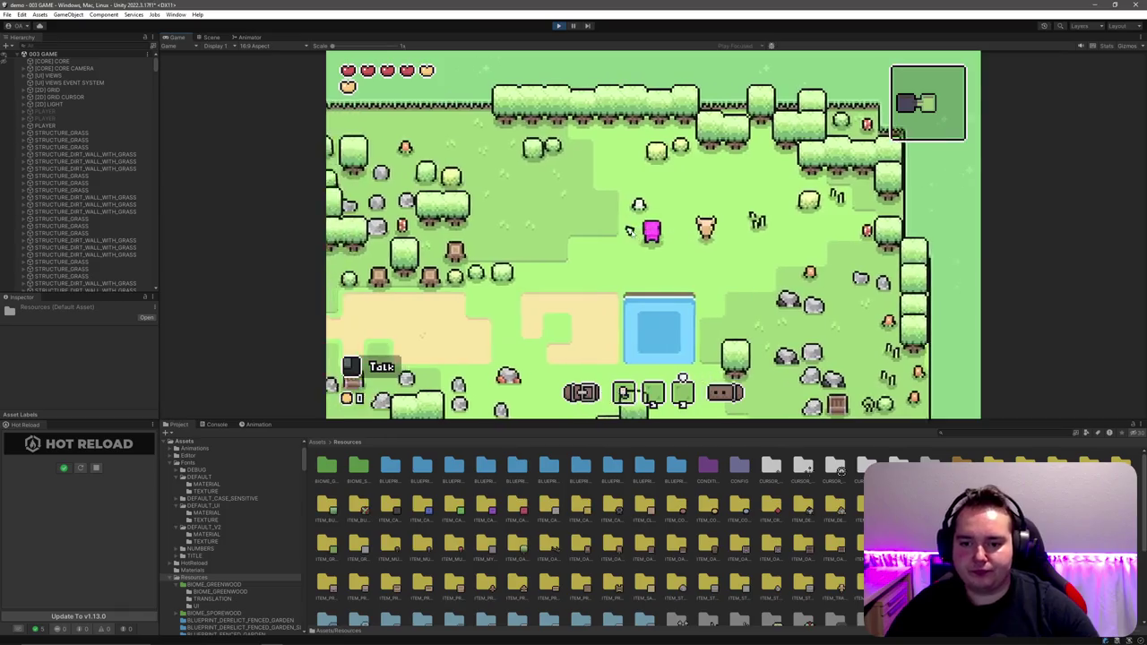
click(815, 225)
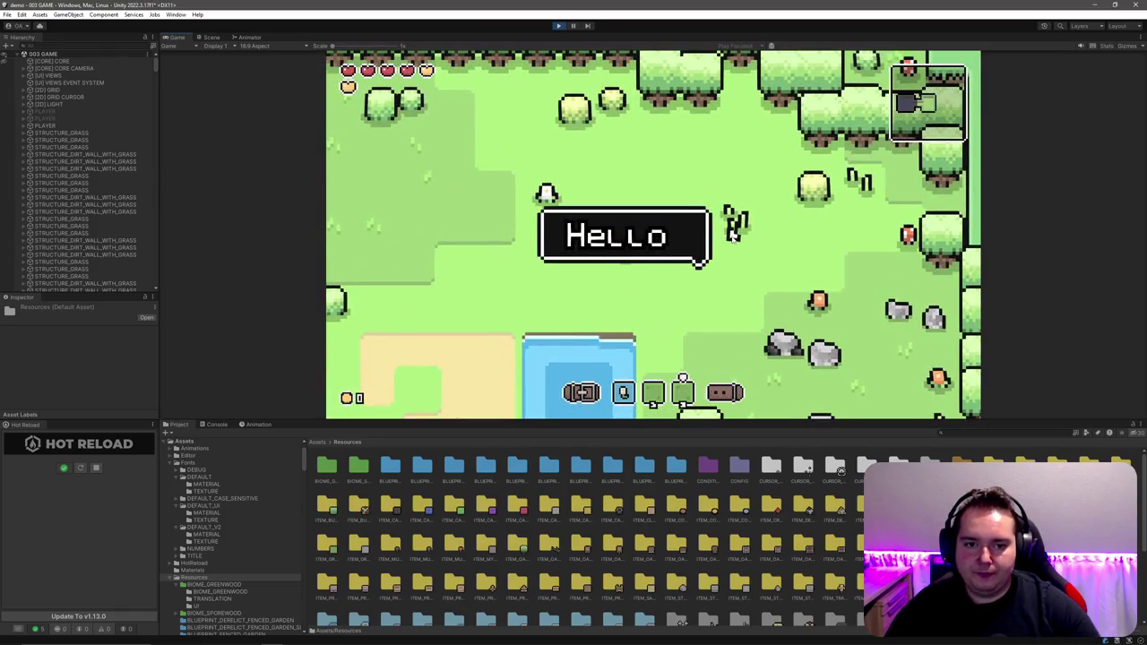
scroll(down, 3)
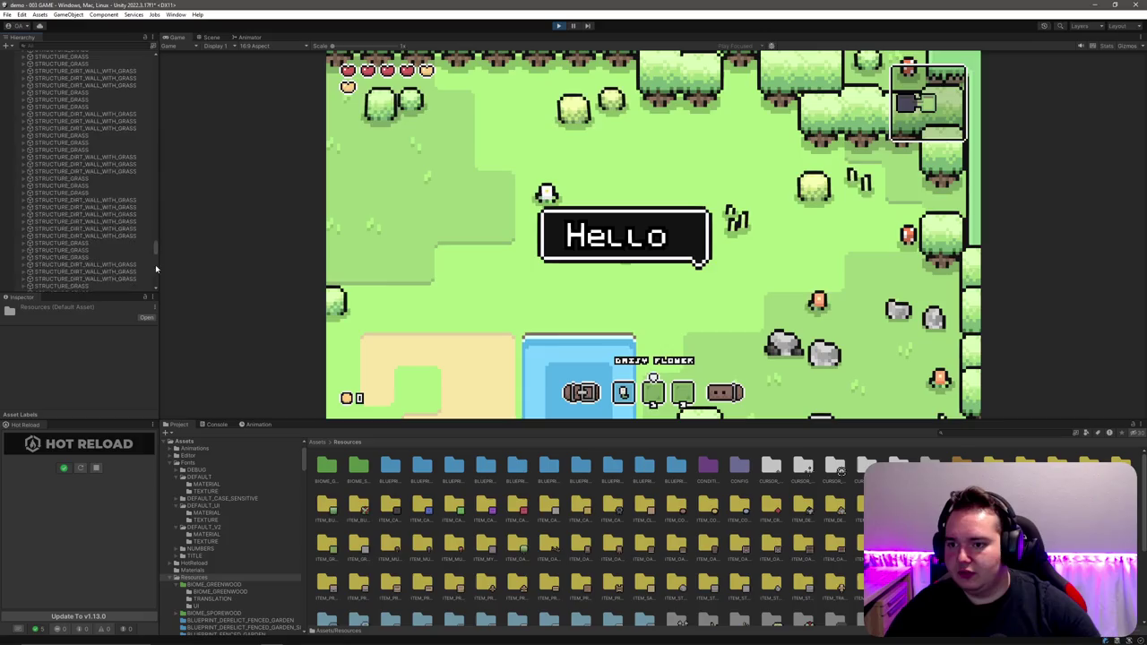
click(63, 231)
click(95, 238)
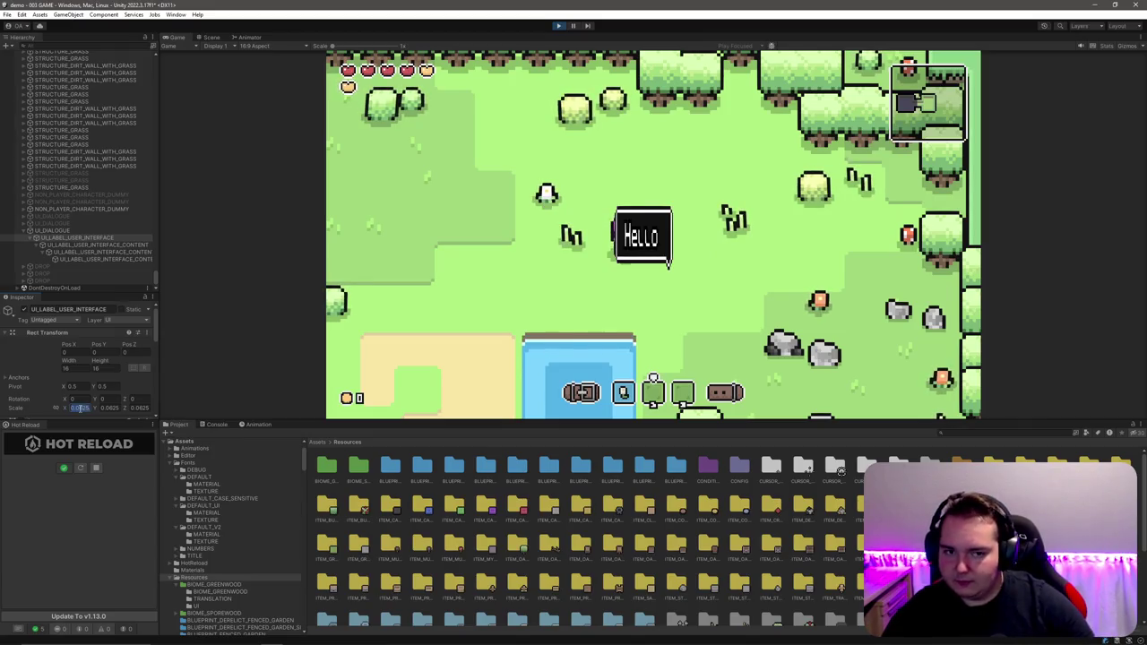
Step: Divide the label's Scale by 3, then multiply its X, Y and Z values by 3/2
text(/3)
key(Tab)
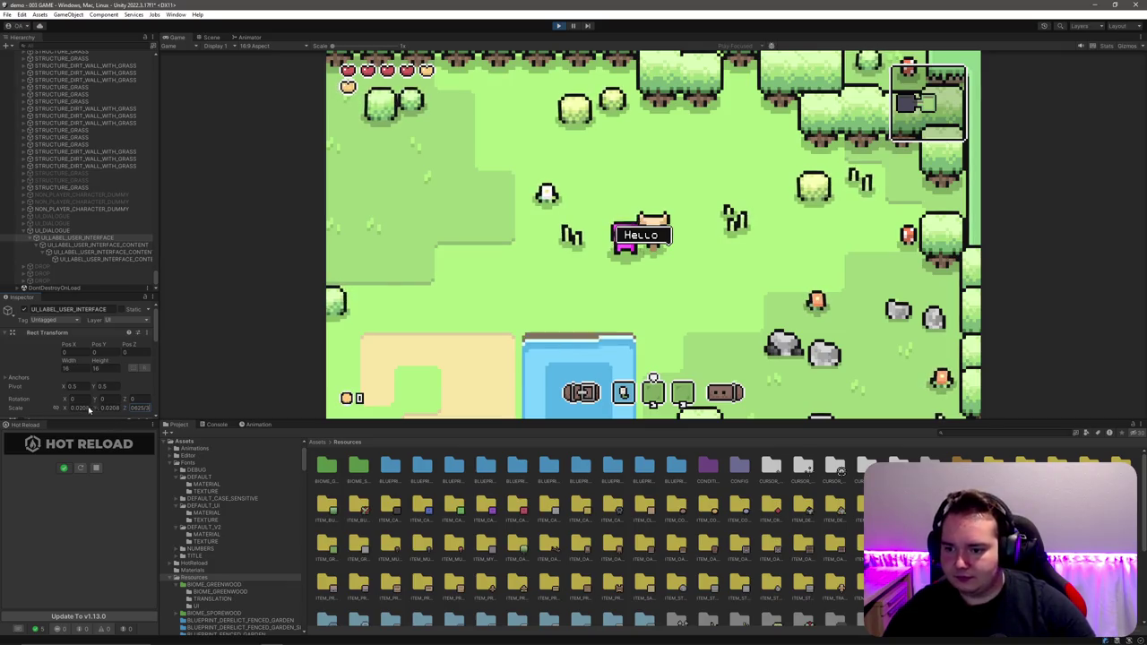
click(81, 408)
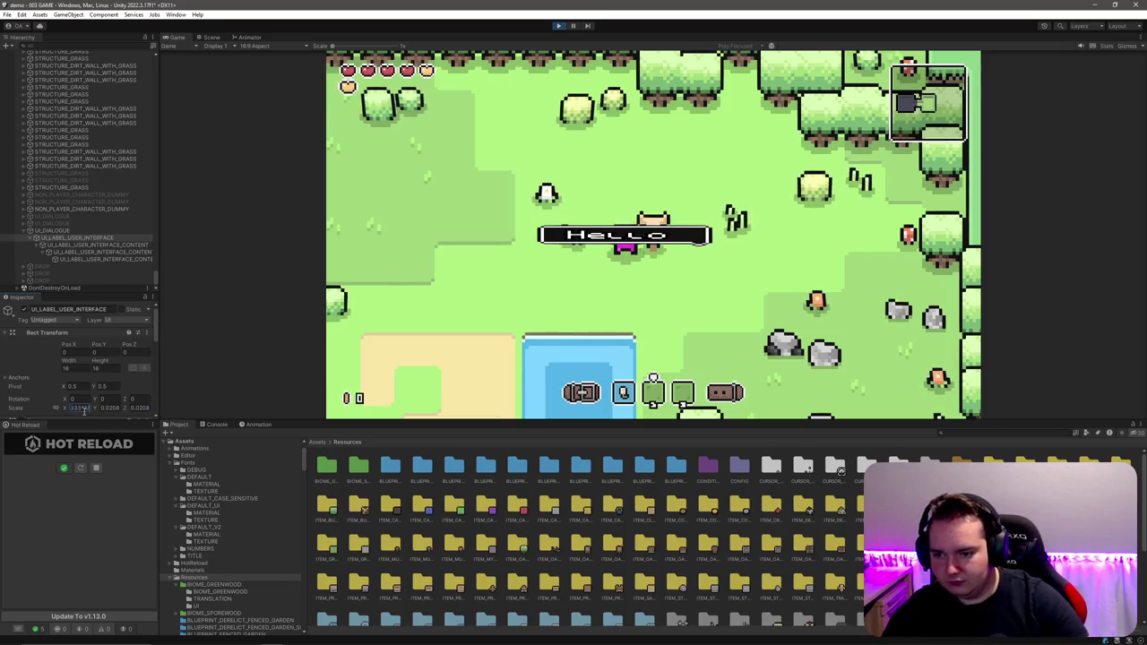
text(*3/2)
key(Tab)
text(*3/2)
key(Tab)
text(*3/2)
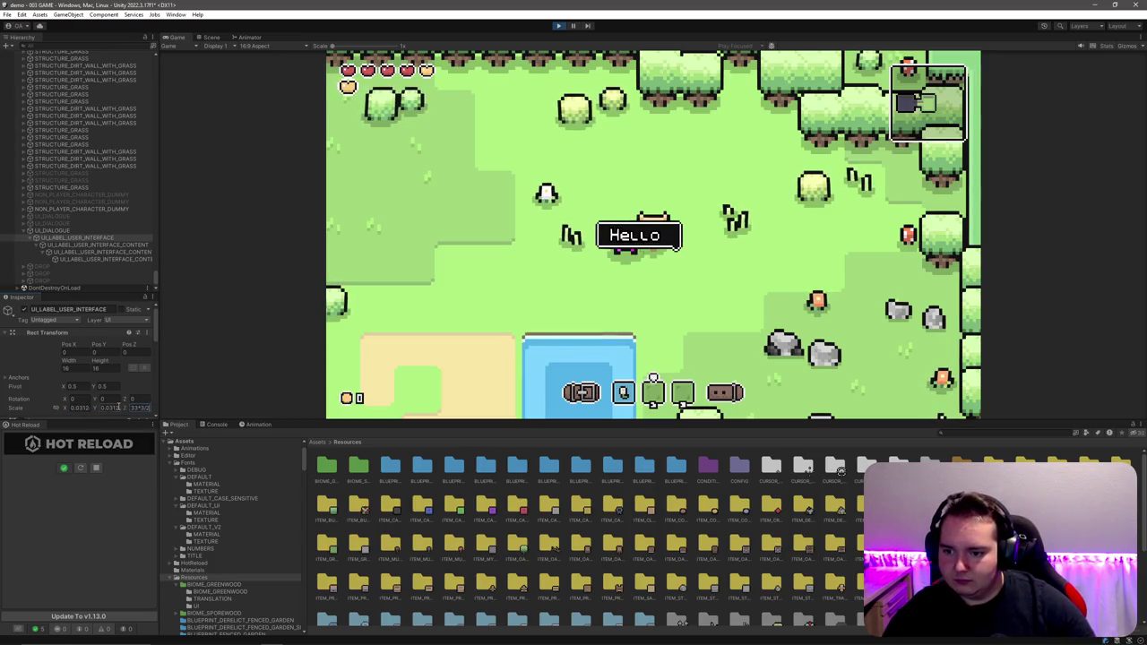
key(shift+Tab)
key(shift+Tab)
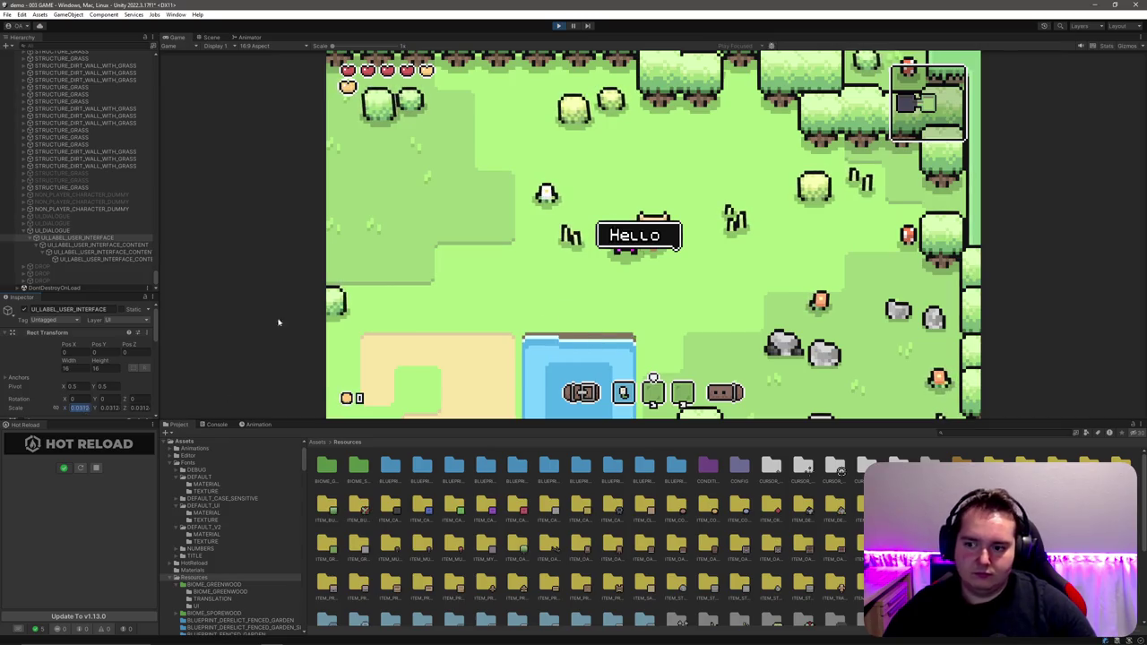
Step: Check the dialogue's vertical position and set the label's Scale X to 0.0625
click(81, 230)
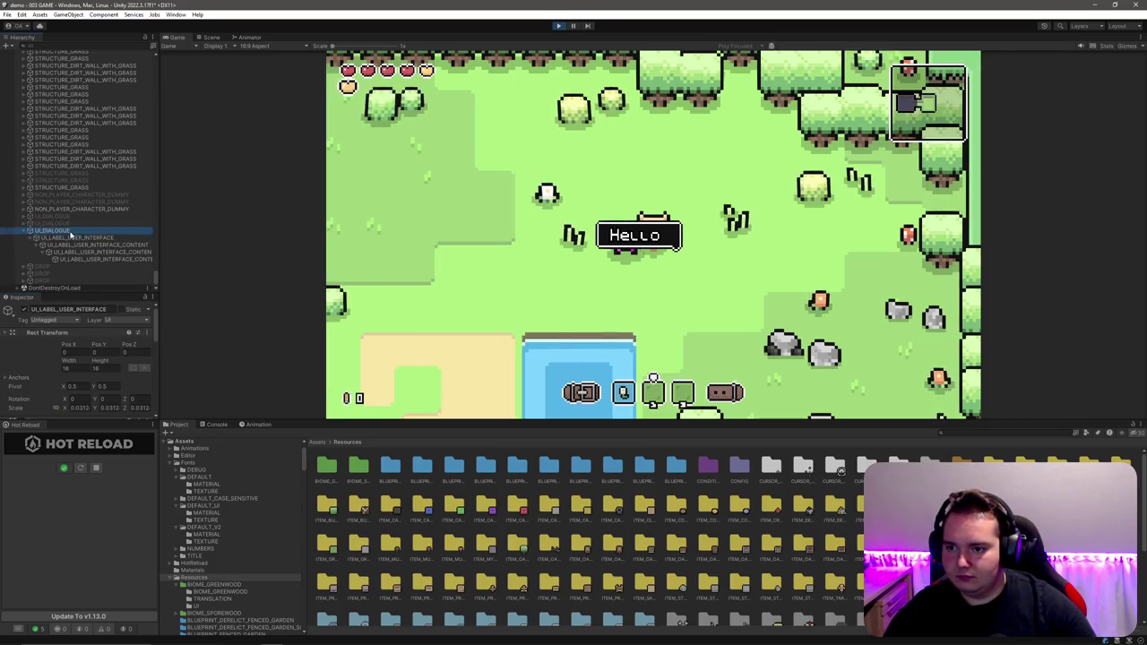
click(107, 343)
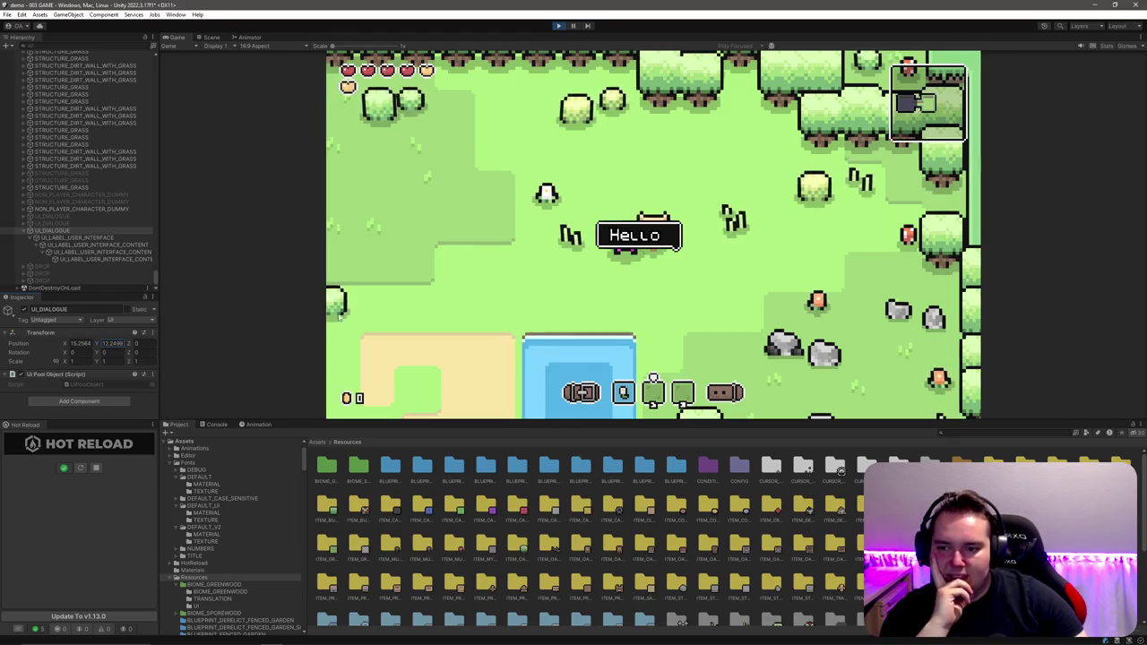
click(99, 252)
click(76, 238)
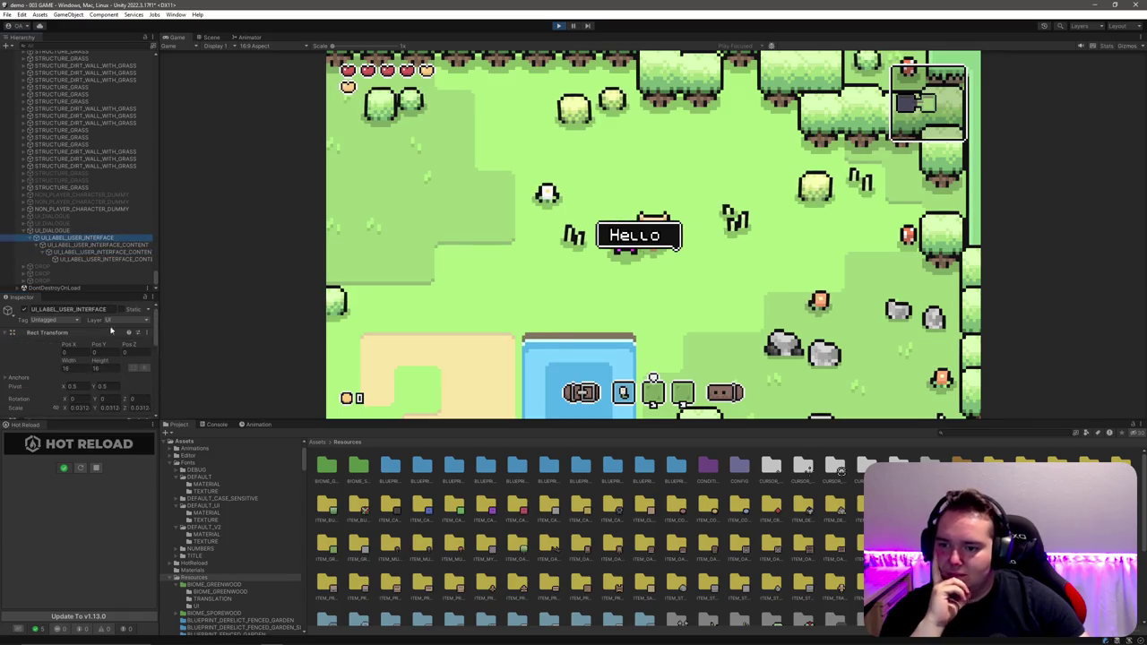
click(80, 408)
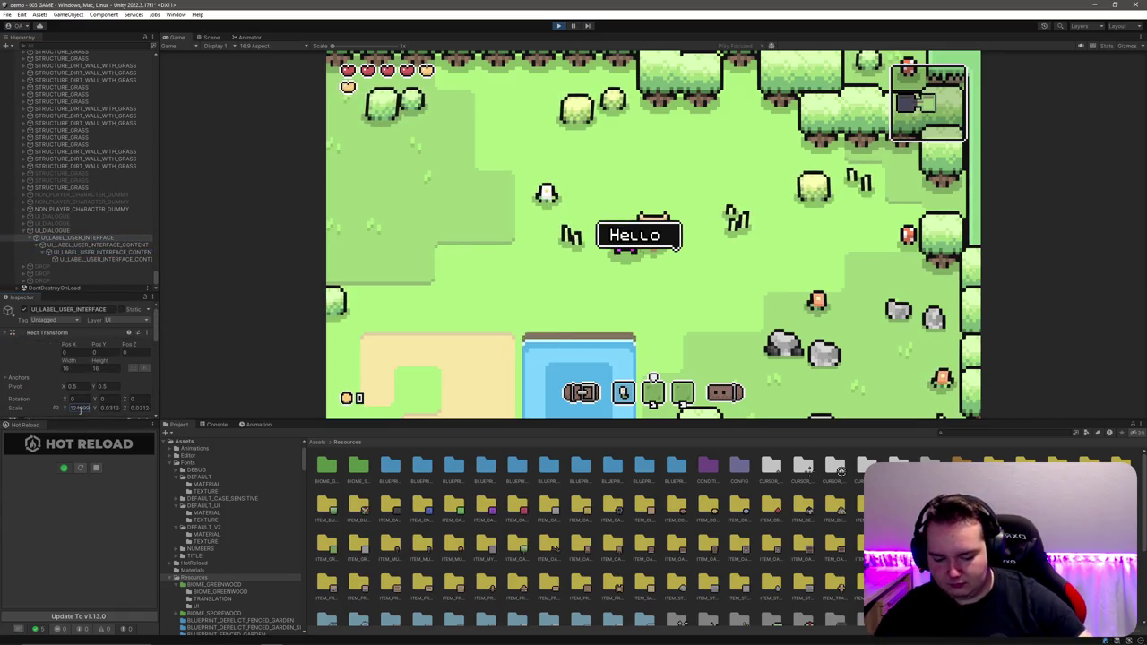
text(0.0625)
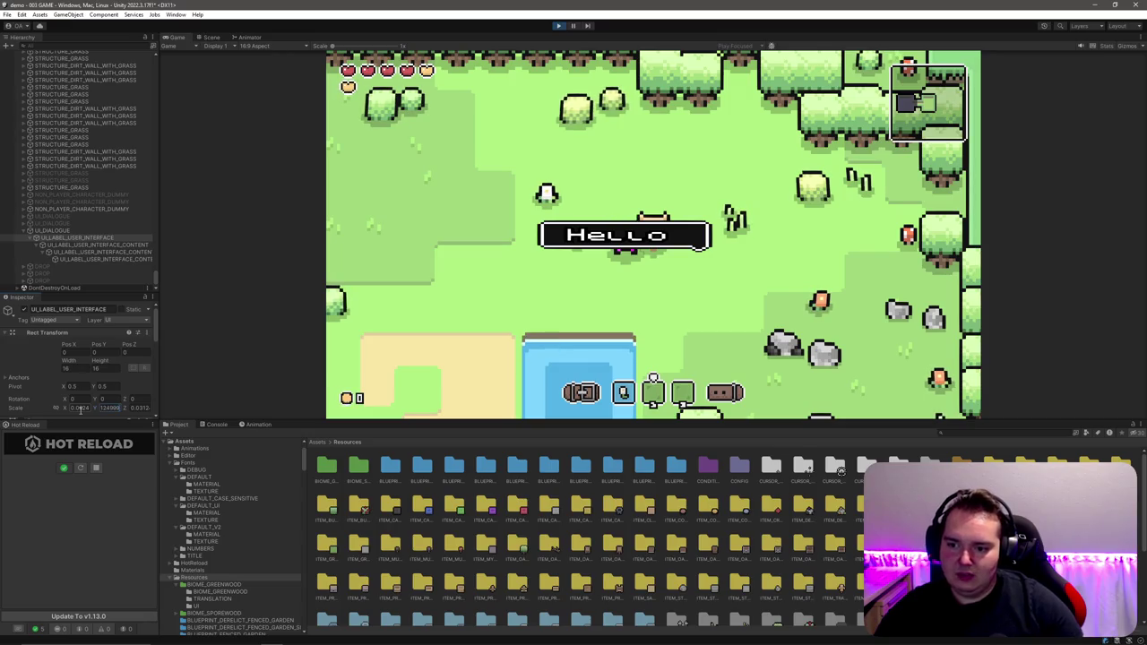
key(Tab)
key(Tab)
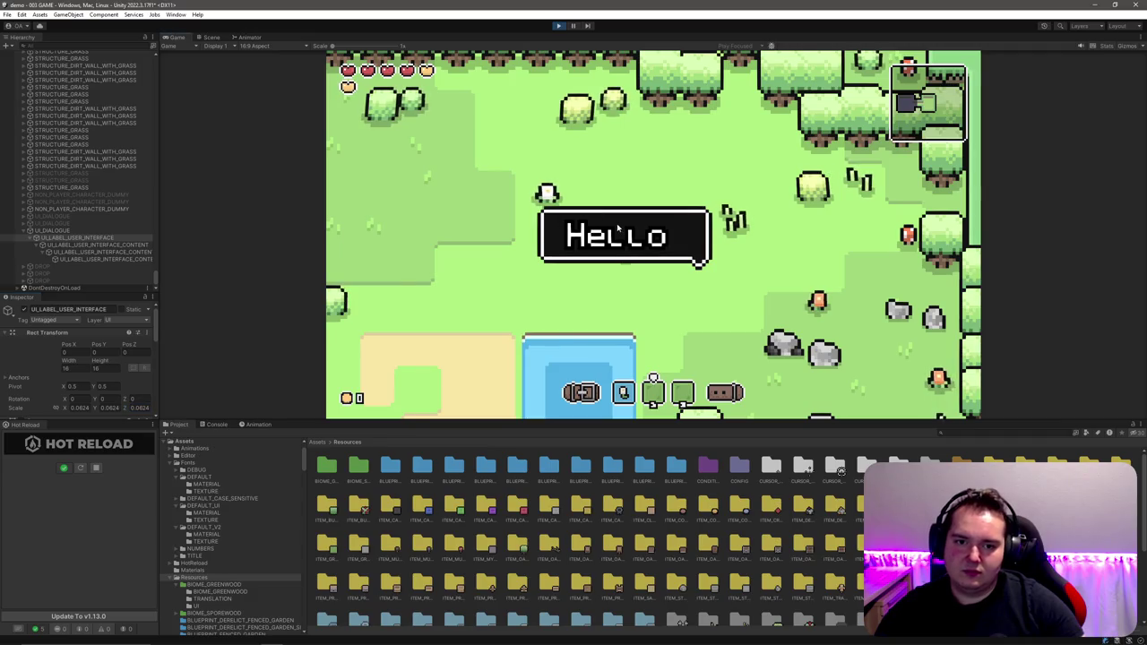
click(542, 284)
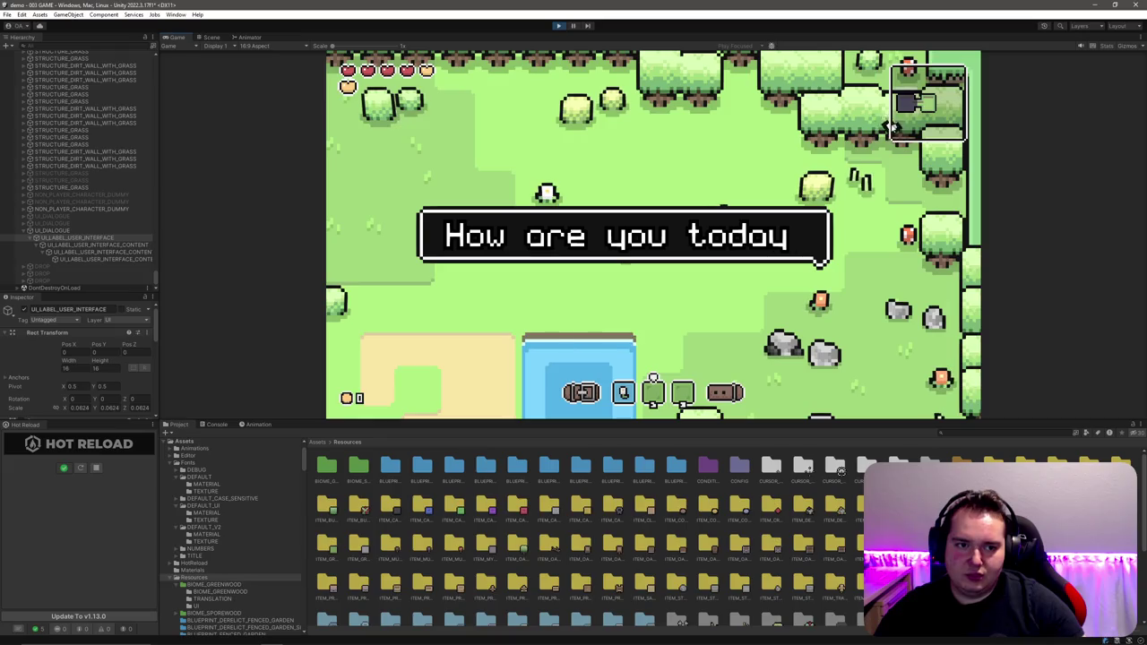
Step: Switch the dialogue label's Canvas Render Mode to Screen Space Overlay
click(54, 230)
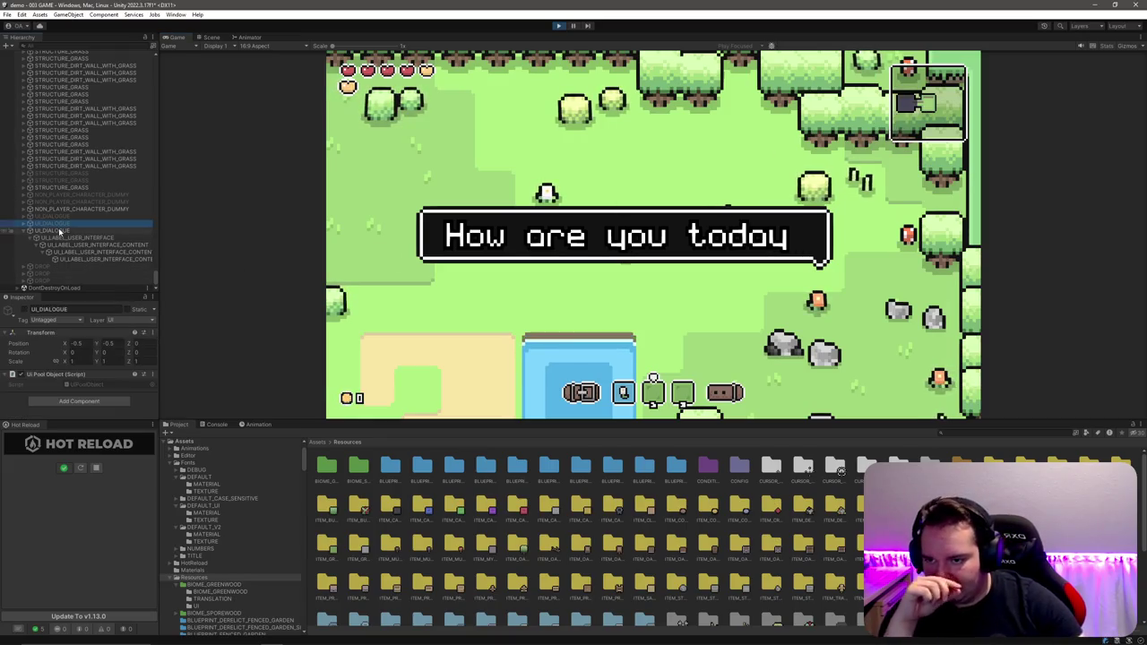
click(76, 238)
scroll(down, 3)
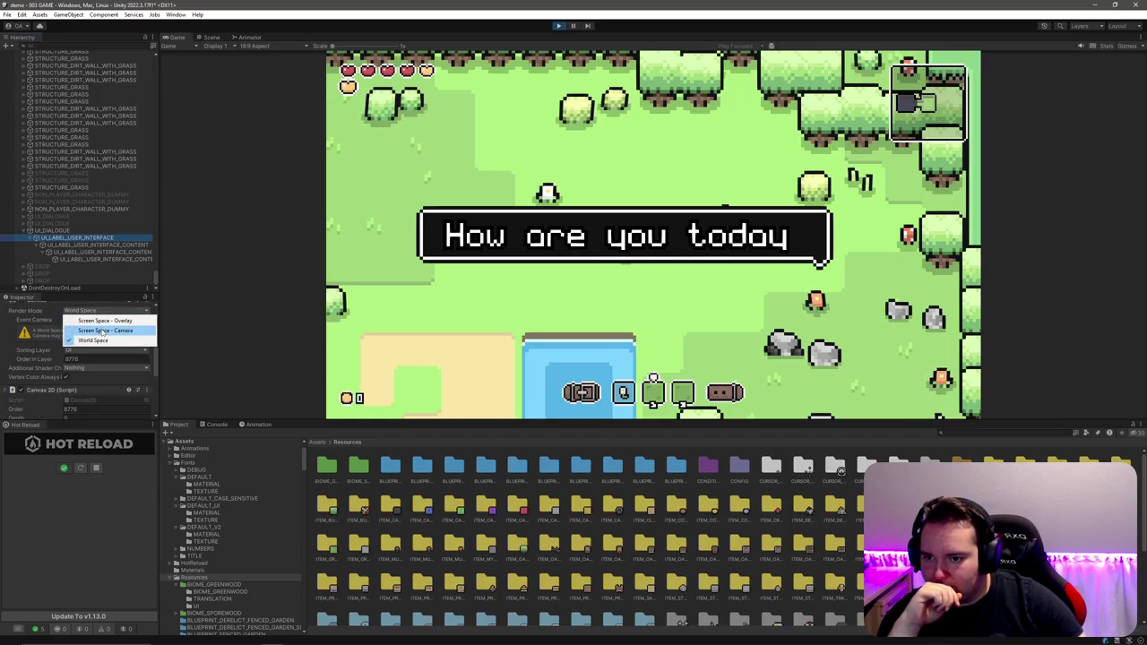
click(100, 320)
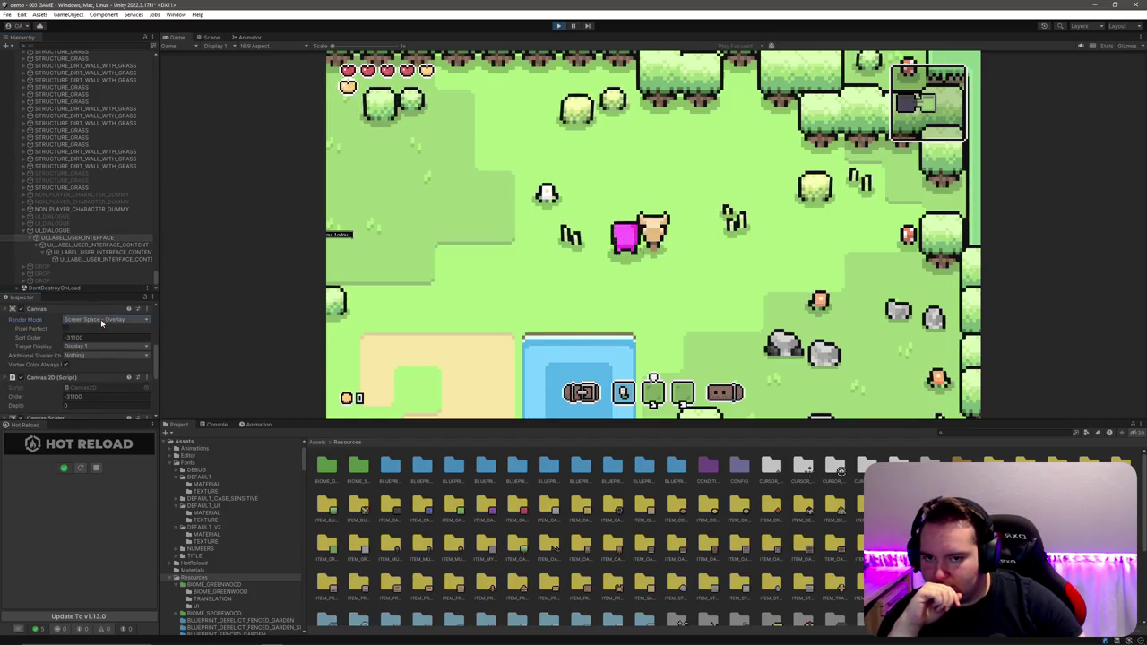
scroll(up, 3)
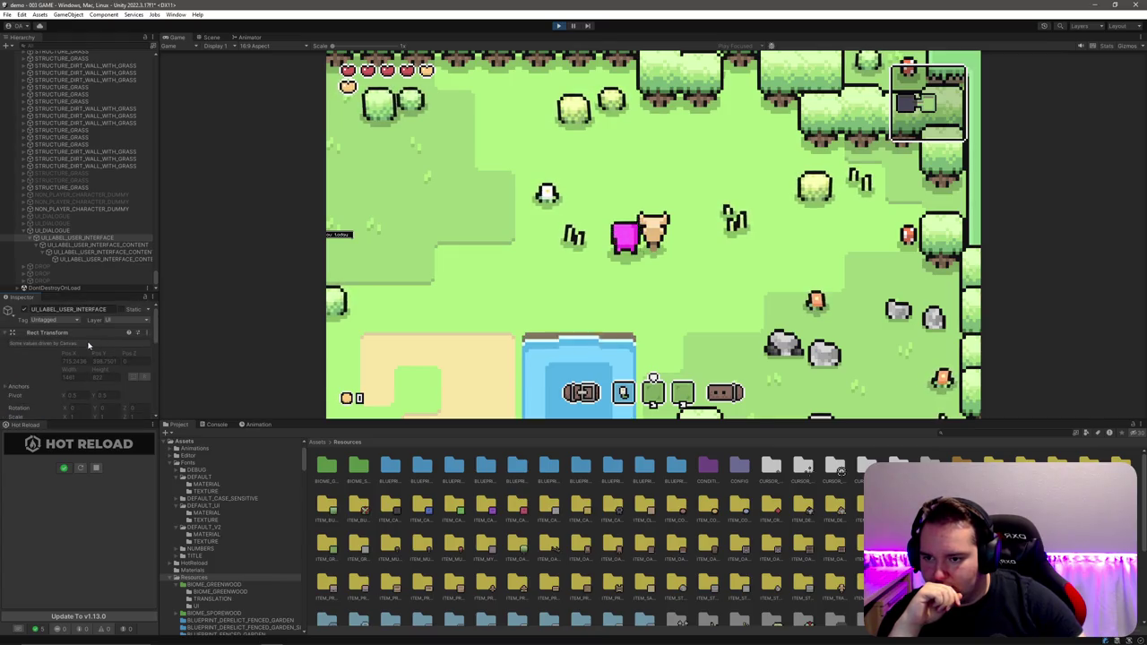
Step: Set the label content child's anchor preset to stretch across its parent
click(83, 239)
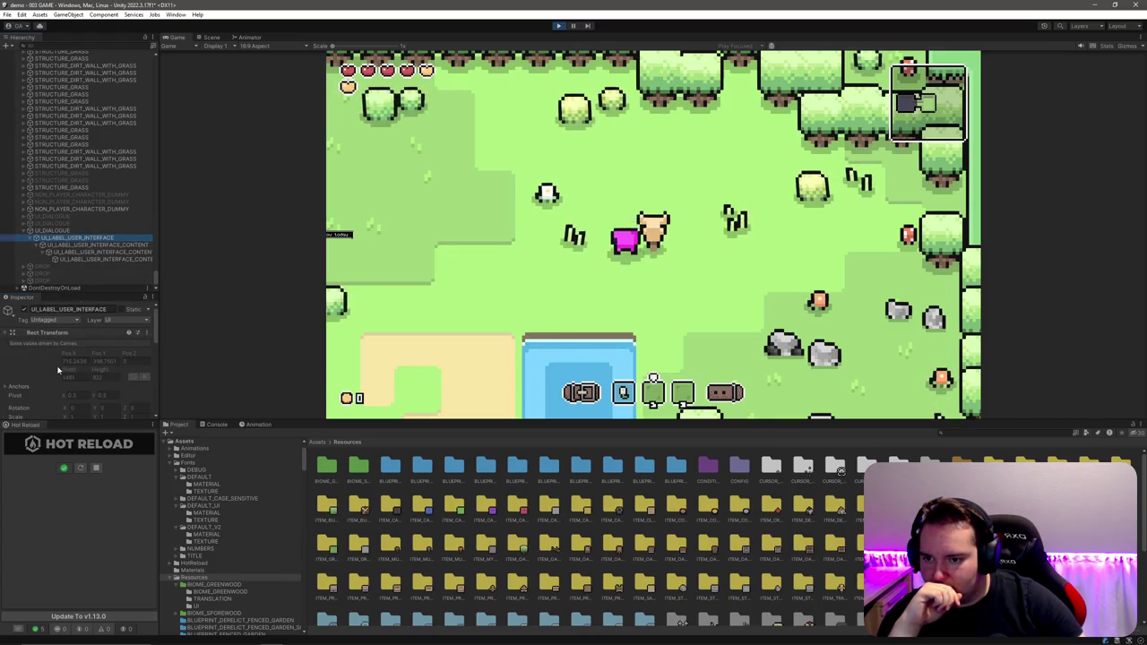
scroll(down, 3)
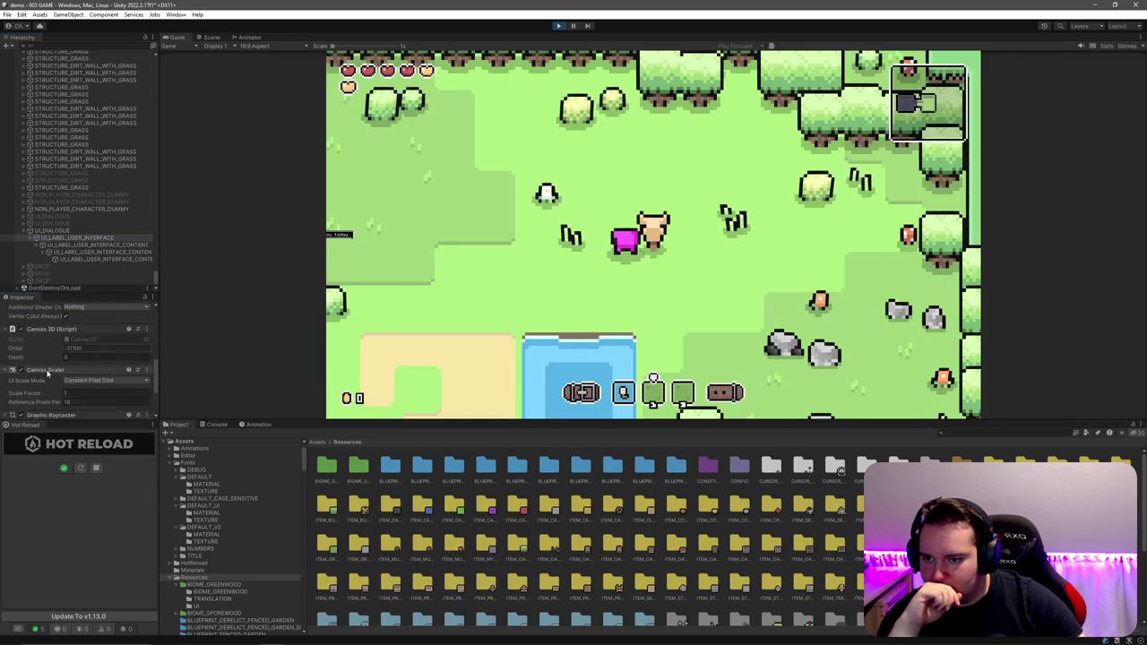
click(90, 245)
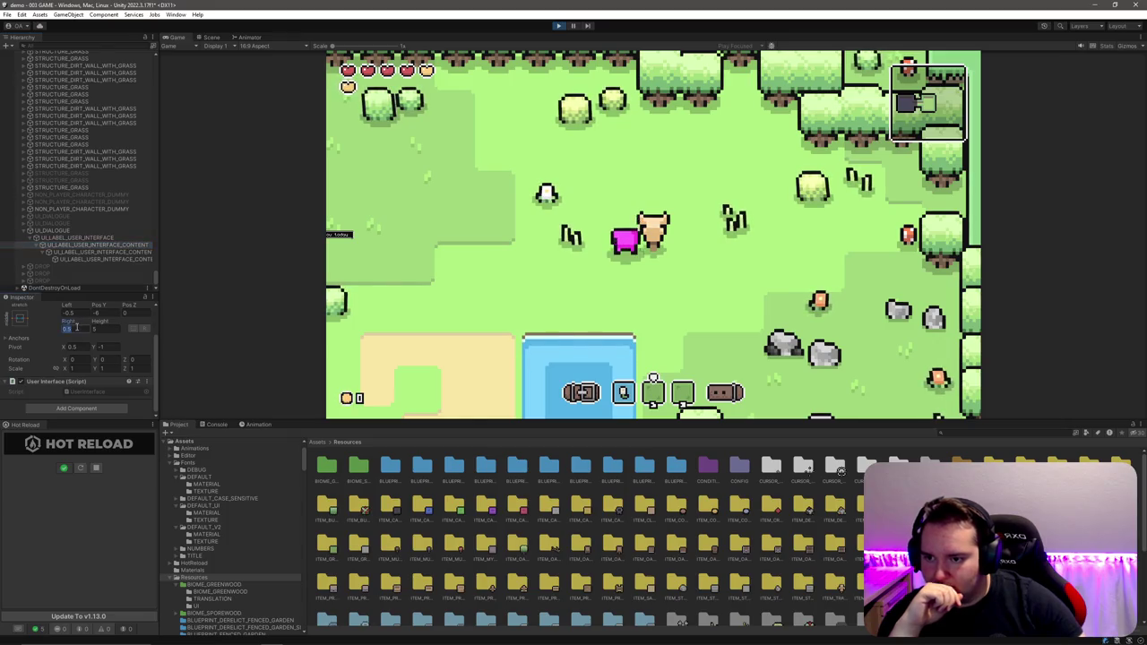
click(99, 239)
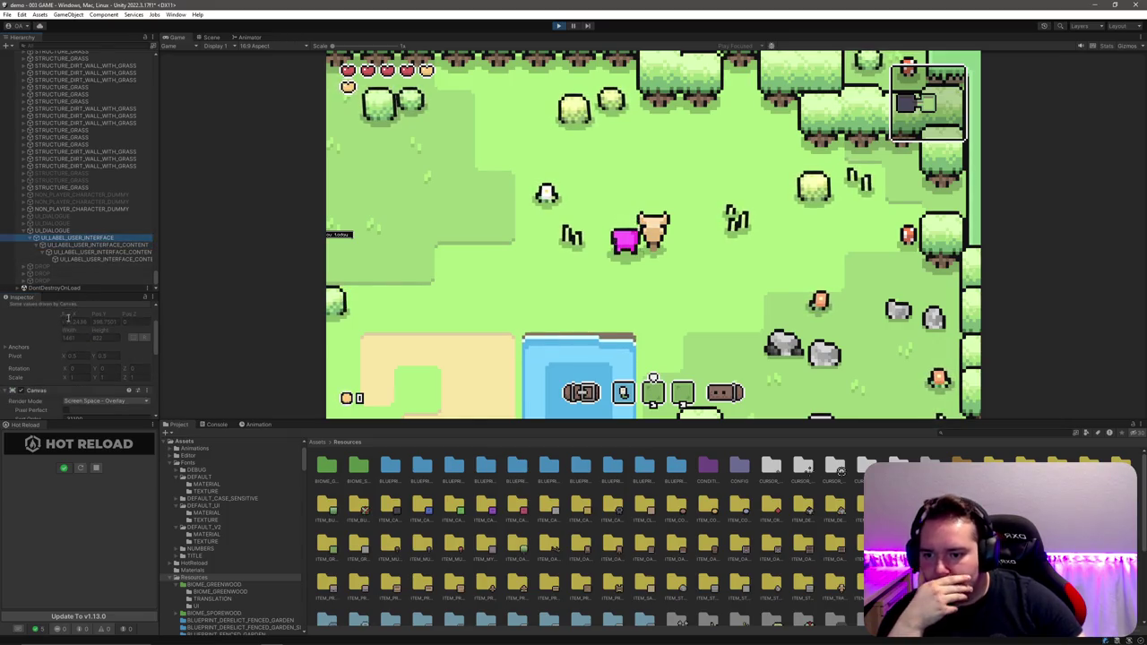
click(112, 244)
click(20, 319)
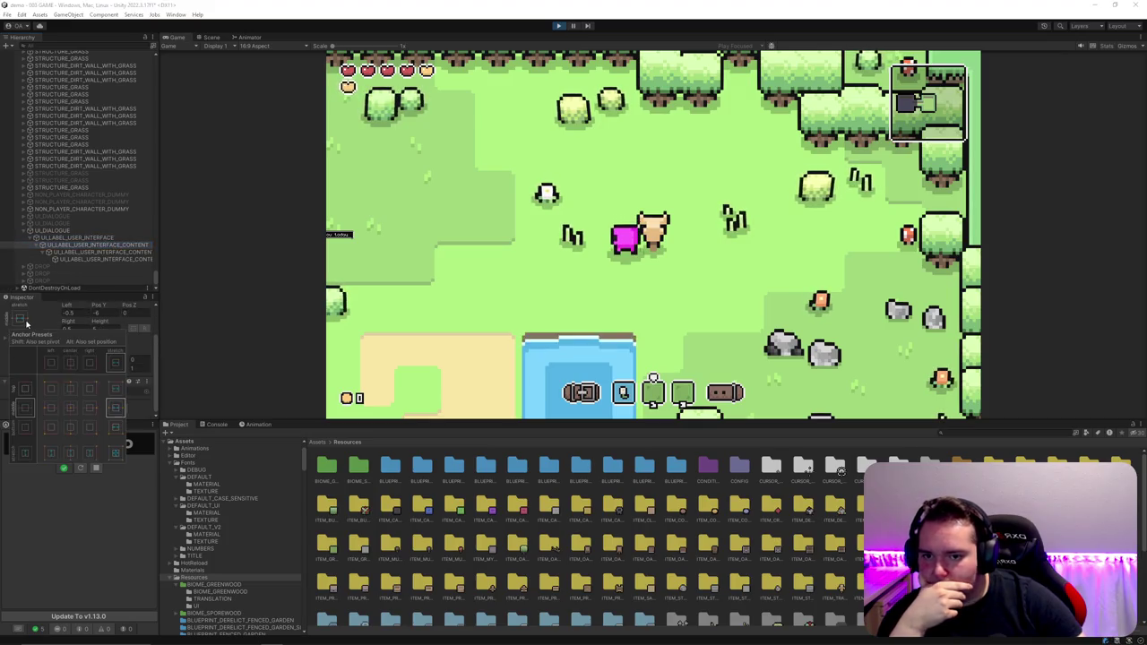
click(119, 450)
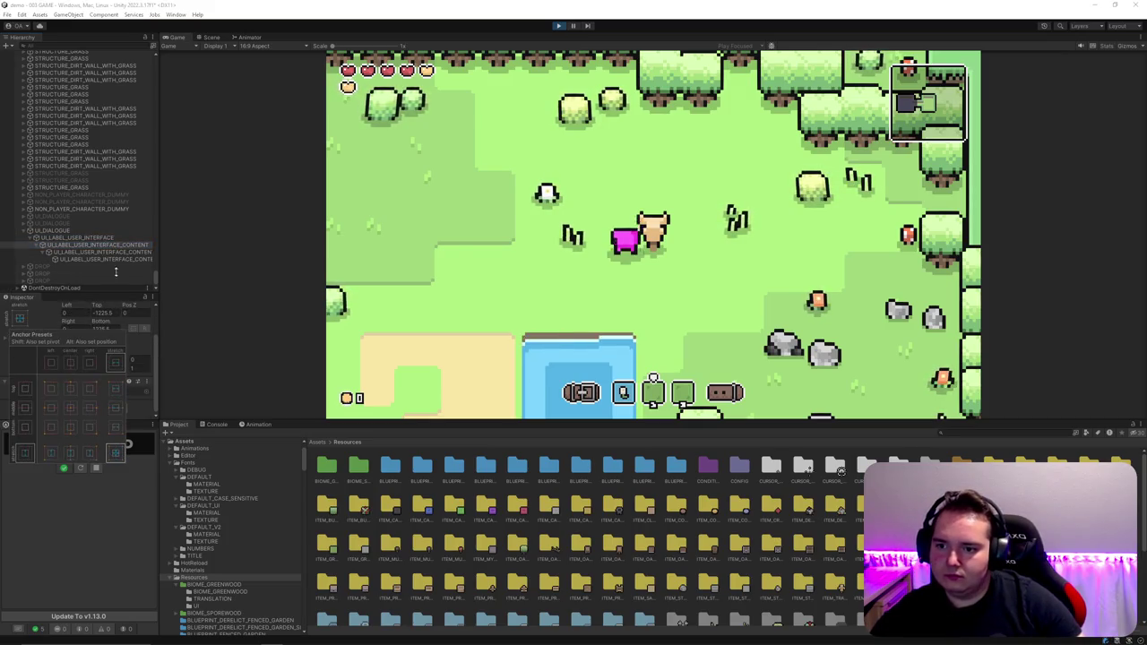
Step: Halve the dialogue label's scale to about 0.0312 and view the bubble in the Scene
click(121, 253)
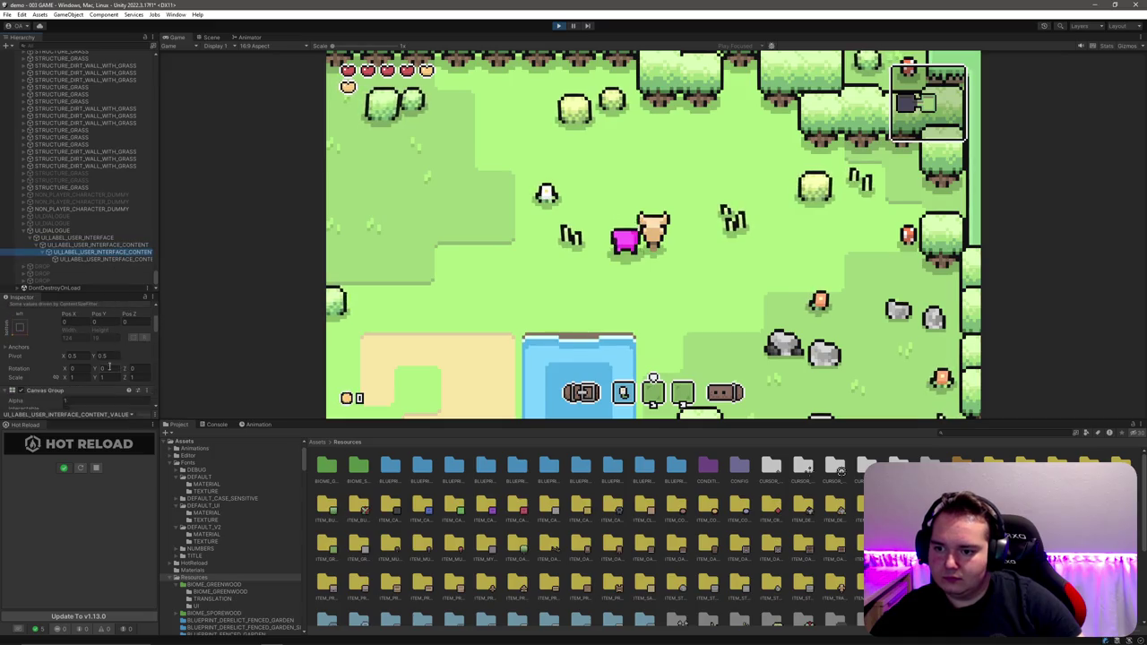
scroll(down, 3)
key(Up)
key(Up)
key(Up)
key(Down)
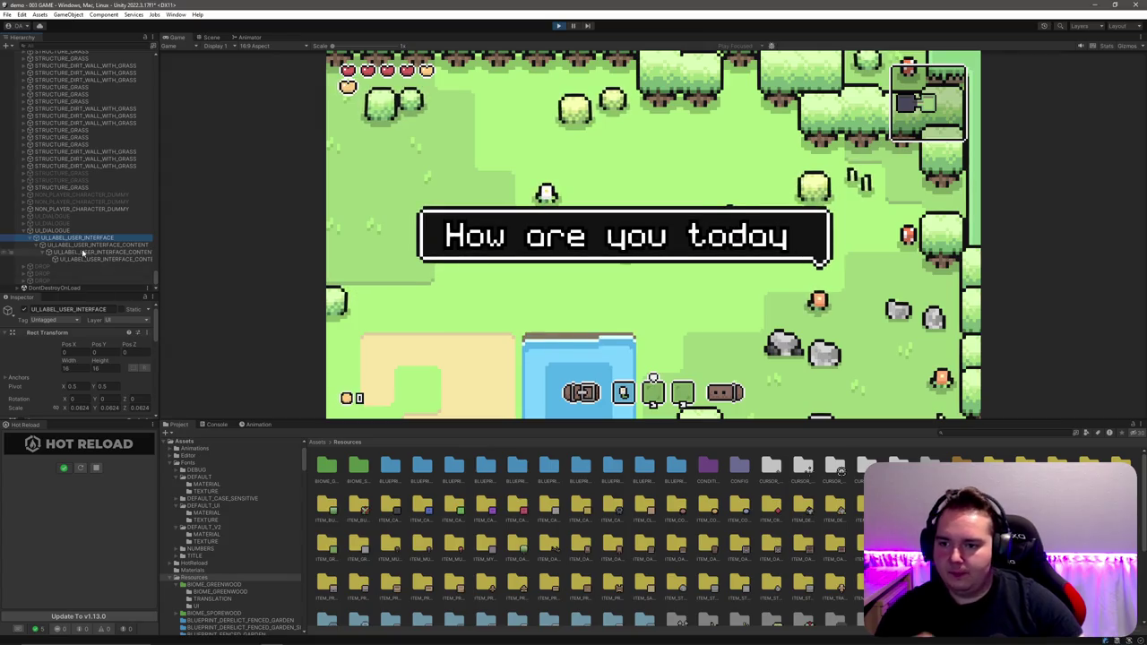
key(Down)
key(Down)
key(Down)
click(90, 239)
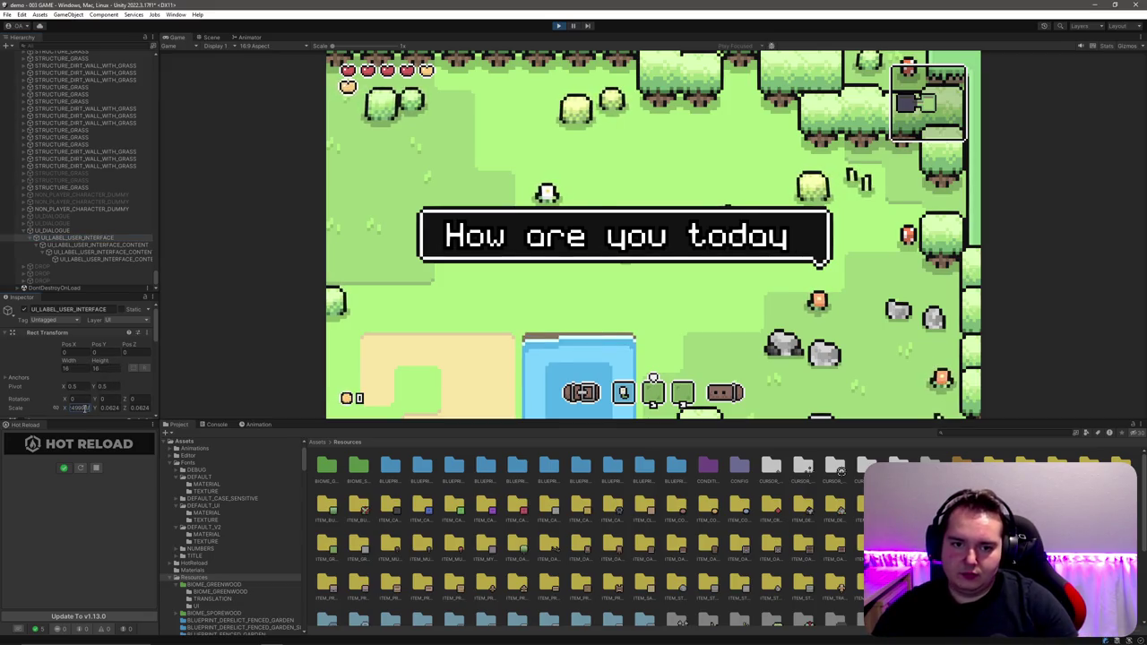
text(0.5)
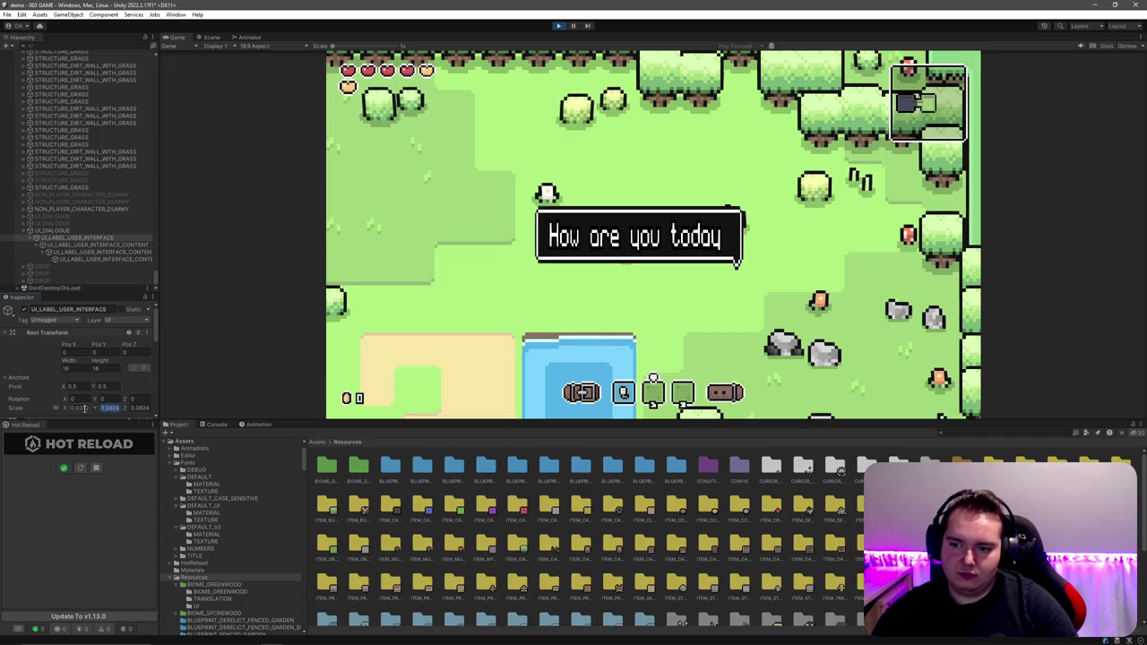
key(Tab)
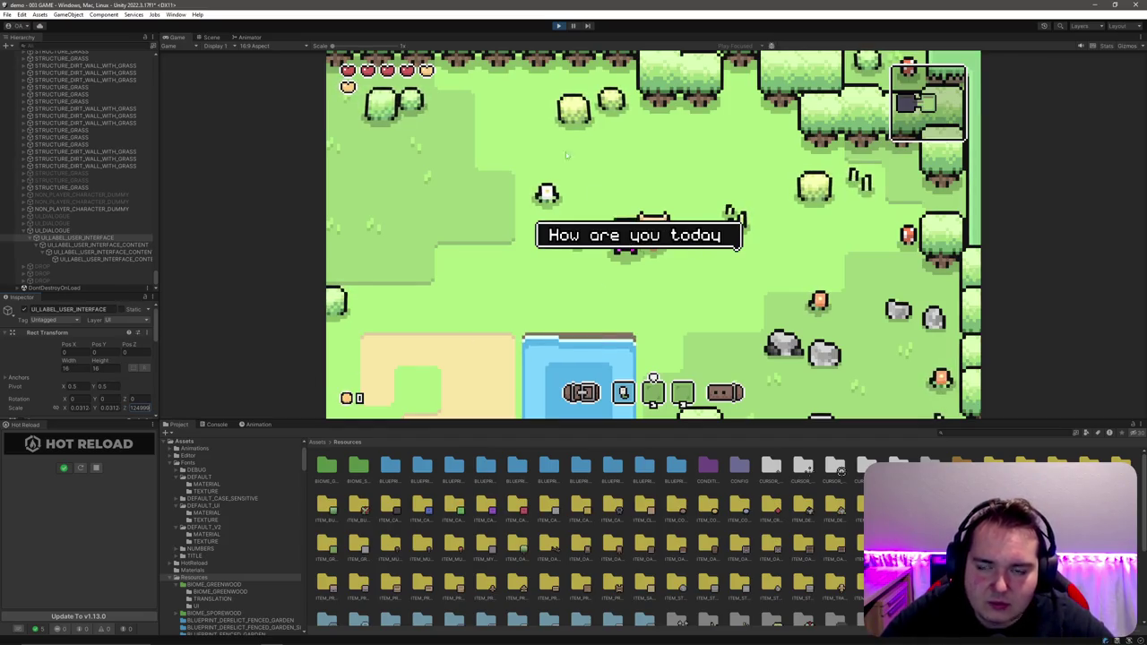
click(225, 38)
Step: Zoom and pan the Scene view out around the bubble, then return to the Game view
scroll(up, 3)
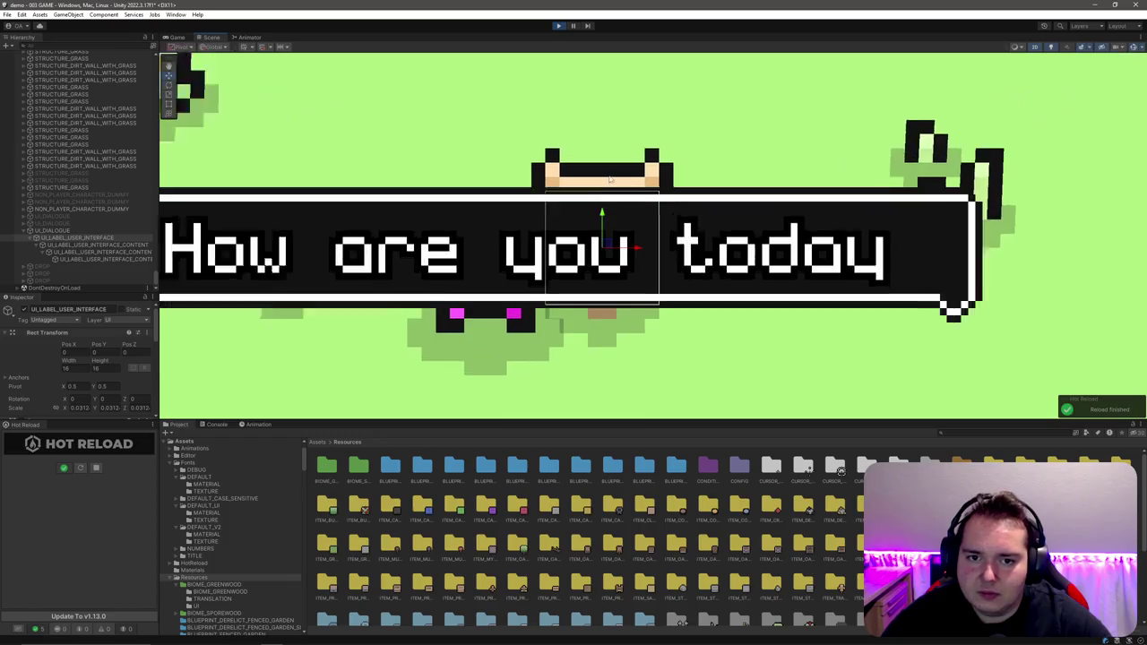
drag(612, 180, 511, 199)
scroll(down, 3)
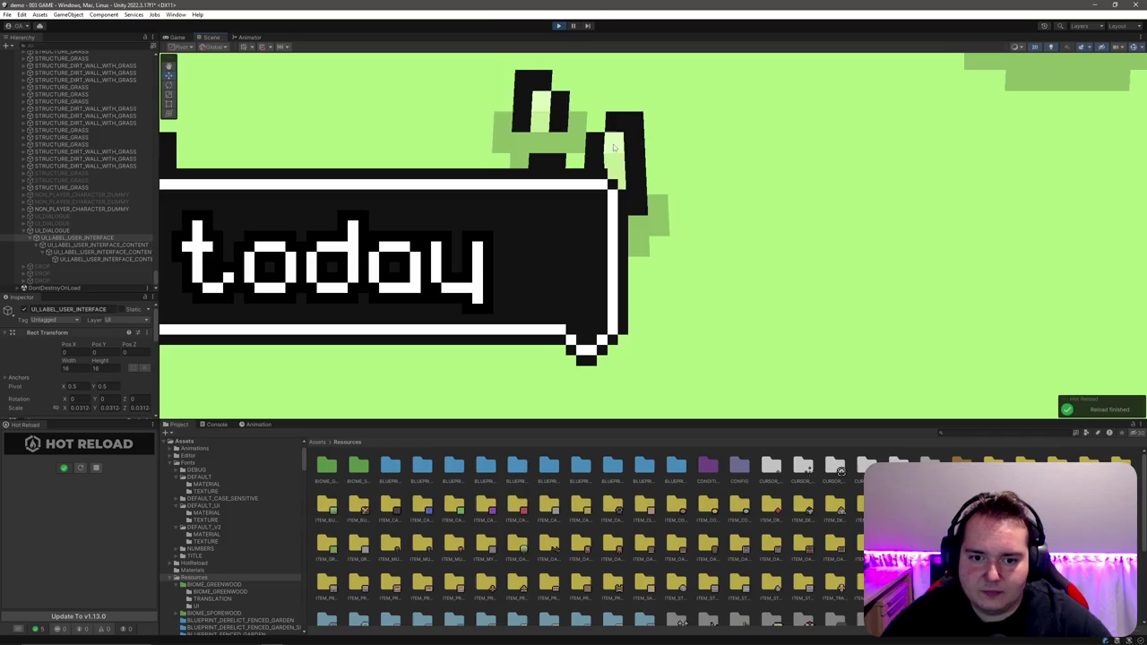
scroll(down, 3)
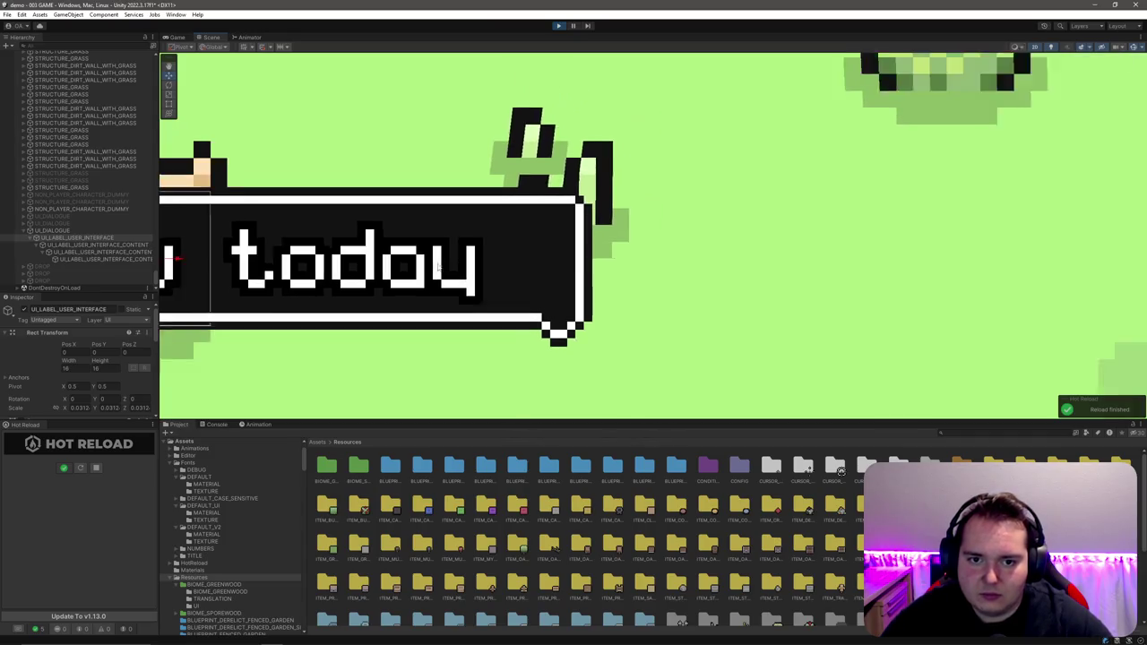
drag(358, 269, 615, 182)
scroll(down, 3)
scroll(down, 3)
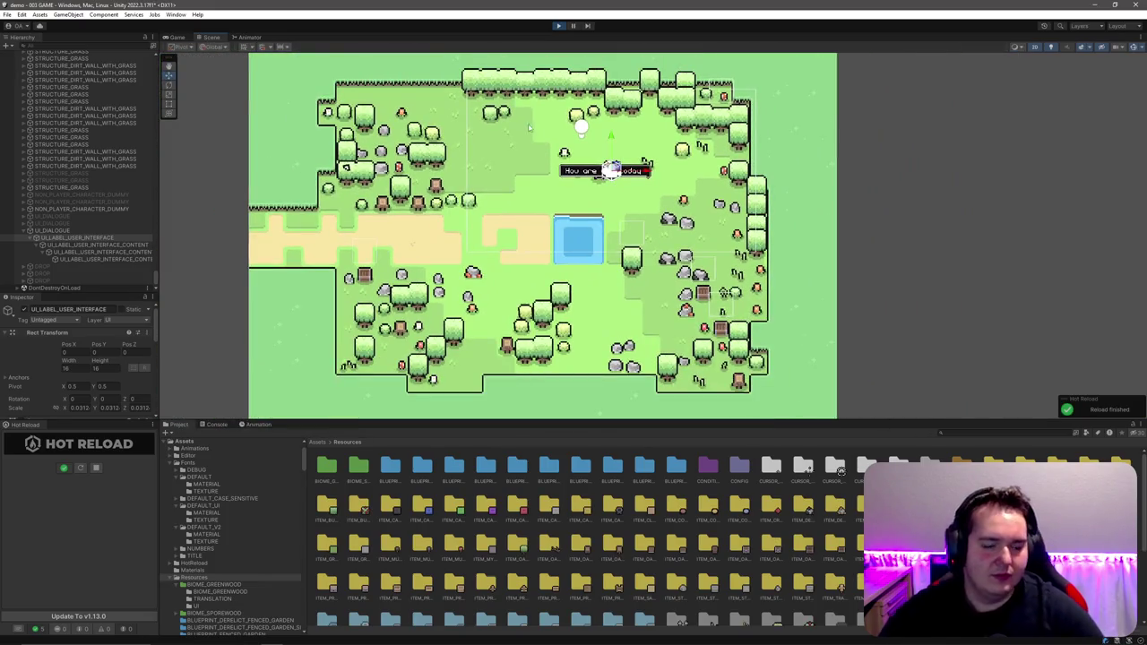
click(176, 38)
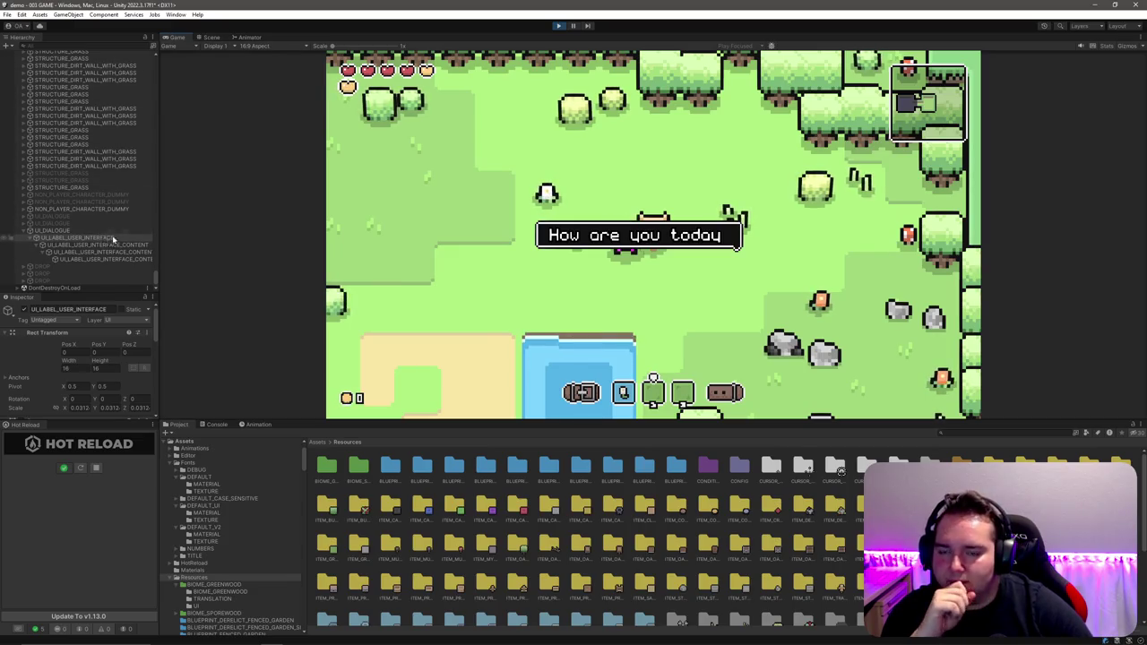
Step: Select the dialogue label's content object and inspect it in the Scene view
click(106, 253)
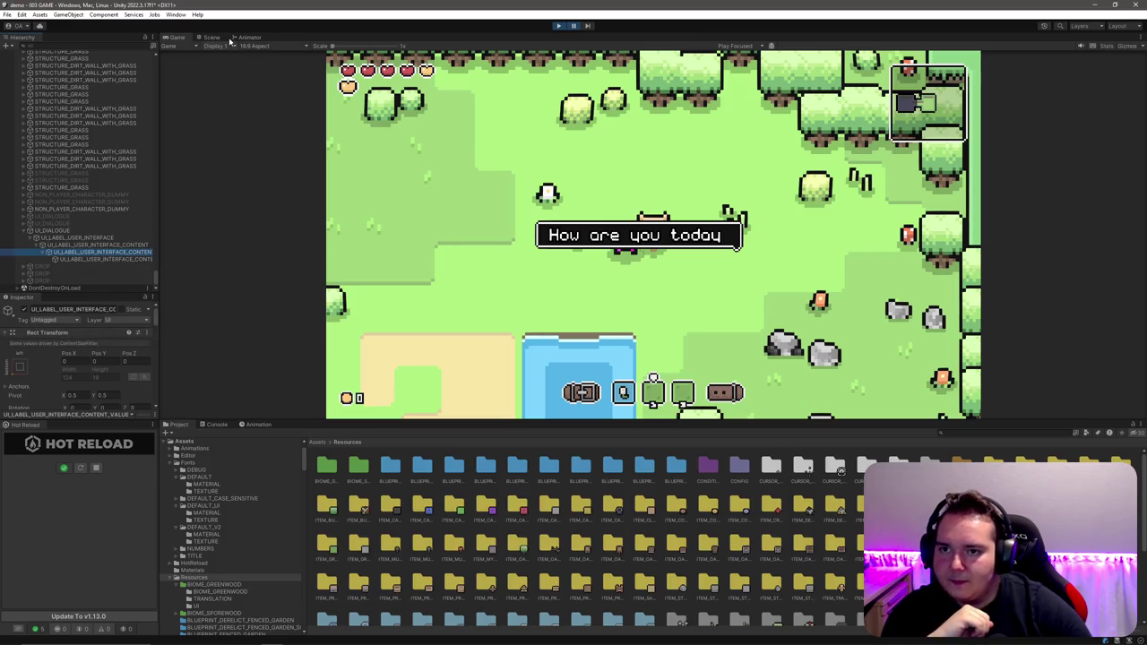
click(214, 38)
scroll(down, 3)
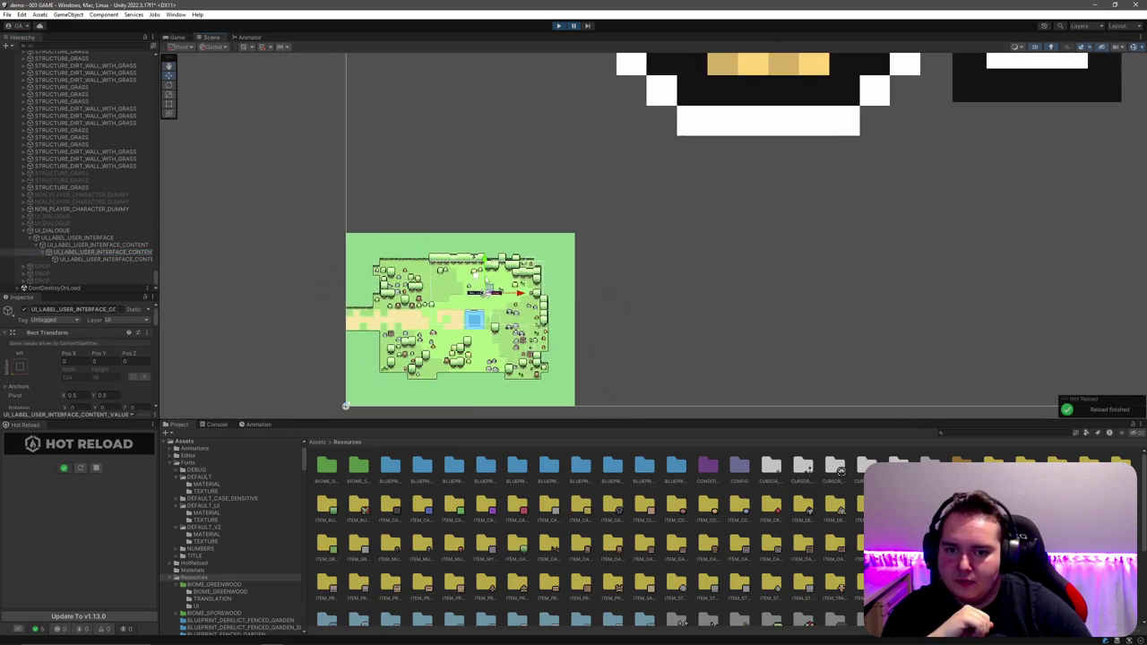
scroll(down, 3)
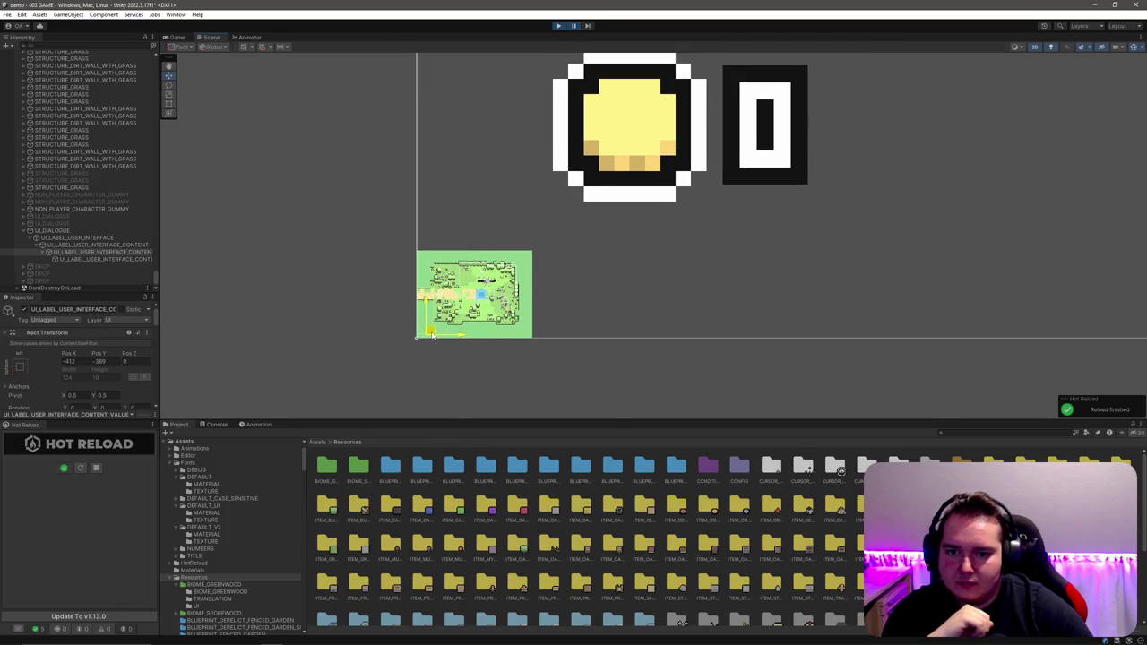
Step: Advance the paused game two frames, comparing the Game and Scene views
click(176, 37)
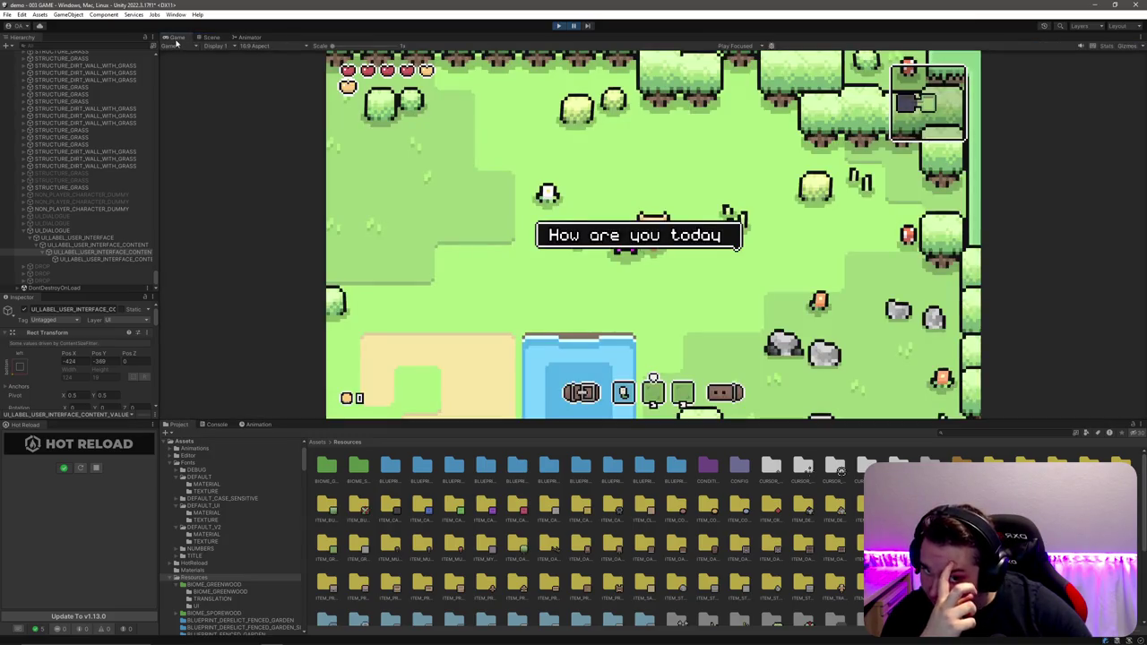
click(588, 26)
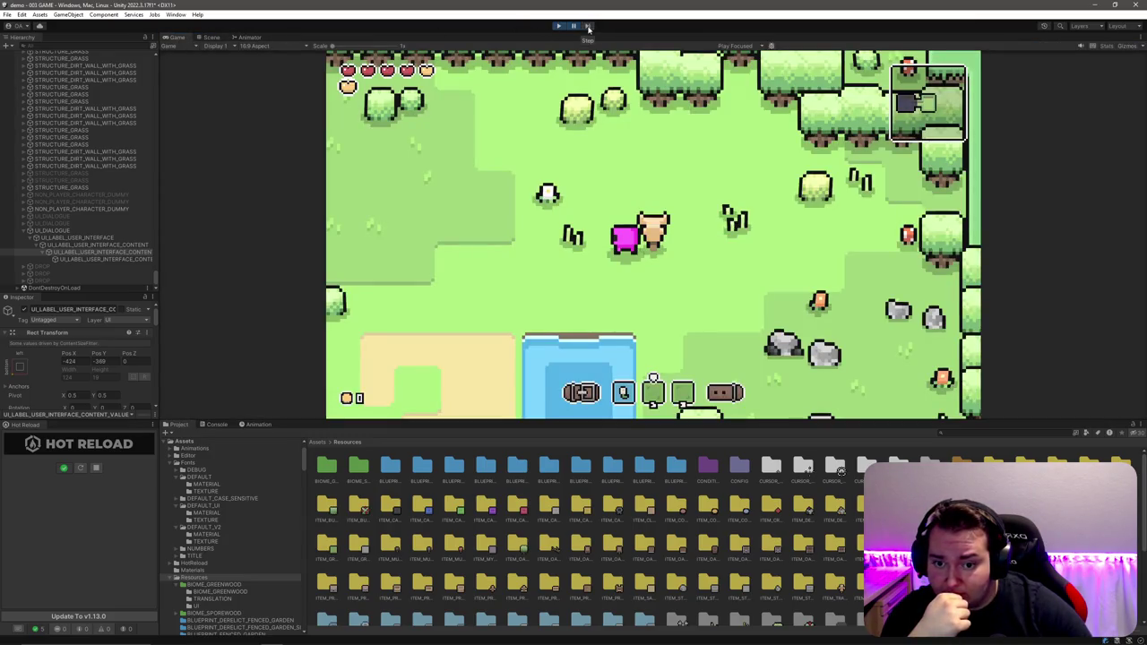
click(211, 38)
scroll(down, 3)
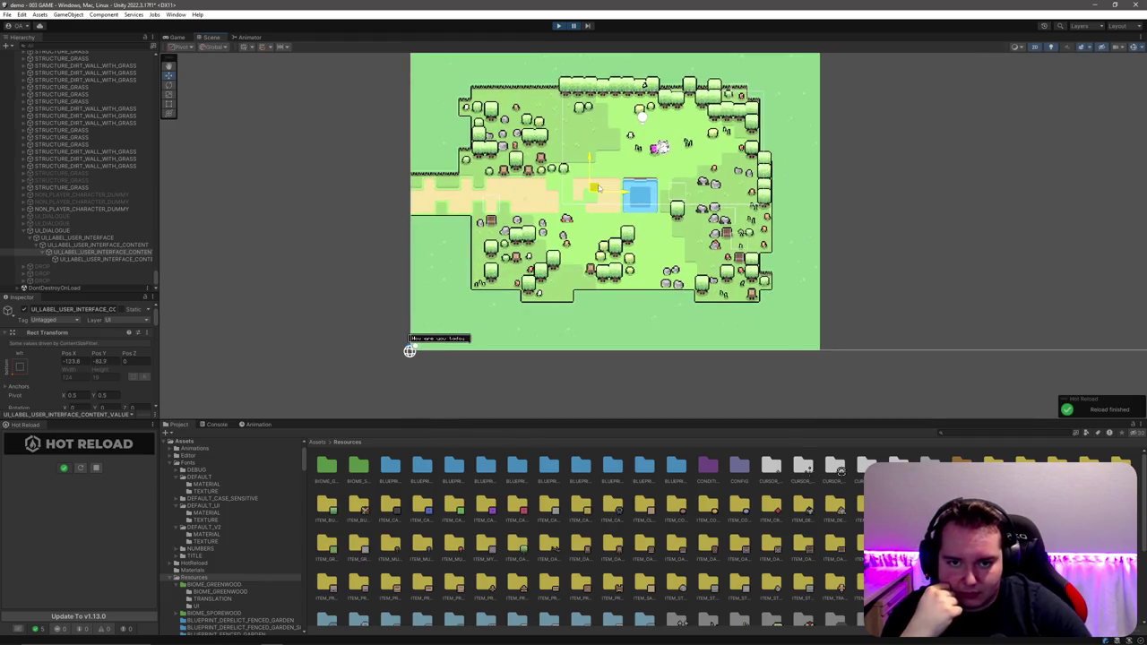
click(587, 26)
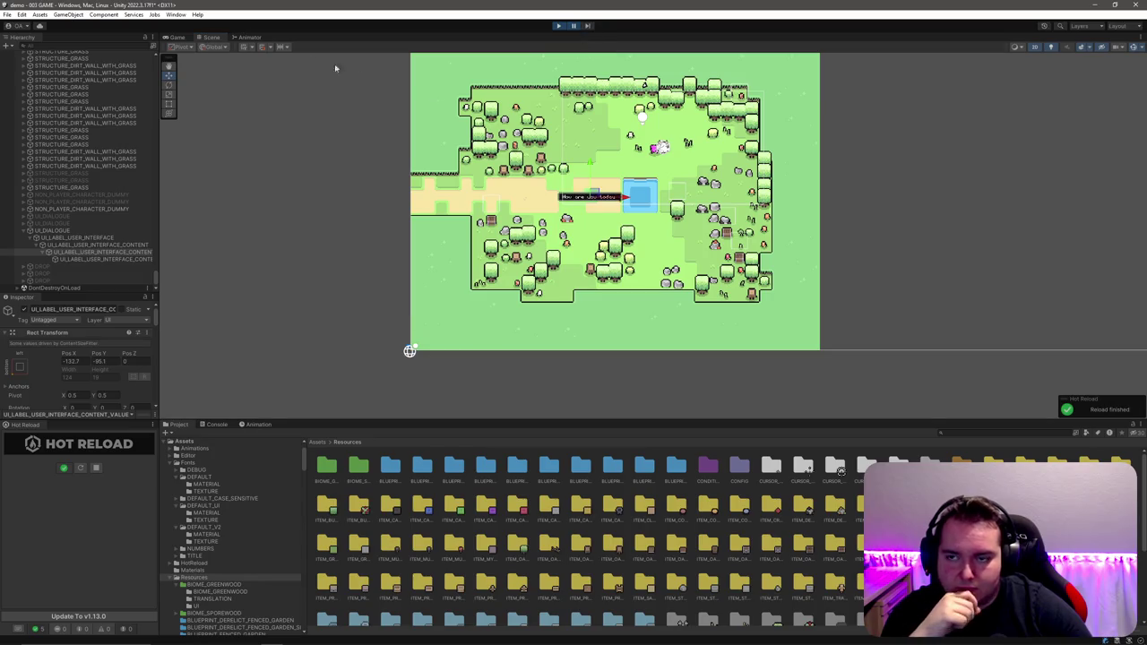
click(185, 38)
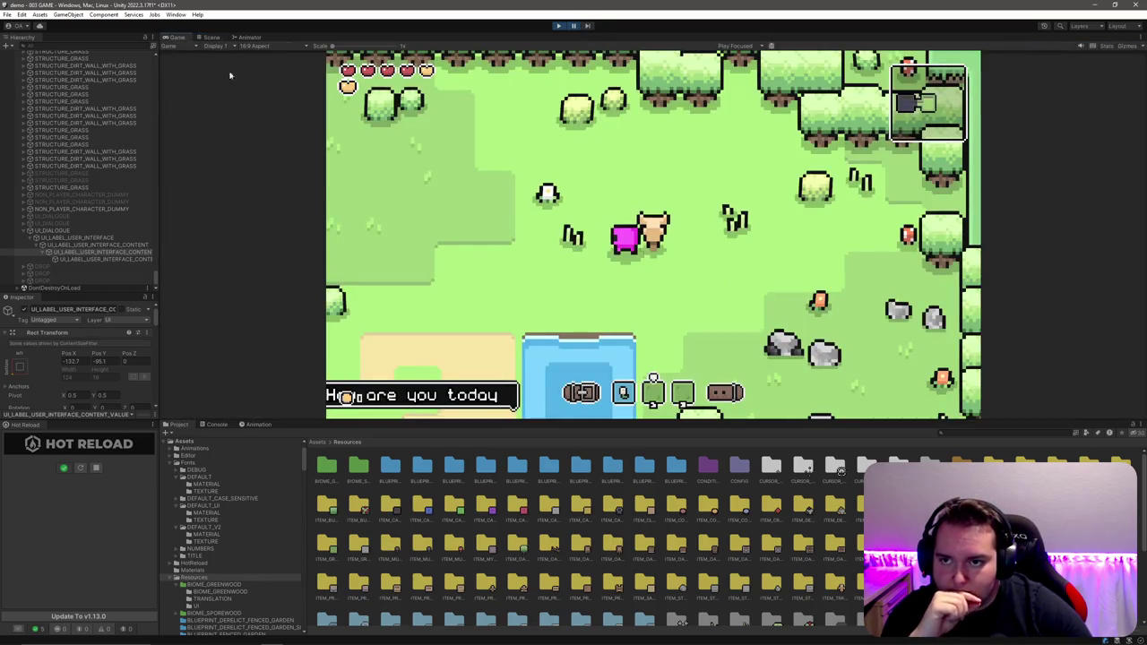
Step: Zoom the Game view in and dock the Scene view on its right
scroll(up, 3)
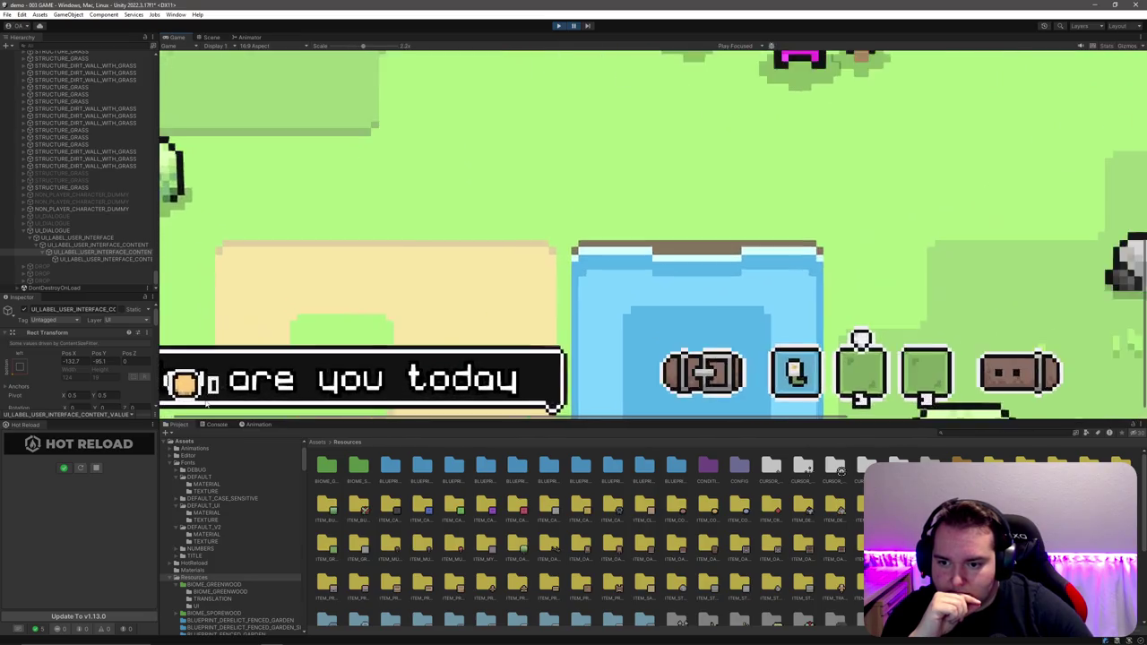
scroll(up, 3)
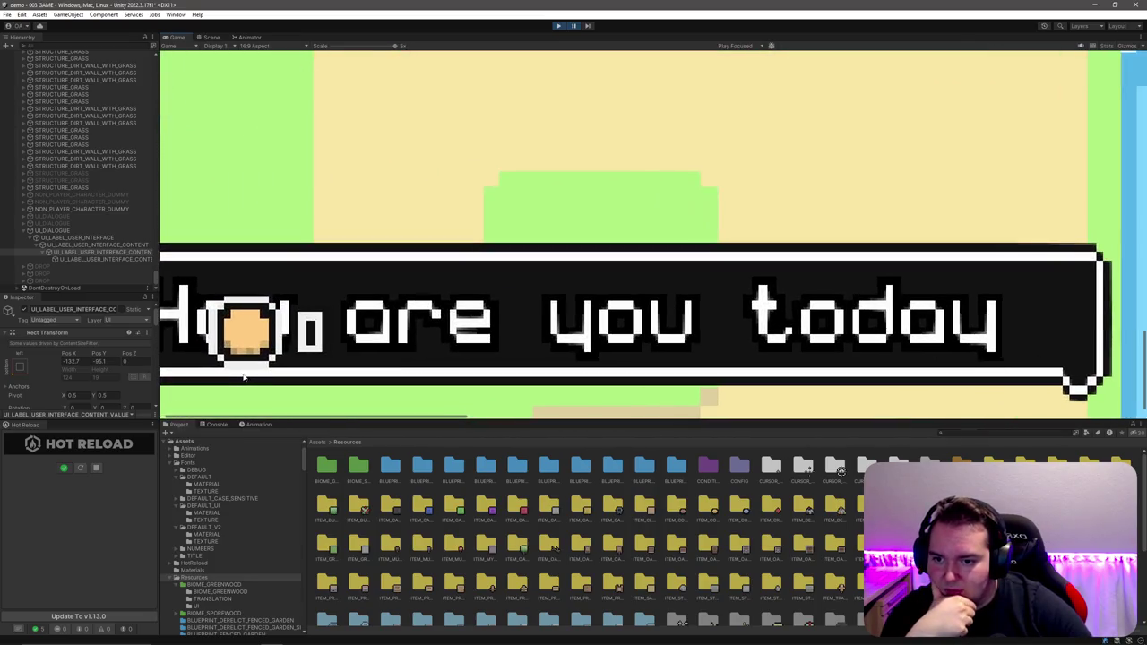
scroll(up, 3)
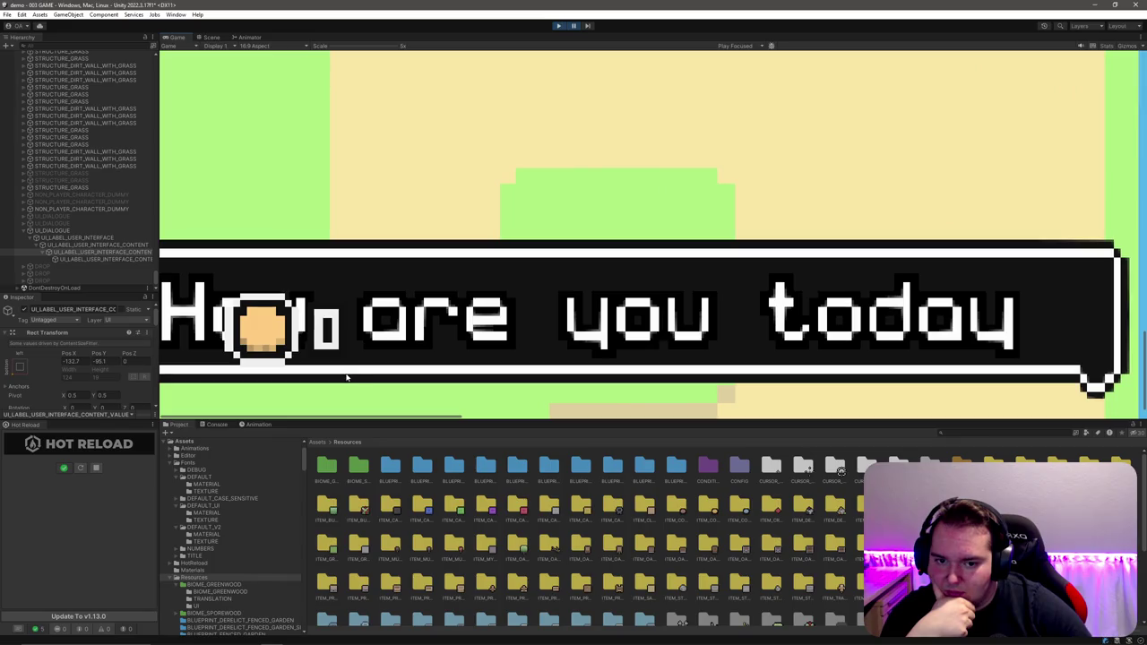
drag(212, 36, 1062, 325)
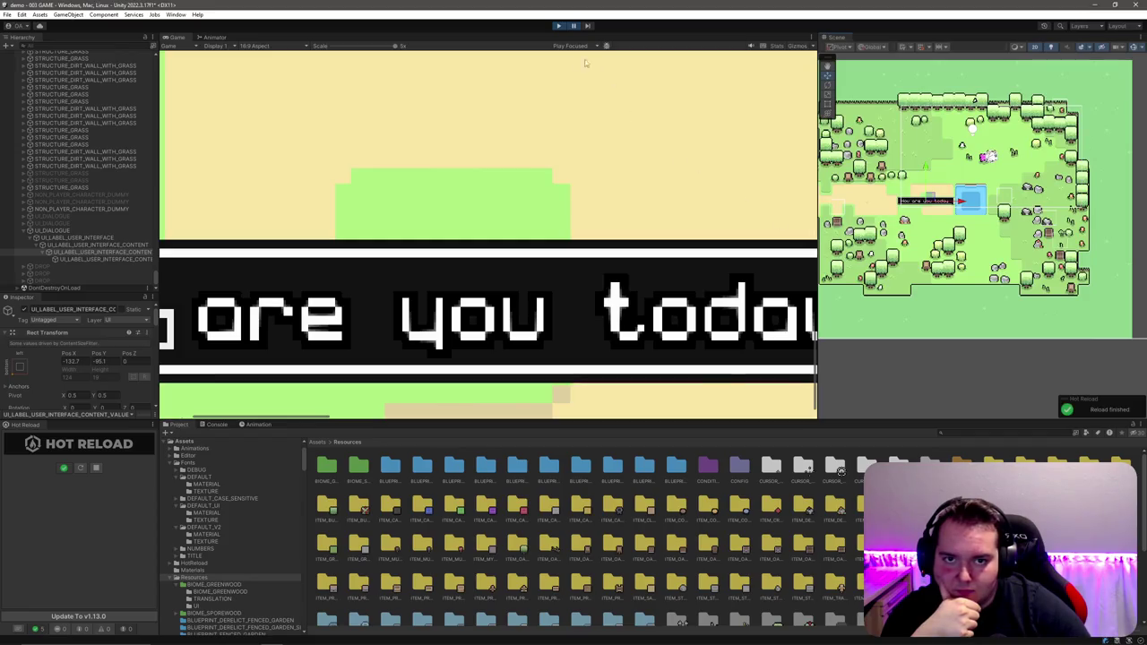
Step: Resume the game and lower the Game view scale from 5x to 3.4x
click(574, 26)
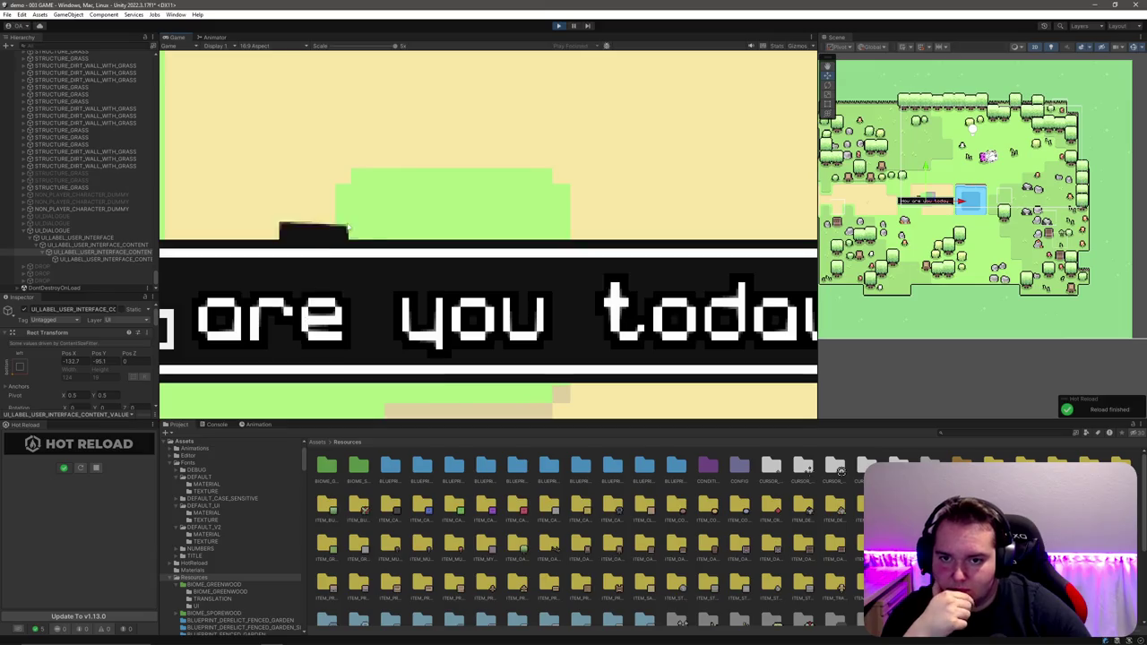
drag(395, 46, 381, 46)
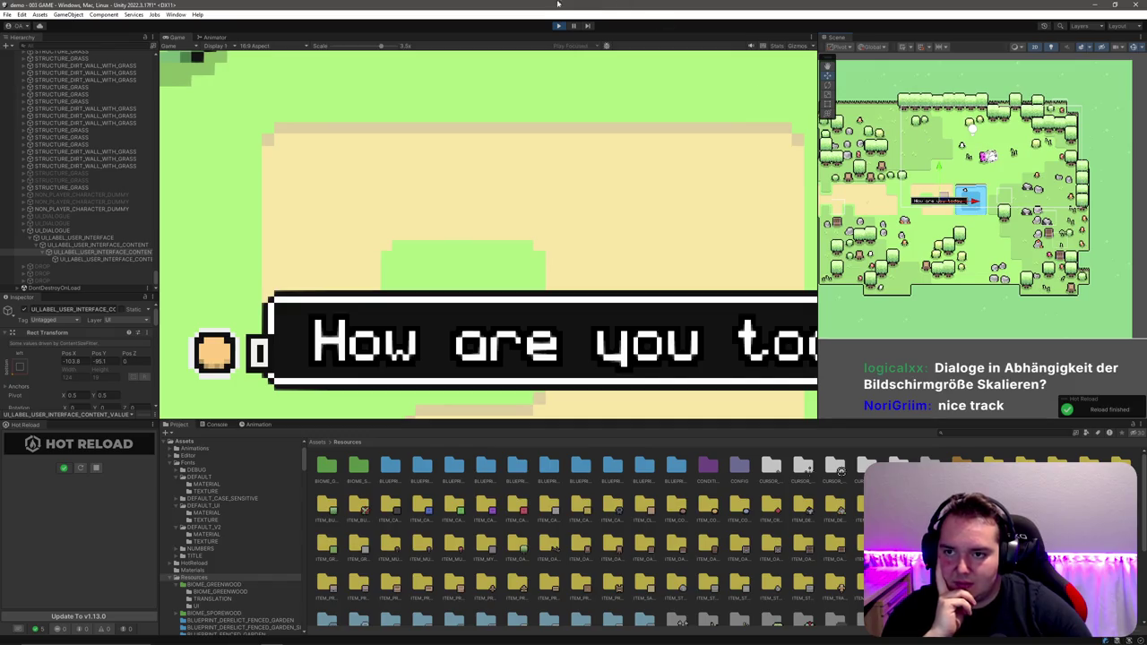
click(214, 37)
click(175, 37)
Step: Narrow the Game view, then detach it into a large floating window
drag(818, 179, 425, 180)
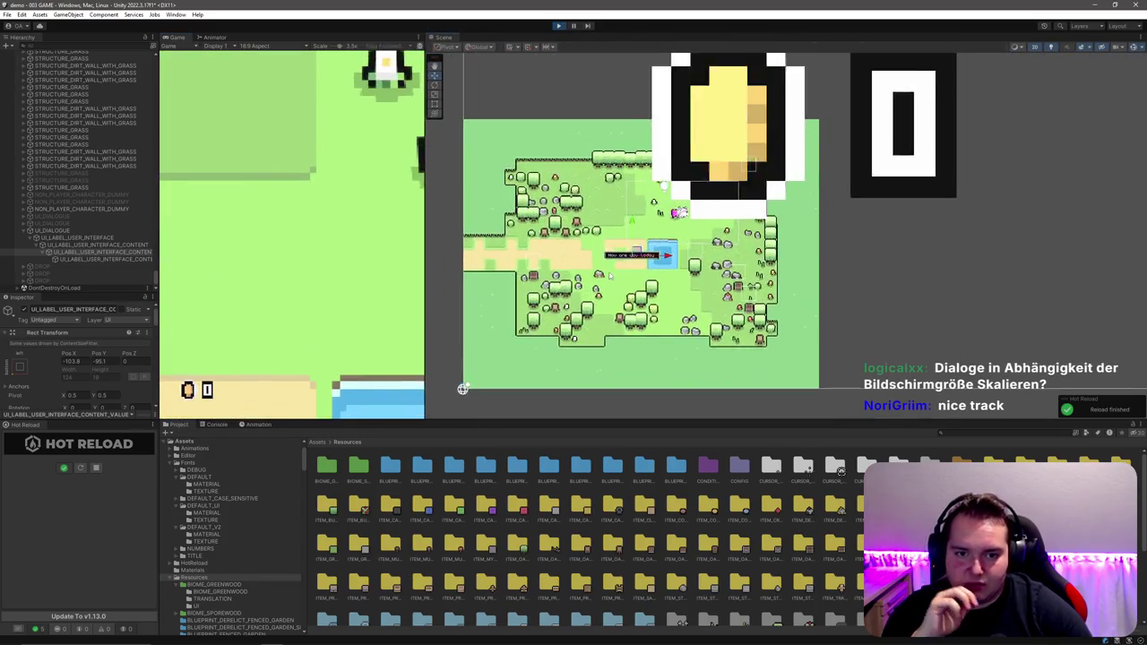
scroll(up, 3)
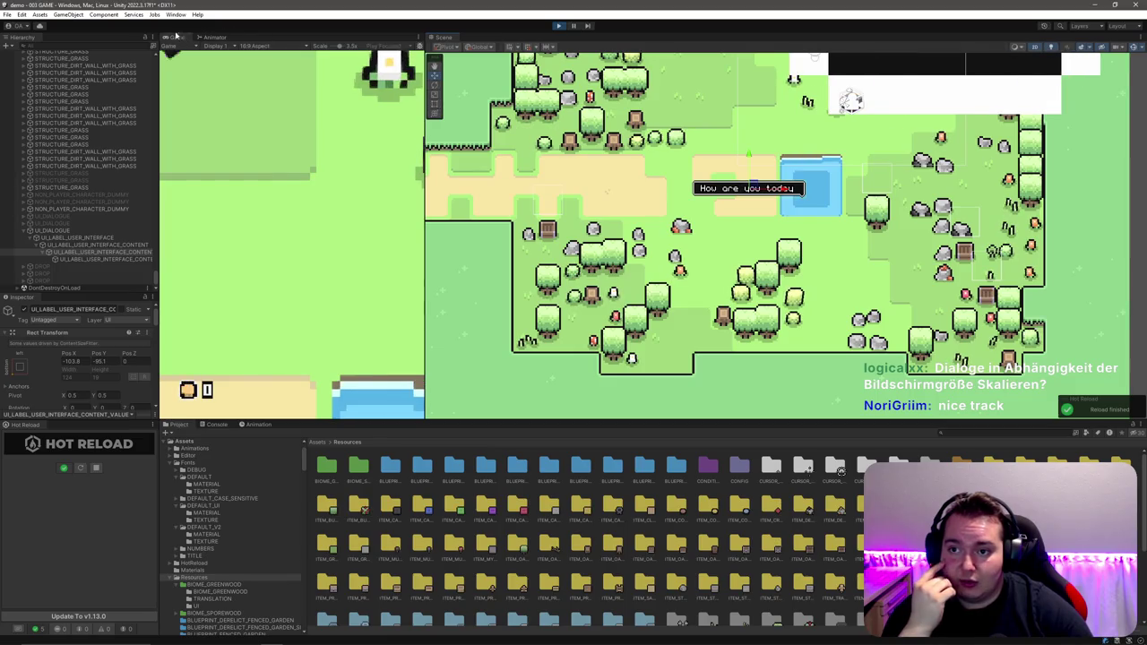
drag(178, 38, 18, 5)
drag(260, 385, 1139, 638)
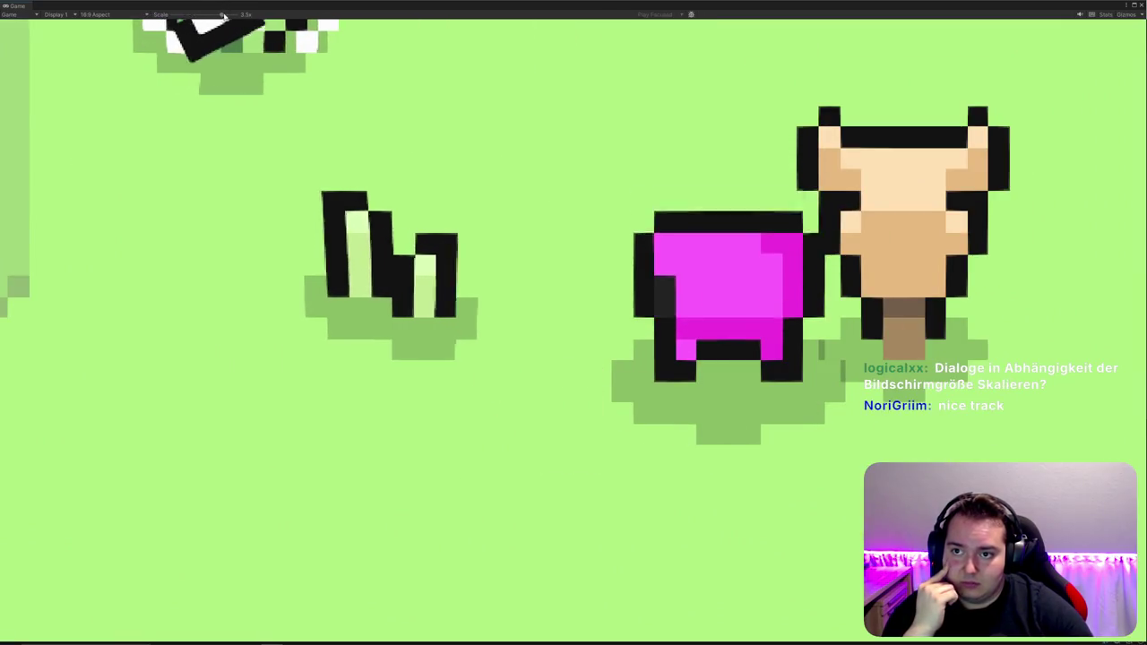
Step: Reset the Game scale to about 1x and shrink and reposition the floating Game window
drag(224, 15, 173, 15)
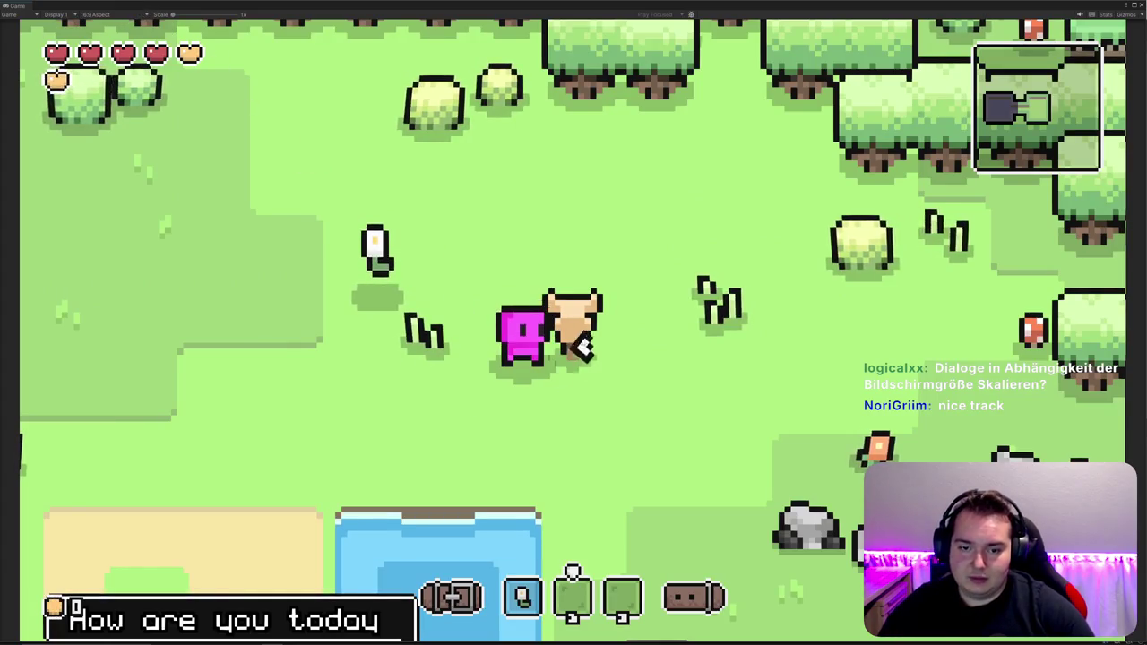
drag(2, 2, 473, 166)
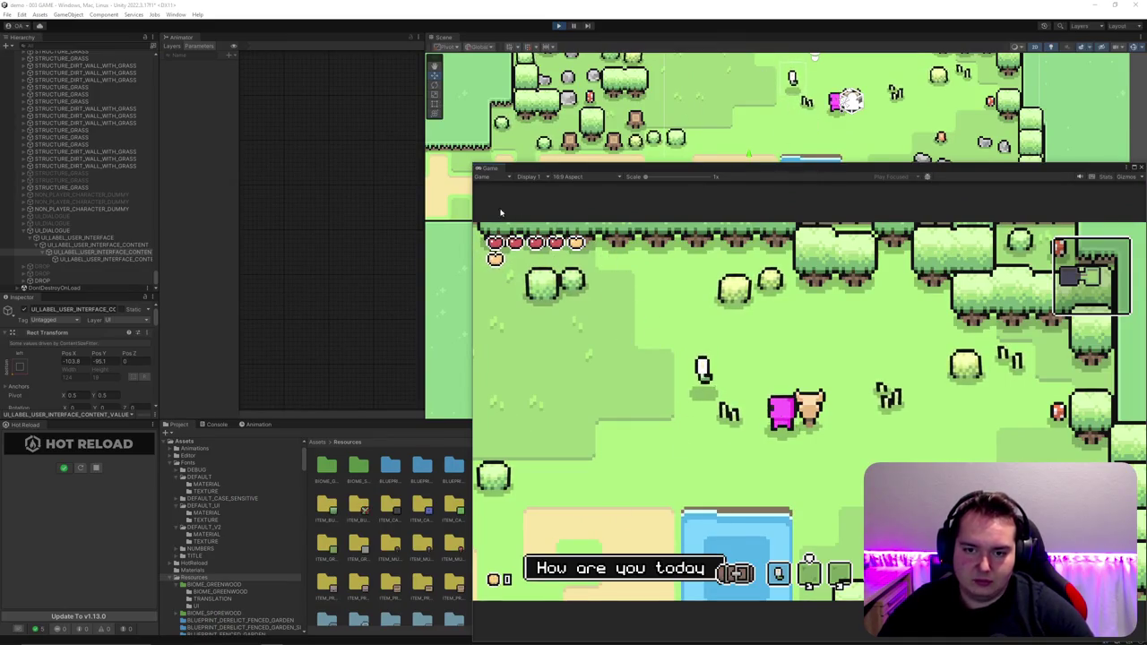
drag(473, 166, 1004, 448)
key(shift+space)
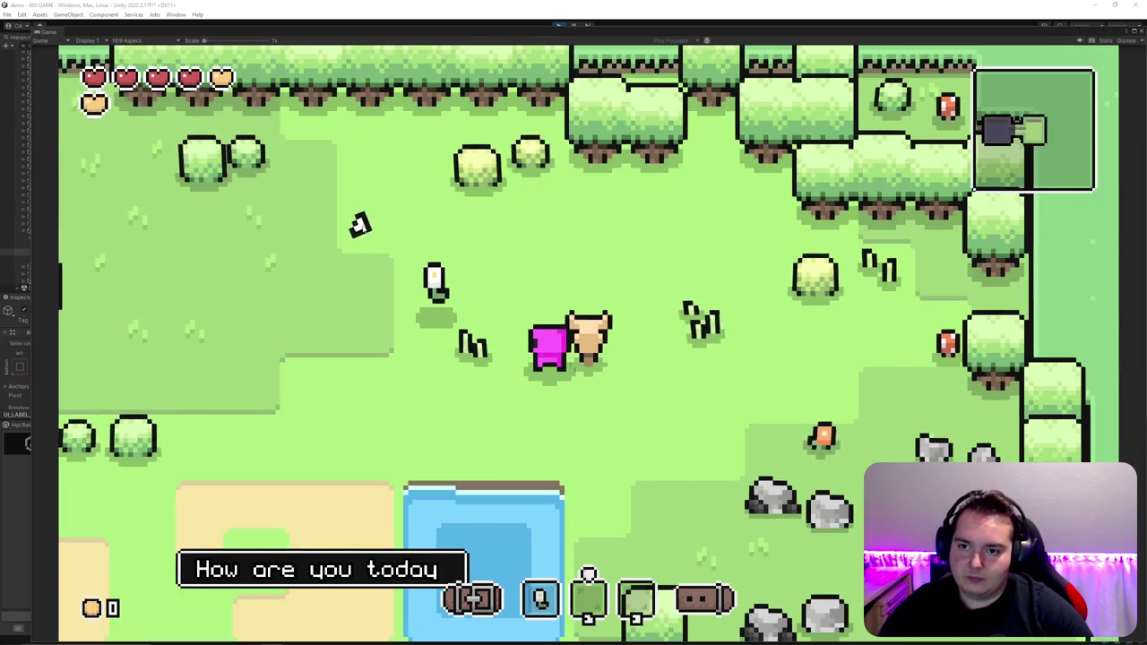
key(shift+space)
drag(410, 214, 149, 421)
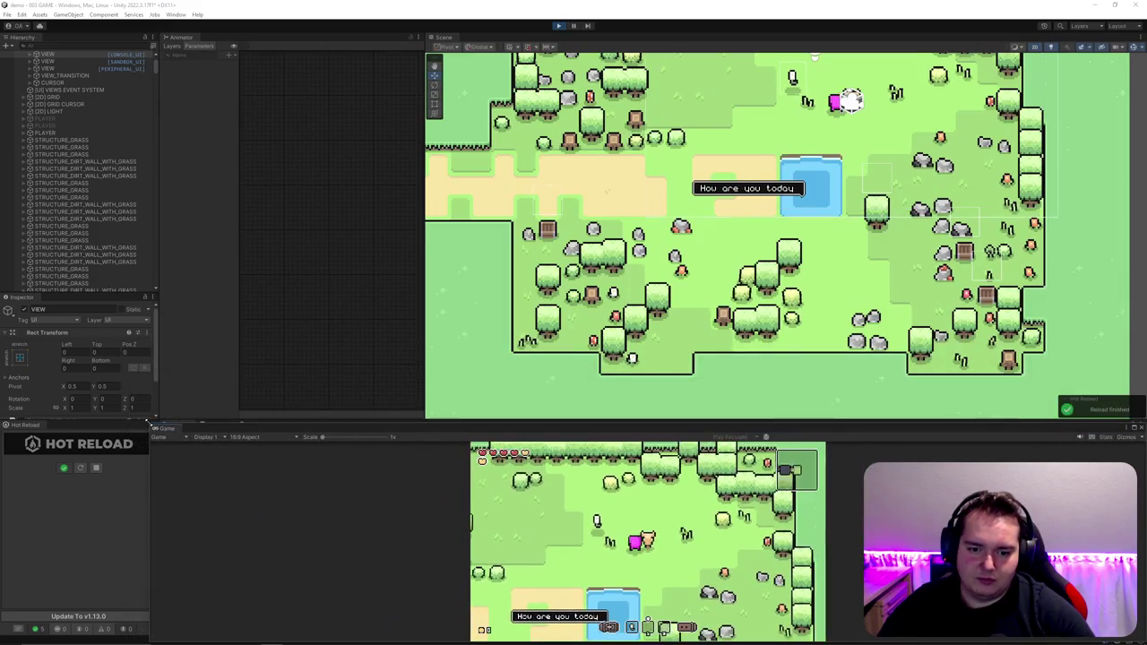
Step: Dock the Game view beside the Animator panel, widen it, and dock the Scene view on top
click(161, 437)
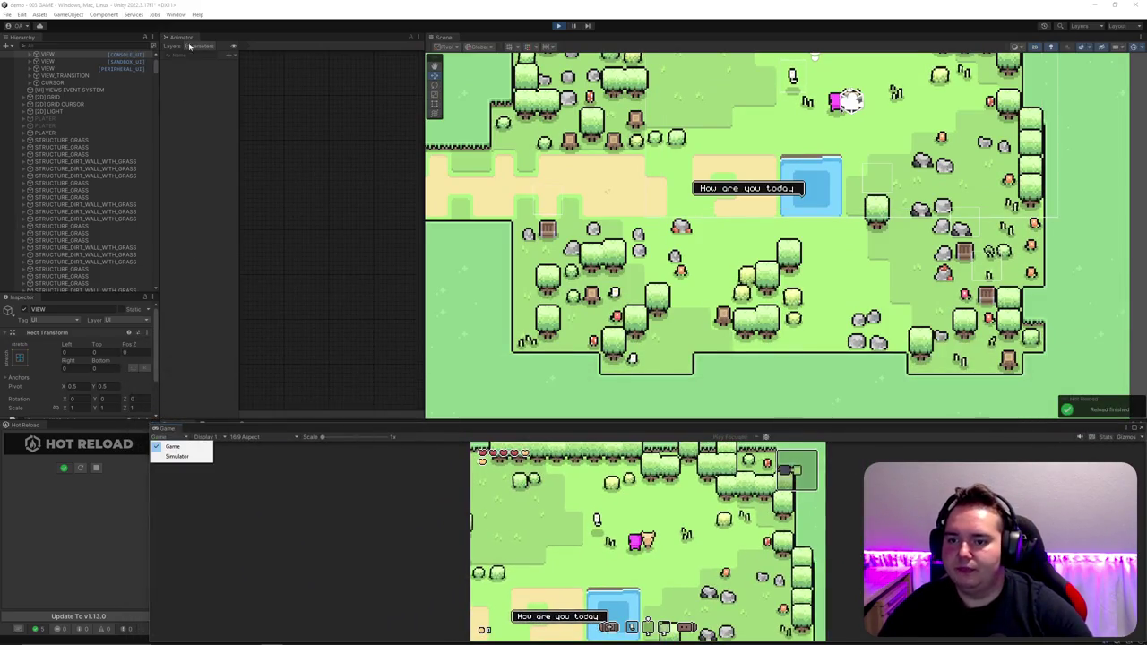
click(187, 42)
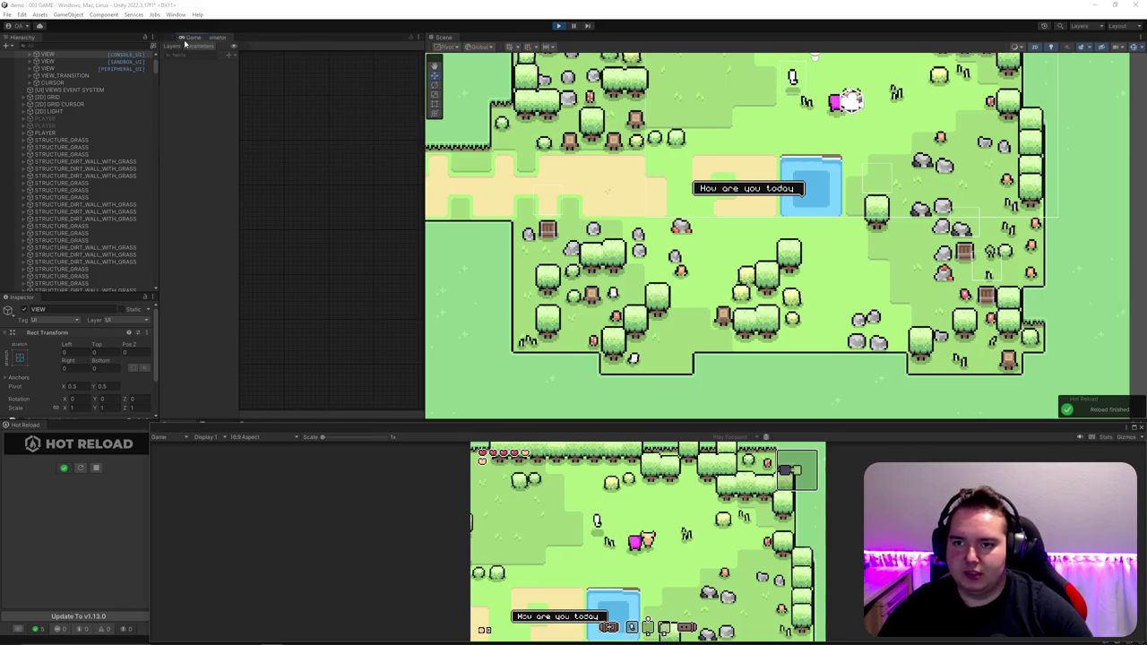
drag(186, 43, 215, 108)
drag(425, 224, 490, 224)
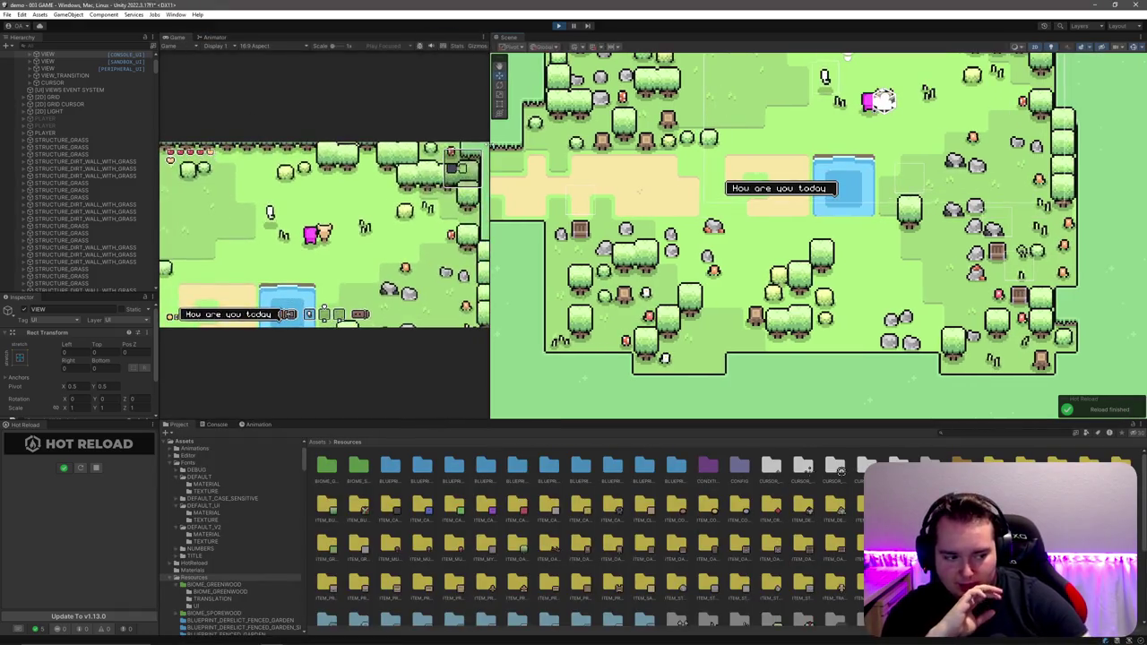
drag(509, 36, 240, 37)
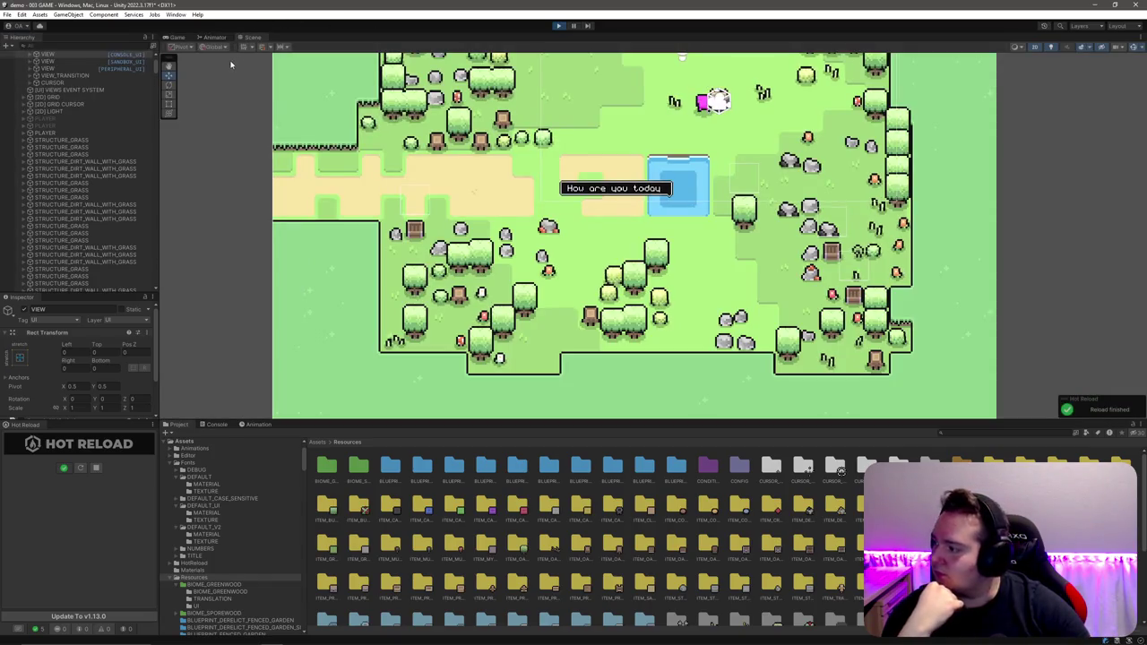
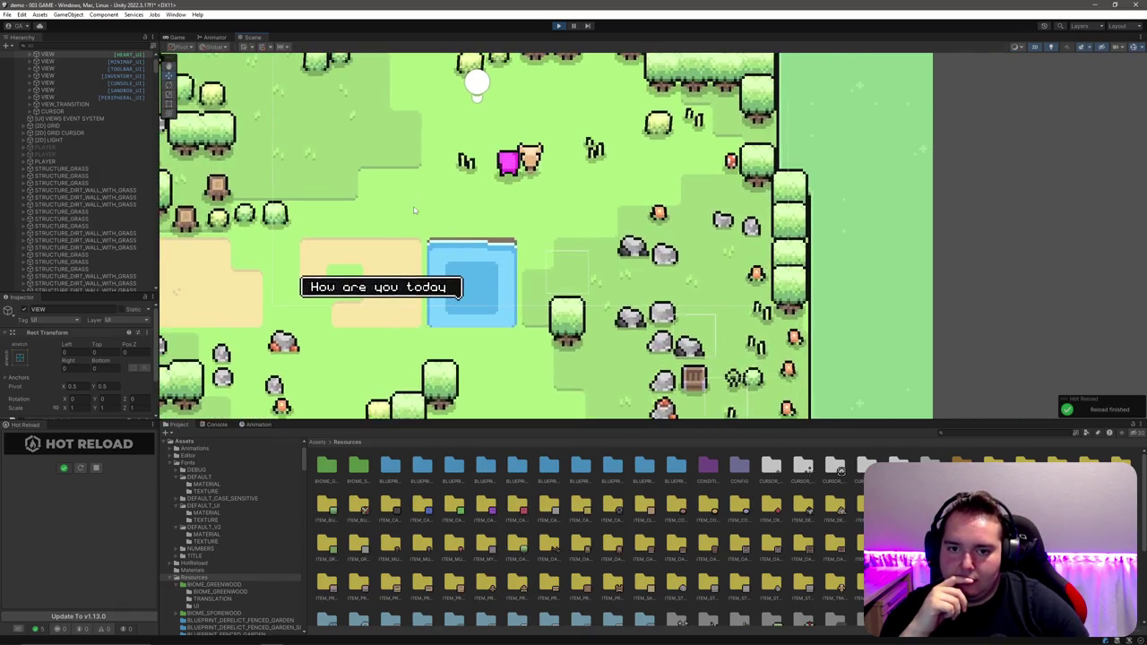
Step: Collapse the [UI] VIEWS group in the Hierarchy and switch to the running Game view
scroll(up, 3)
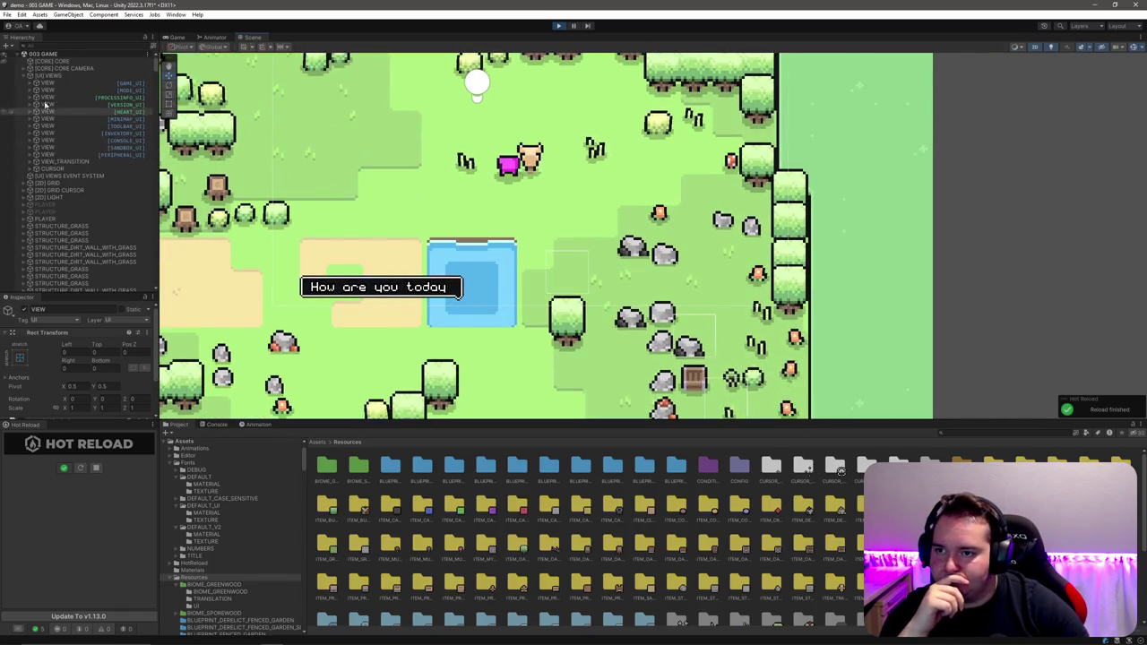
click(25, 76)
click(174, 37)
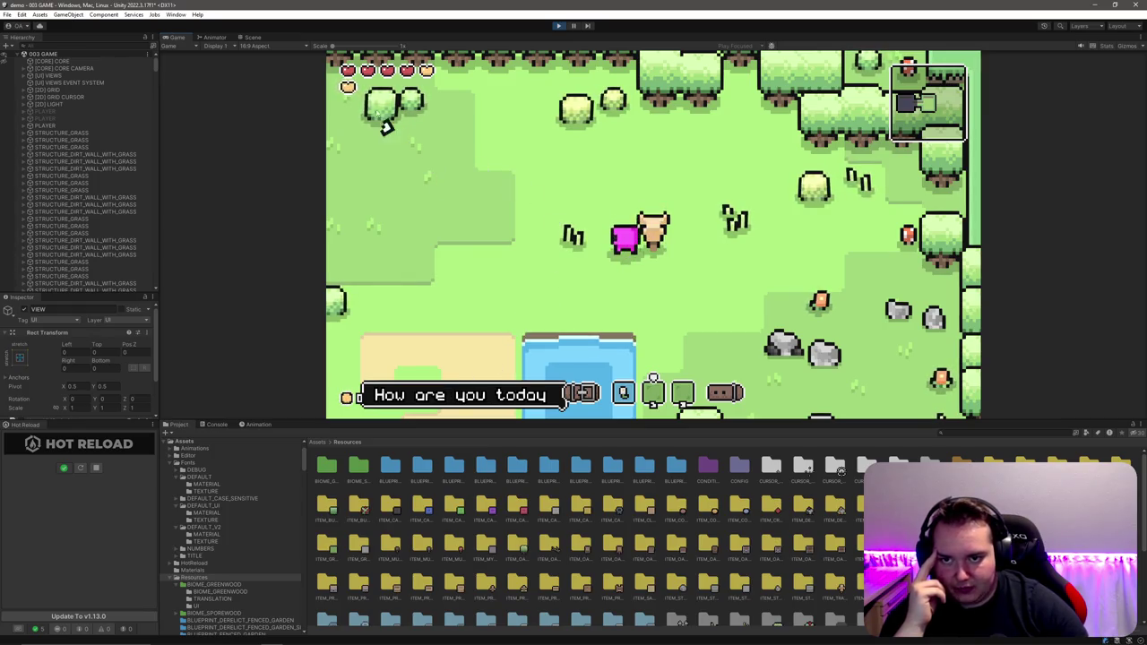
scroll(down, 3)
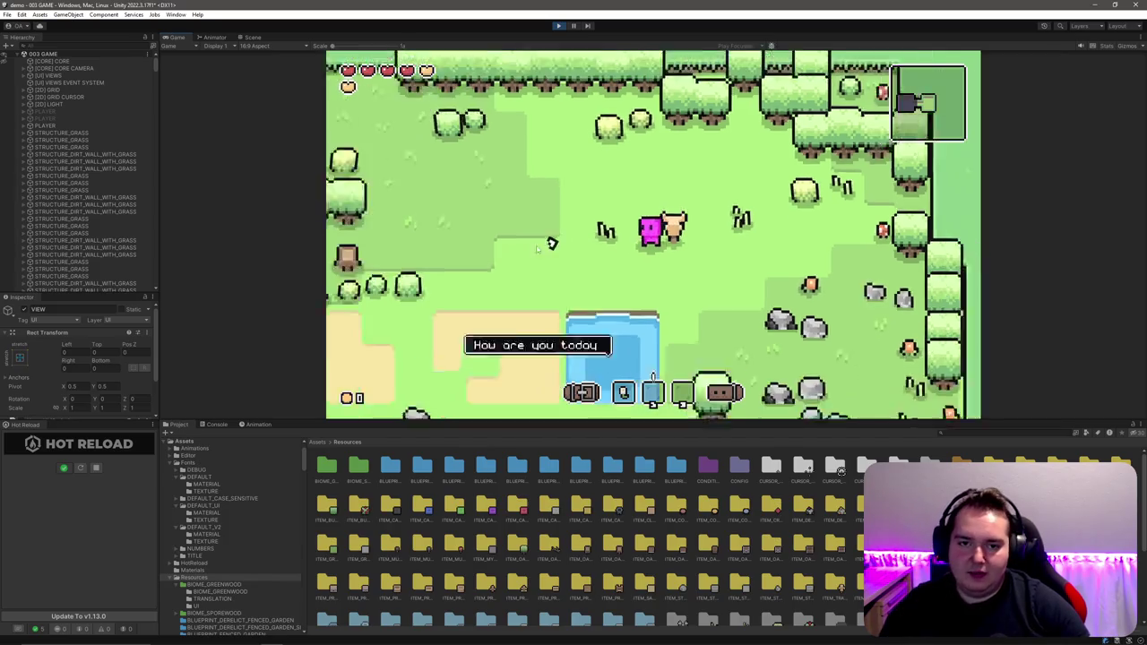
scroll(up, 3)
scroll(down, 3)
scroll(up, 3)
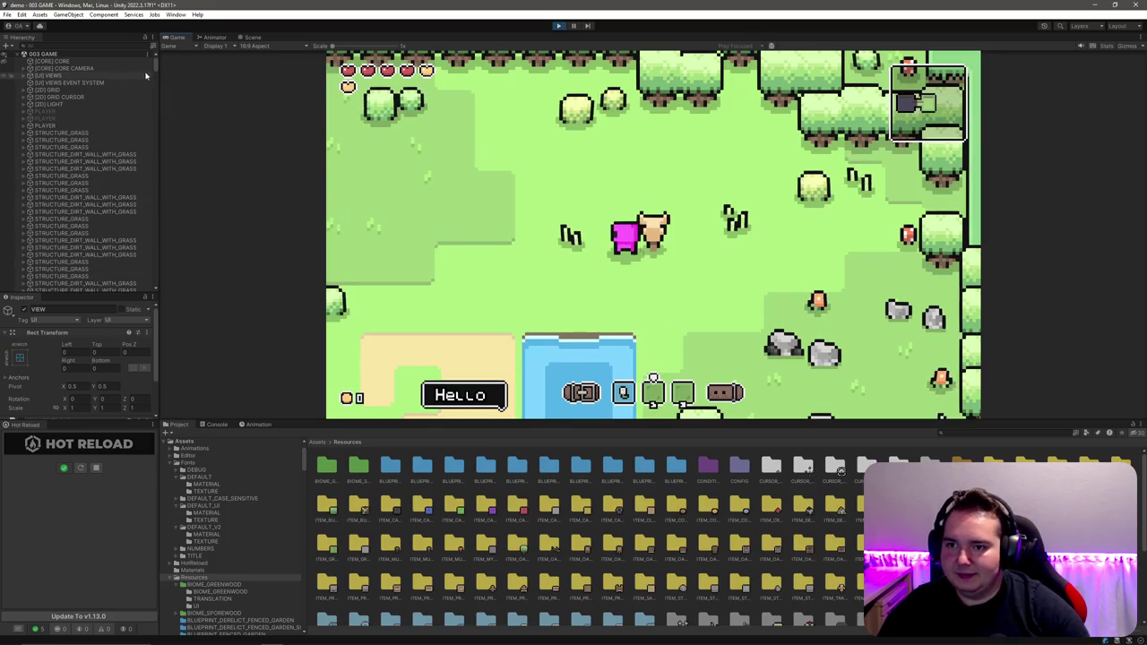
drag(156, 68, 161, 306)
Step: Set the dialogue label content's Pos X and Pos Y to 0
click(104, 253)
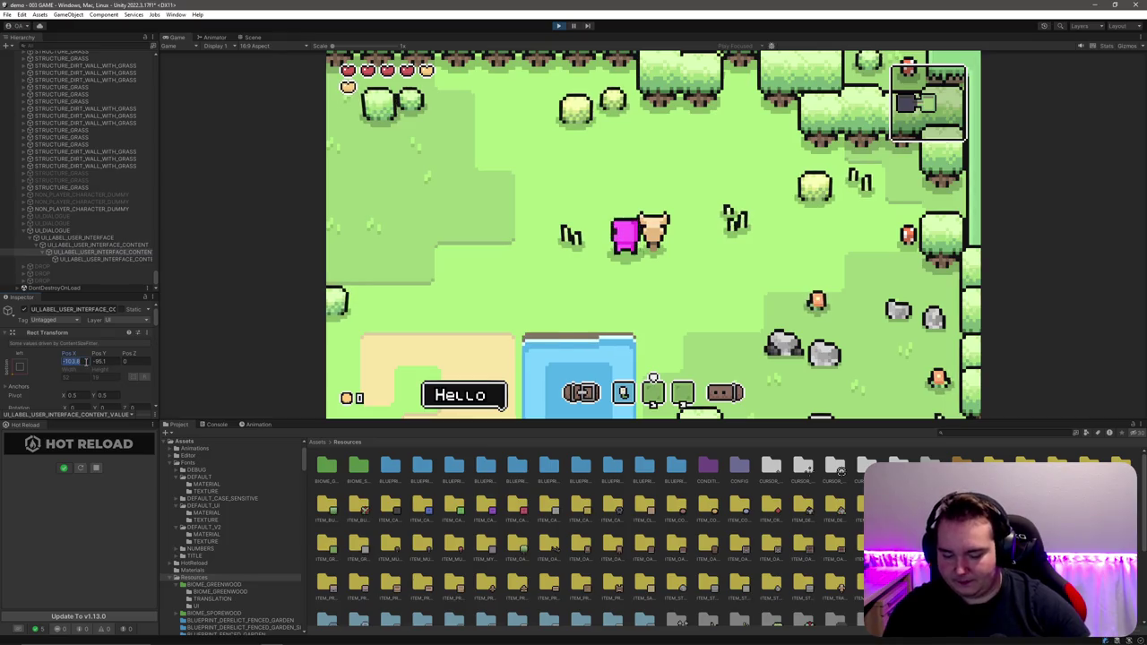
text(0)
click(104, 362)
text(0)
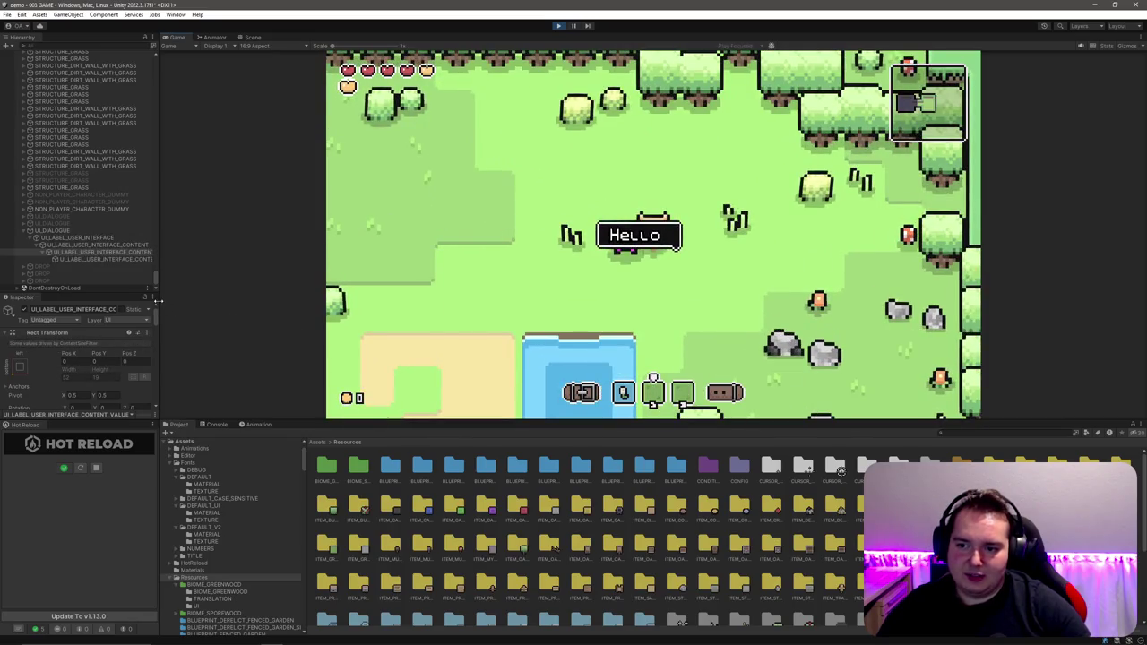
Step: Resize the editor panels and raise the Game view scale to zoom in on the bubble
drag(469, 418, 471, 227)
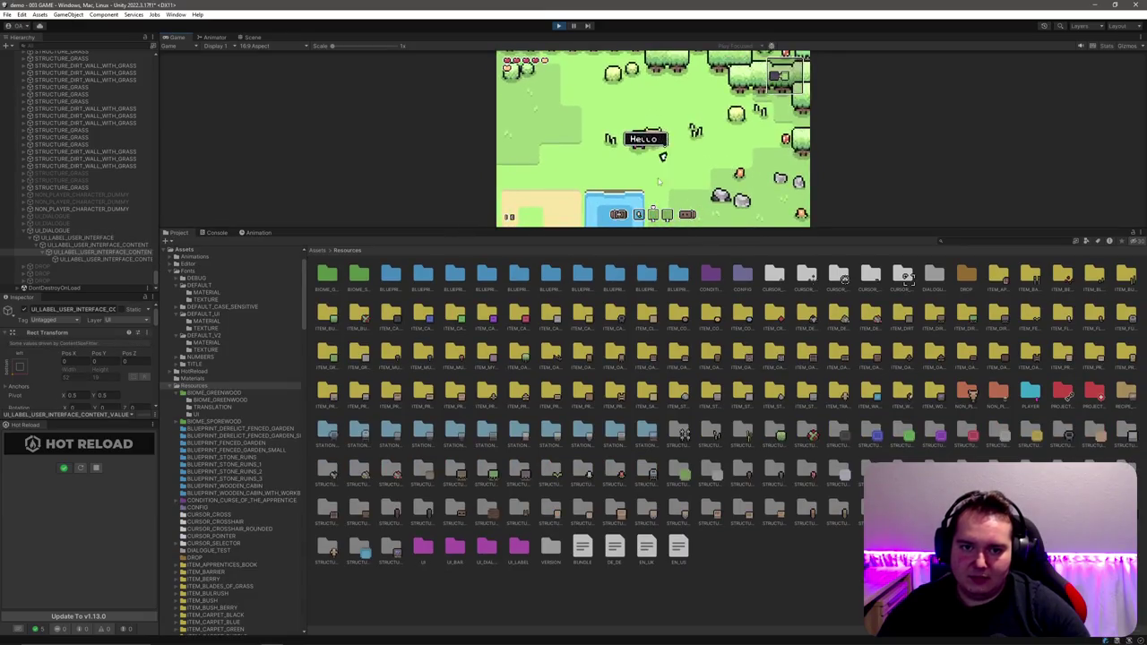
drag(651, 229, 651, 488)
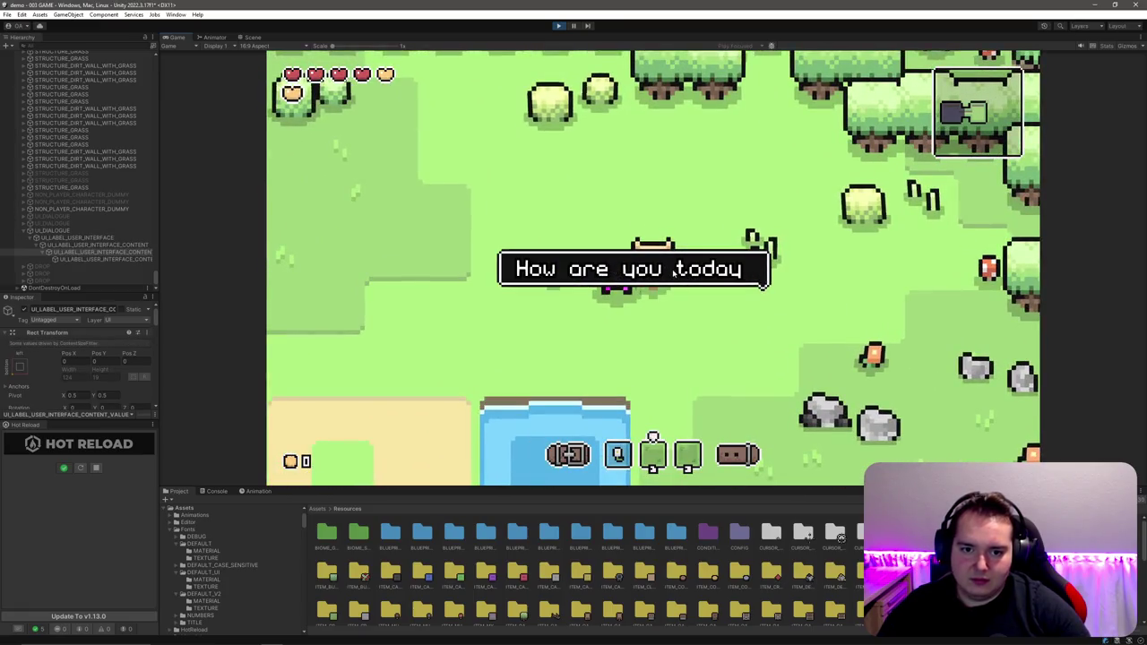
drag(331, 45, 368, 45)
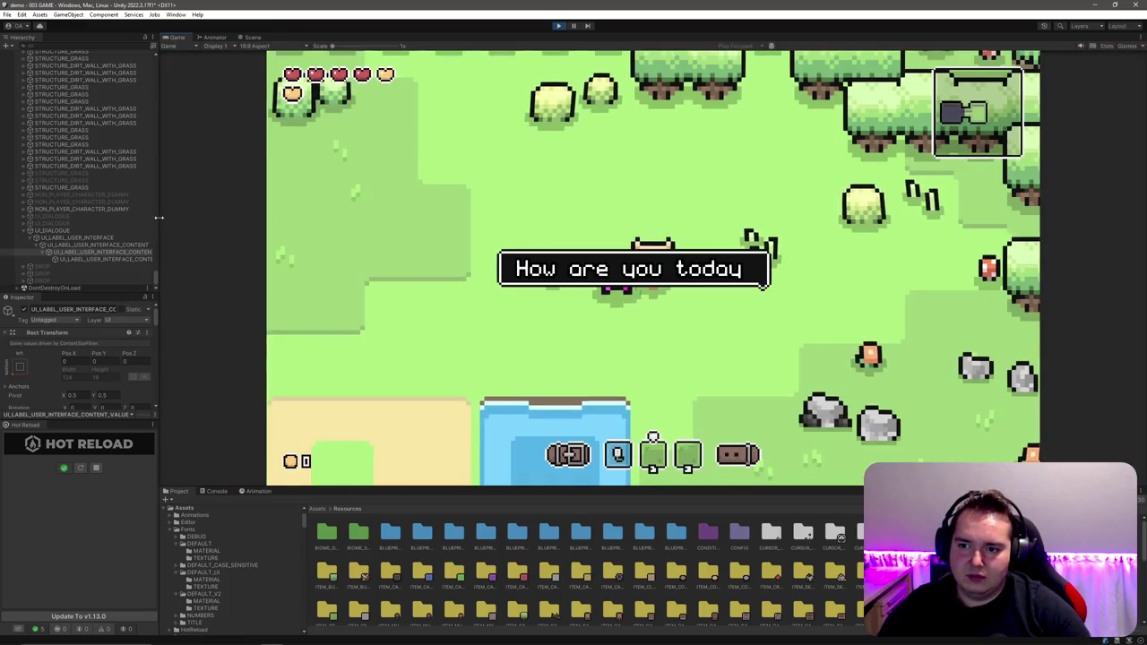
drag(352, 268, 807, 269)
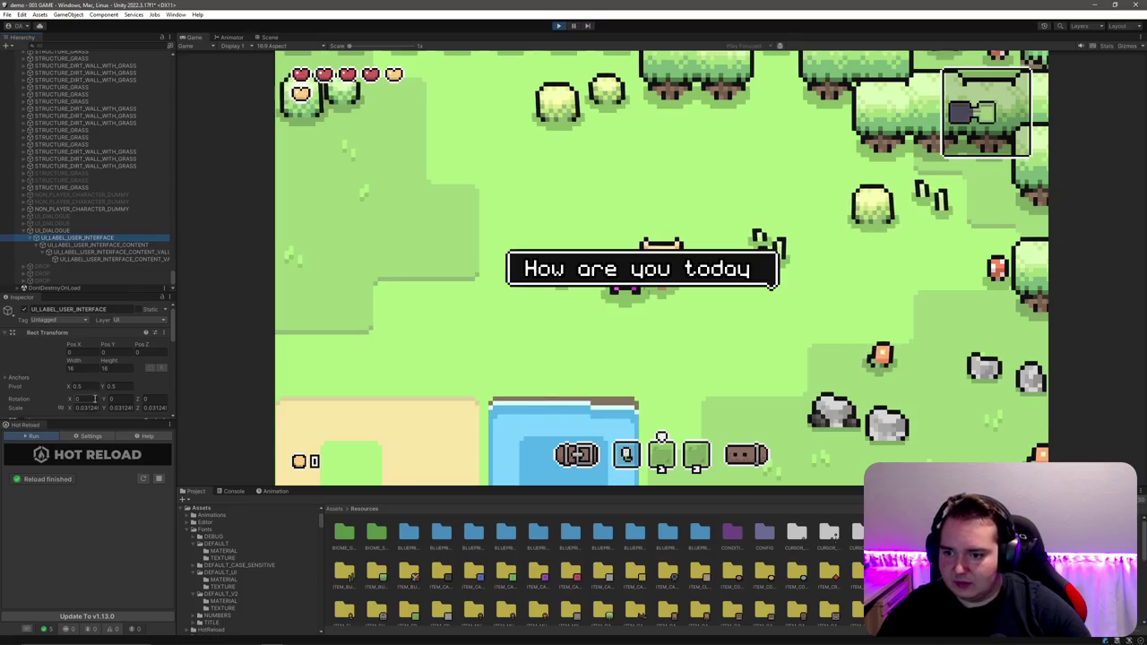
Step: Double the dialogue label's Scale X to 0.0625
click(94, 409)
text(*2)
key(Return)
text(/3)
key(Return)
text(*2)
key(Return)
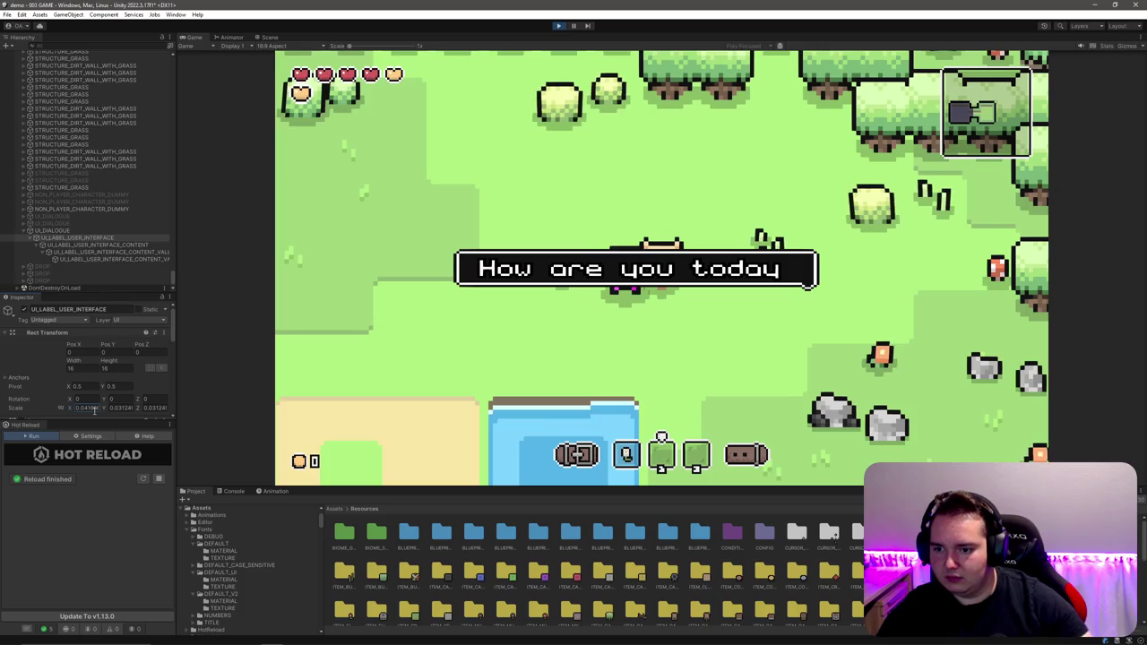
Step: Set the label's Scale Y to 0.0625 to match X
click(121, 408)
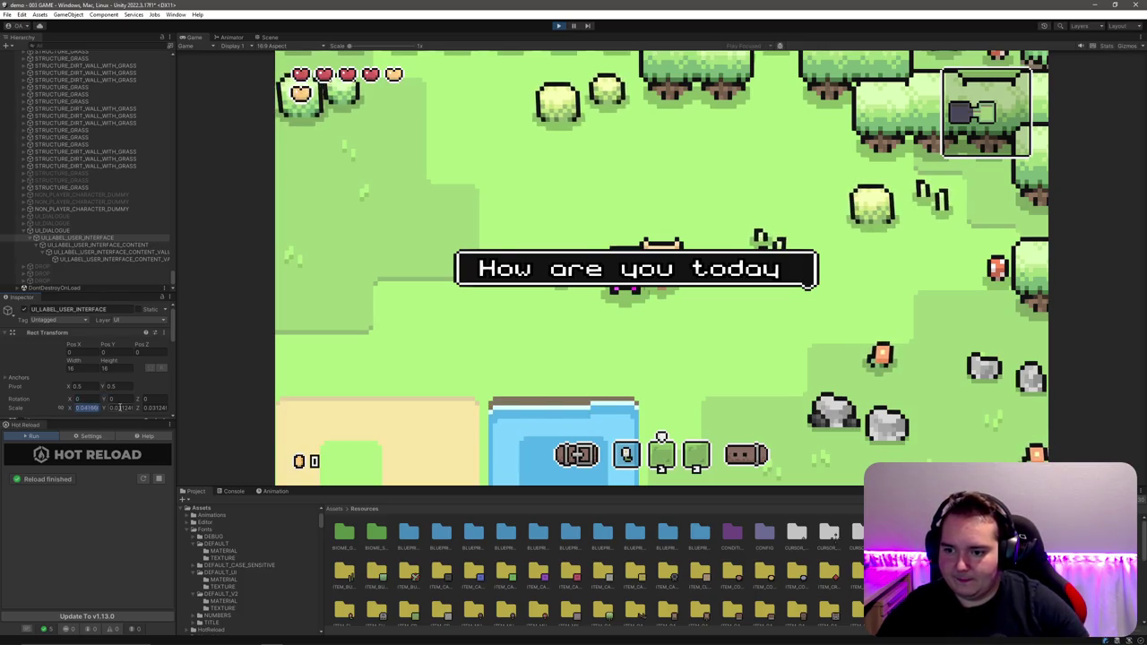
key(ctrl+v)
key(Return)
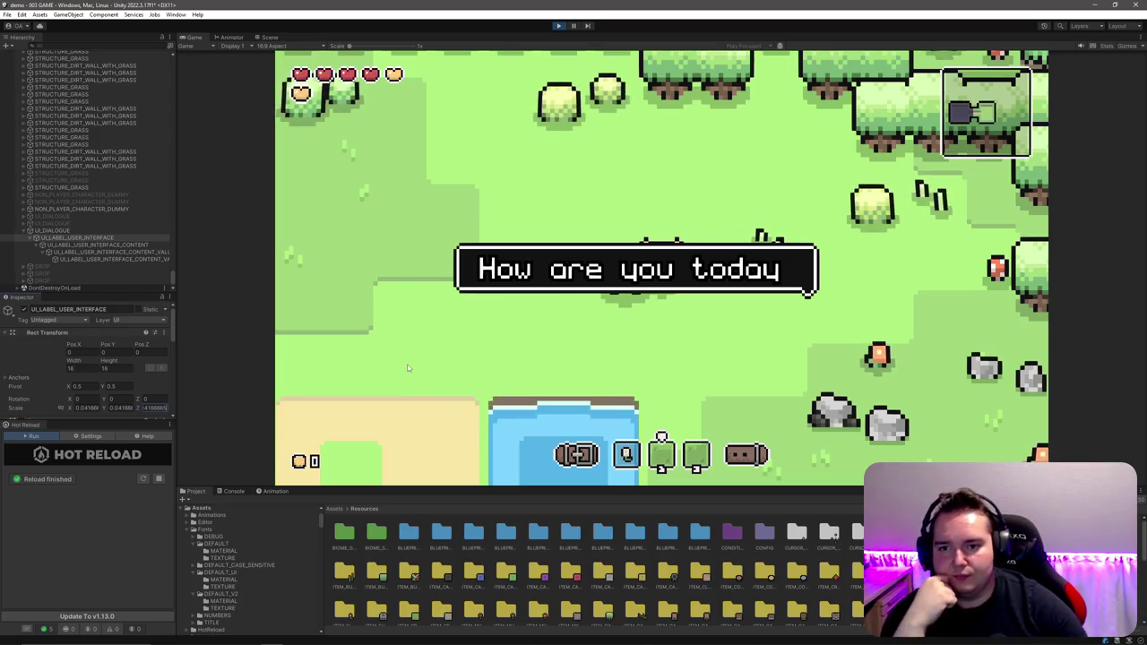
text(0.03125)
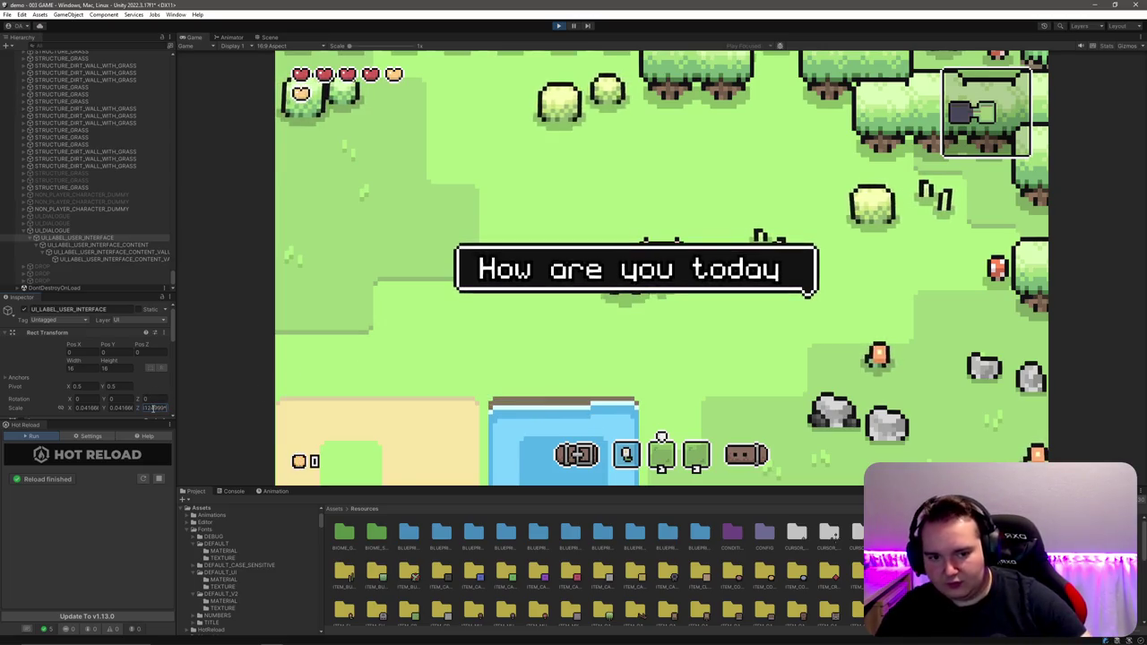
text(0.0625)
key(Return)
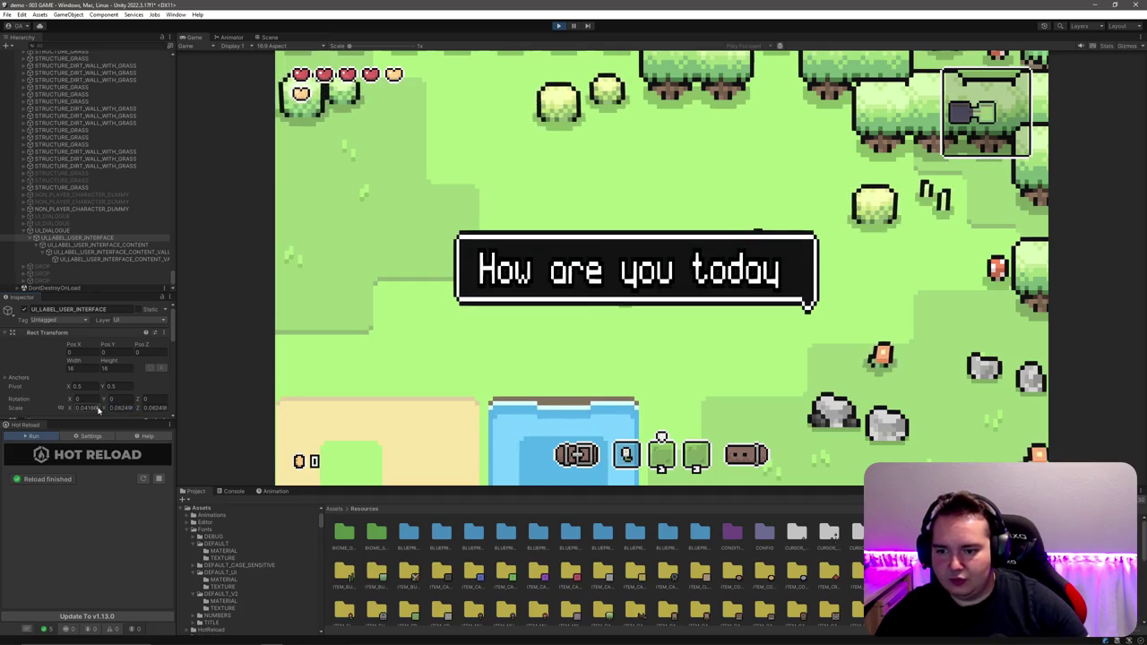
text(0.0625)
click(120, 408)
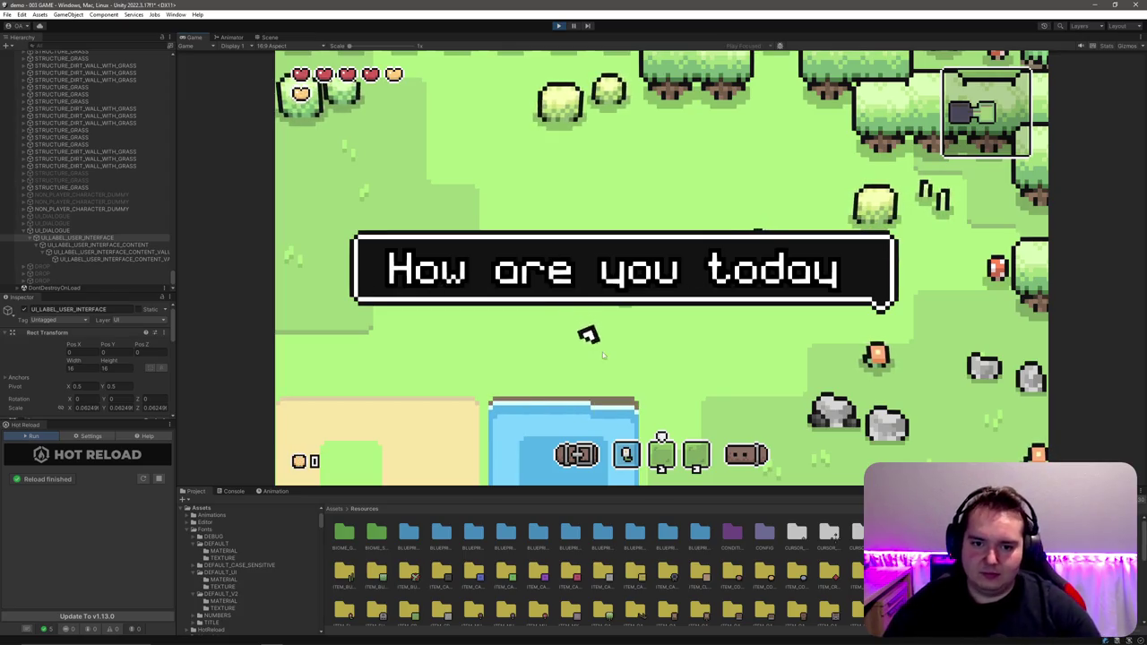
click(80, 230)
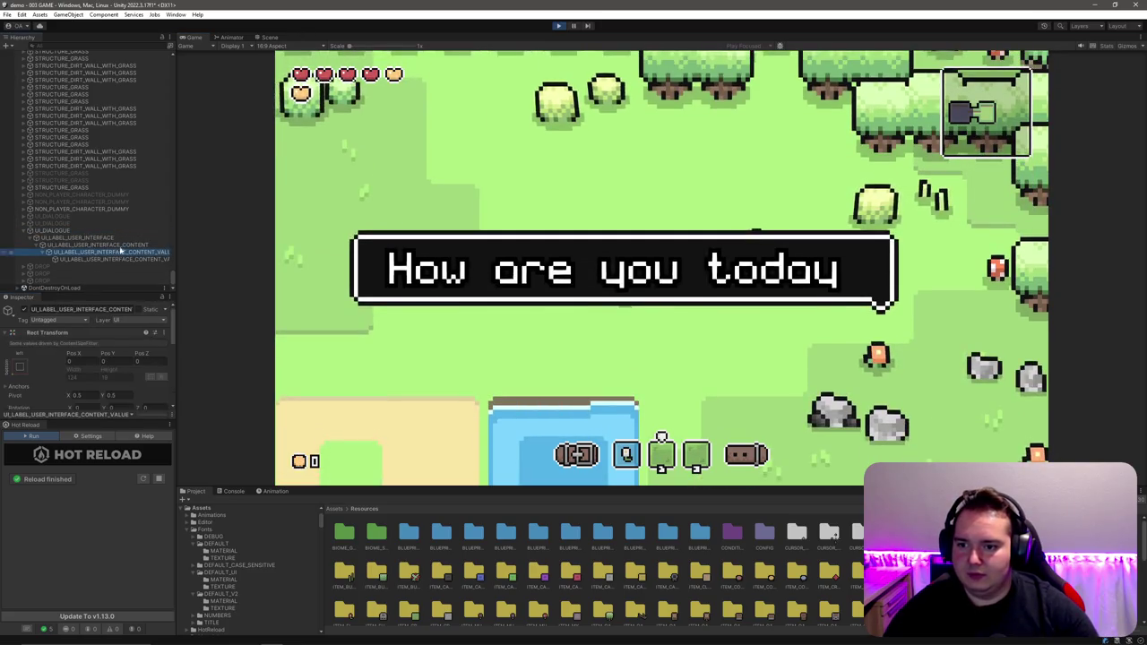
click(123, 246)
Step: Raise the bubble above the NPC via Pos Y and reset the label's Scale X and Y to 0.03125
drag(105, 344, 156, 354)
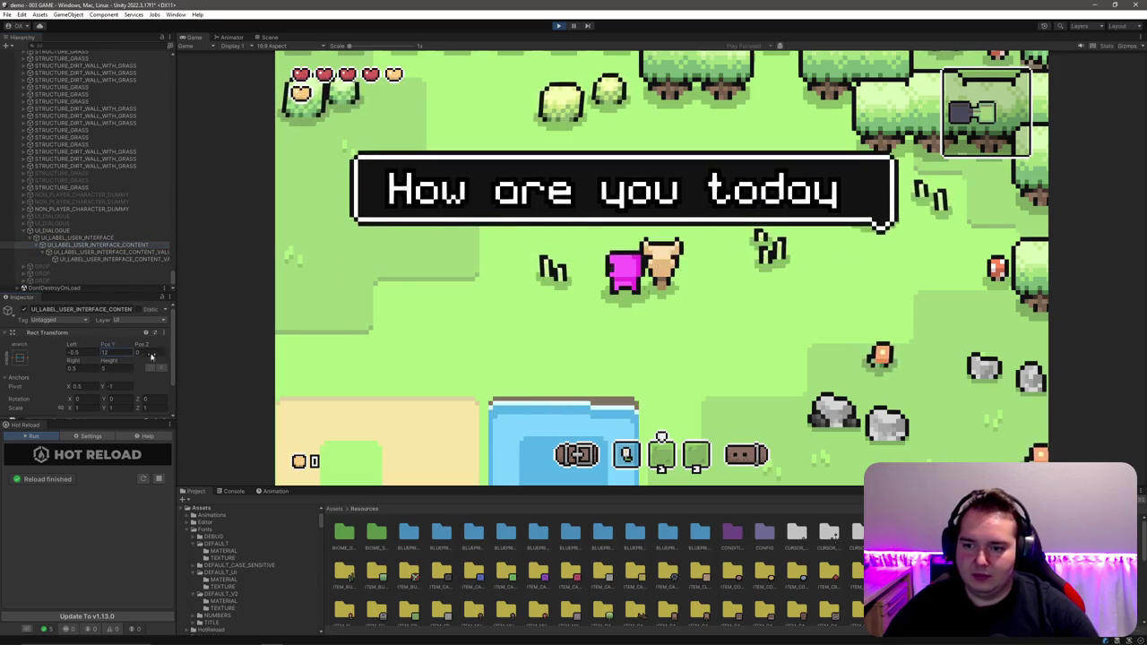
drag(76, 347, 114, 329)
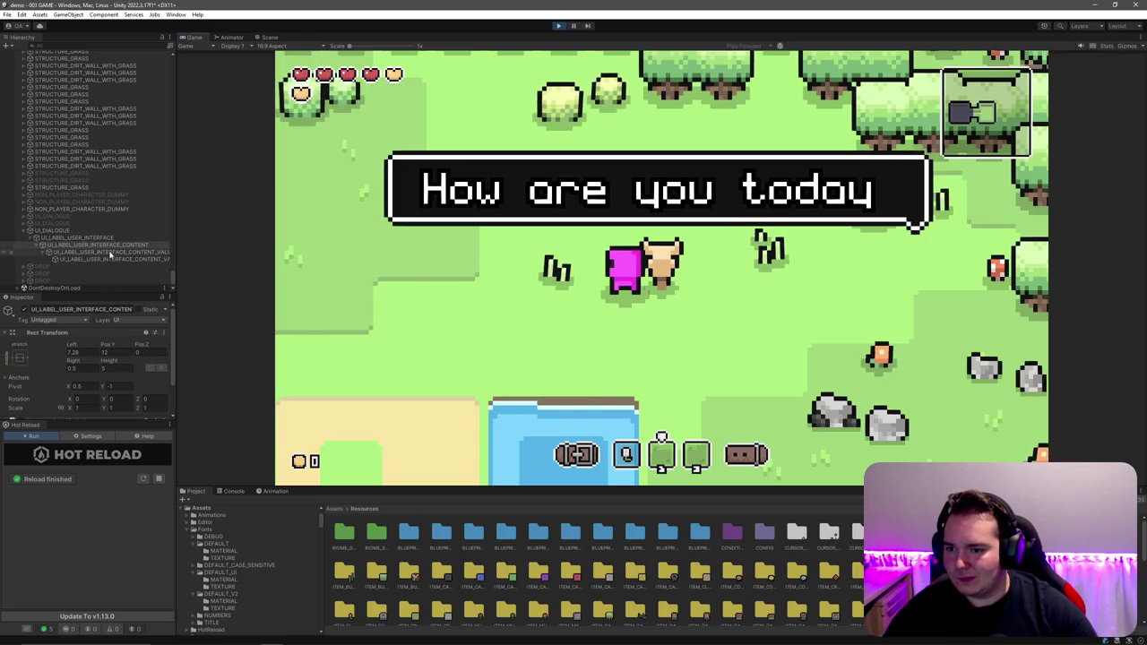
click(69, 238)
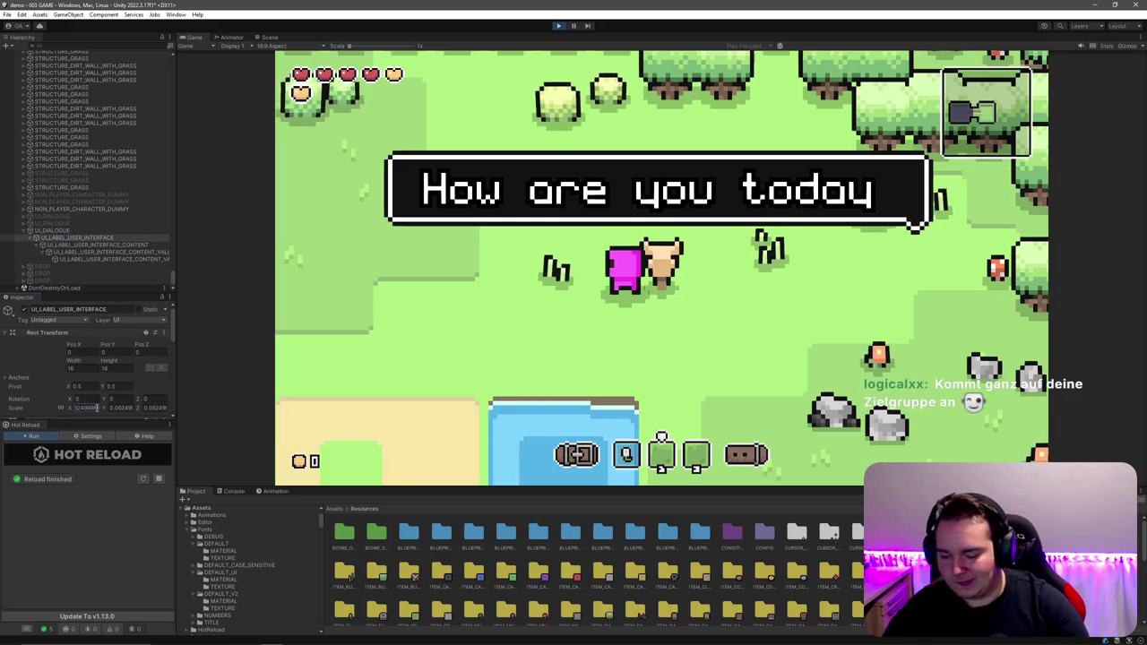
text(0.03125)
key(Tab)
text(0.03125)
key(Tab)
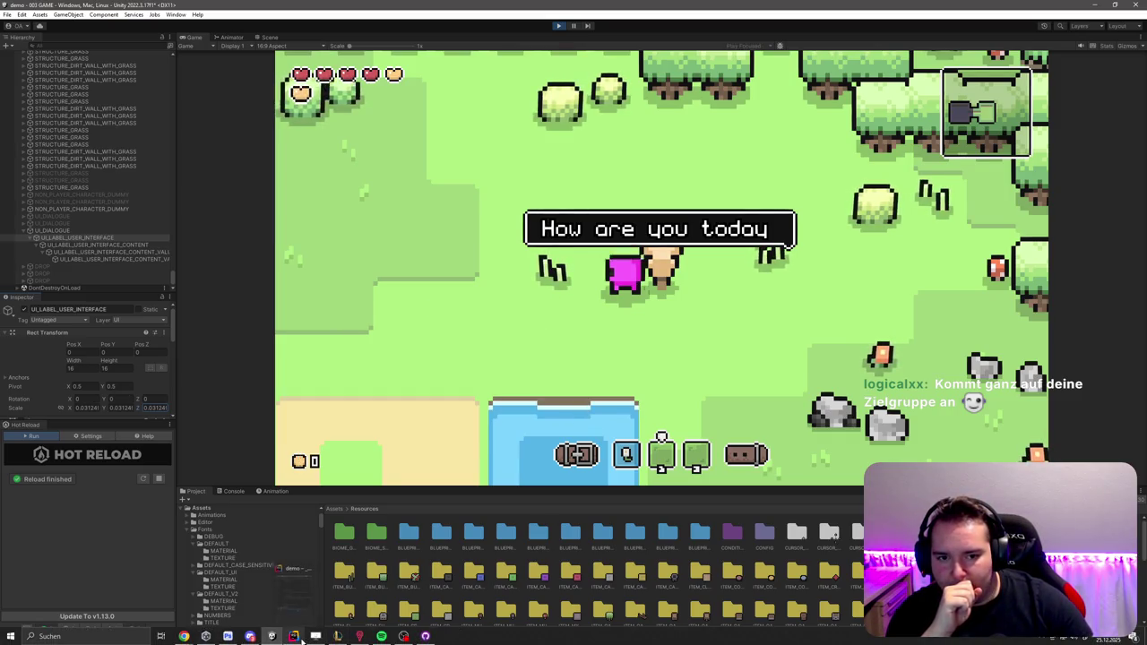
click(298, 636)
Step: Change SetCameraUpscale(3.0f) to 4.0f in the dialogue script
scroll(down, 3)
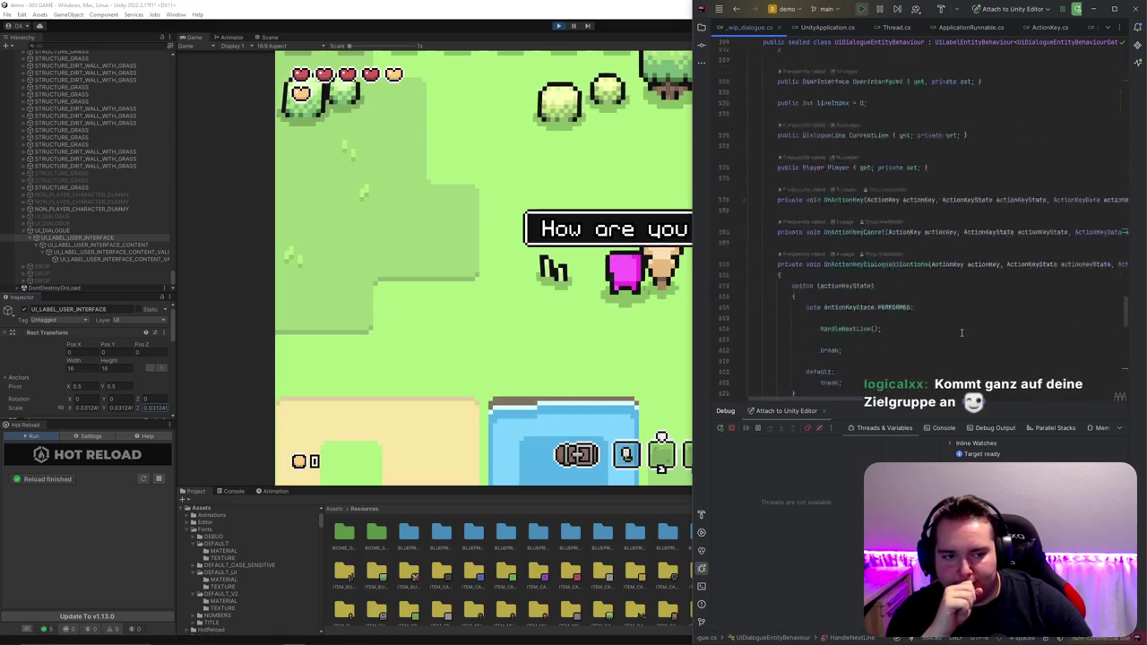
scroll(down, 3)
scroll(up, 3)
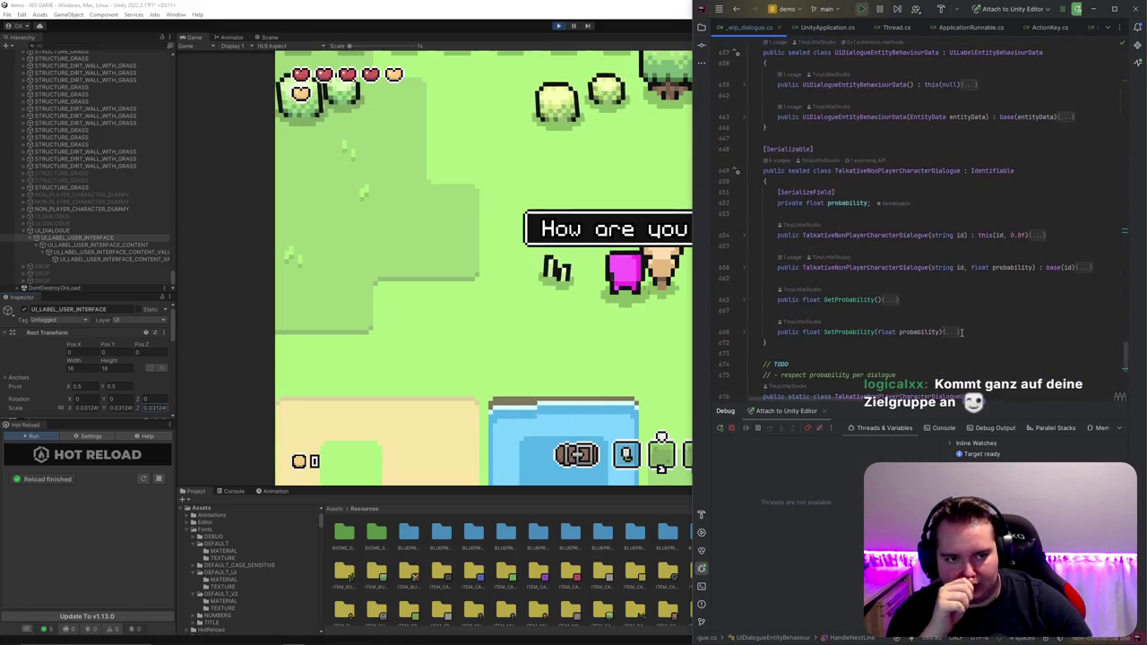
key(ctrl+f)
text(3.0f)
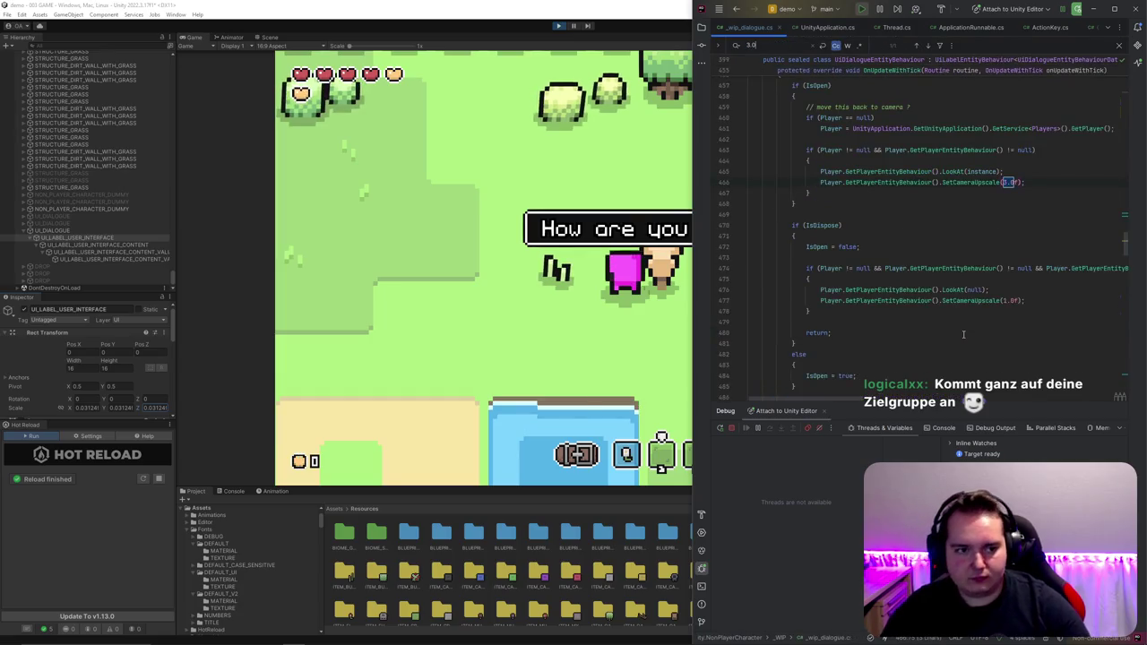
key(Escape)
key(Left)
key(Delete)
text(4)
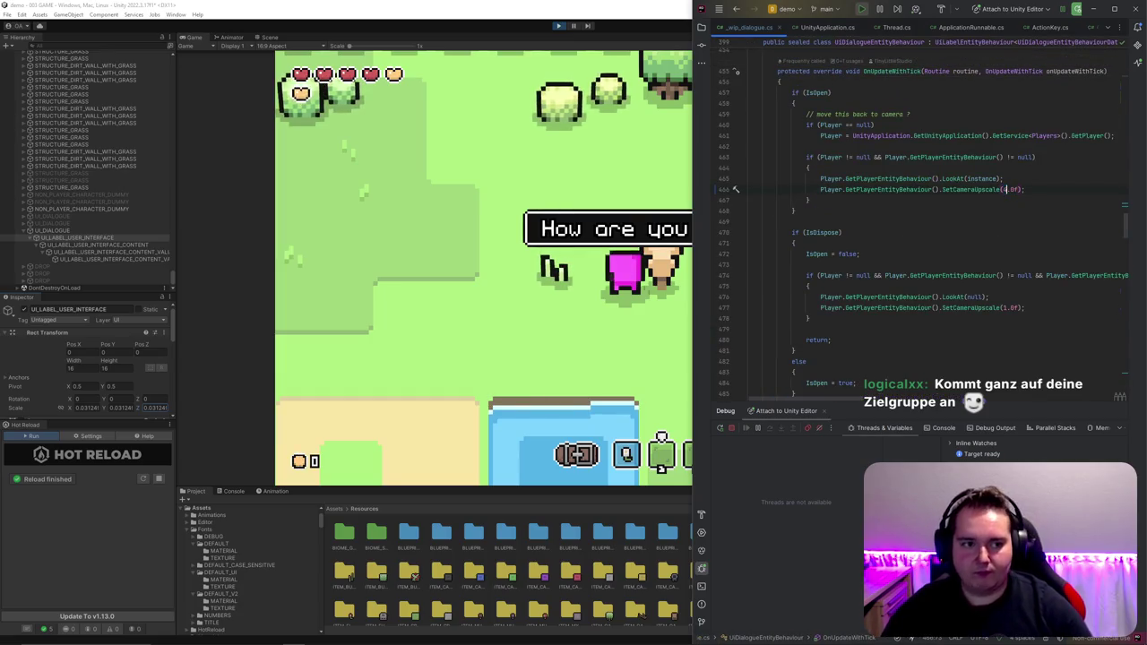
click(512, 287)
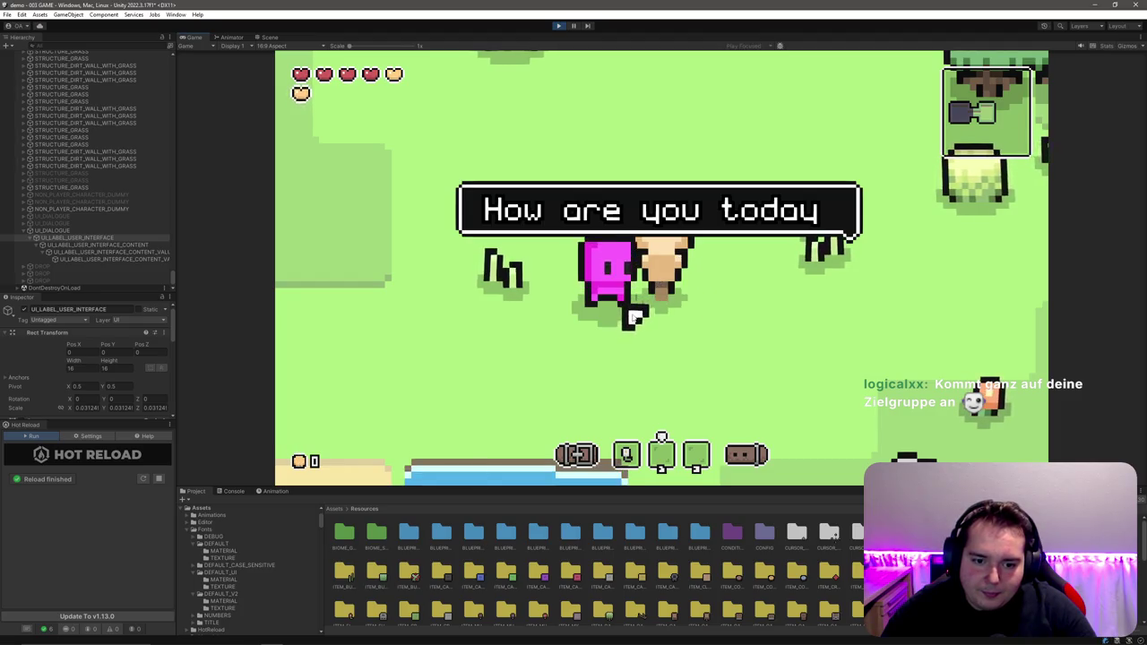
Step: Frame the dialogue object in the Scene view, then zoom the Game view to 1.7x
scroll(down, 3)
scroll(down, 3)
scroll(up, 3)
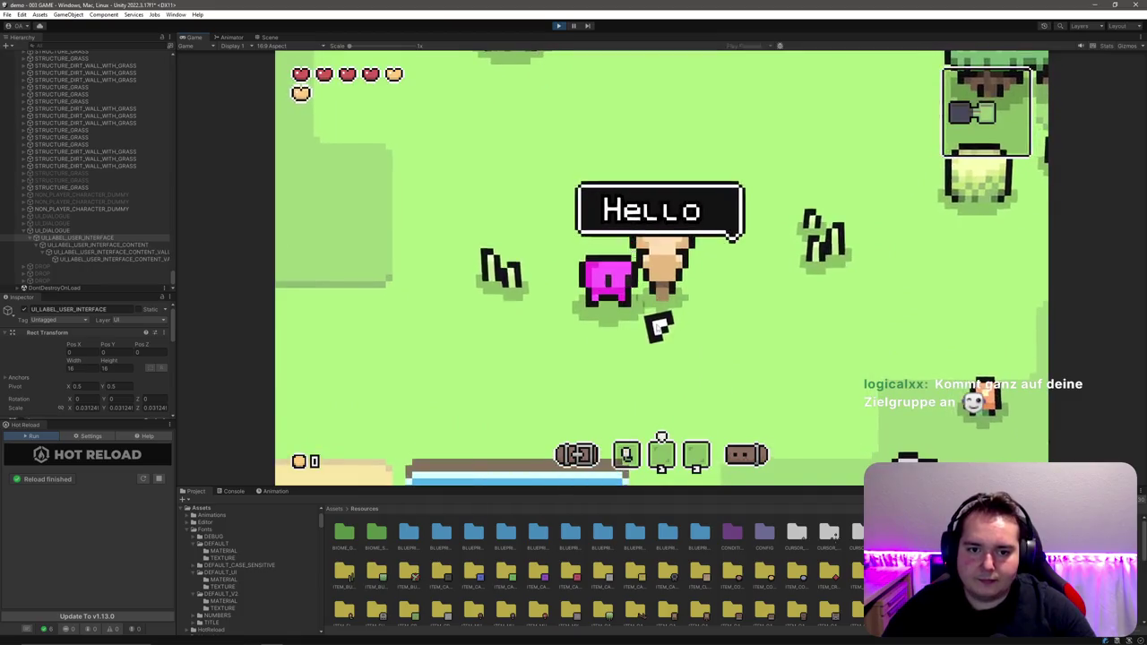
scroll(down, 3)
scroll(up, 3)
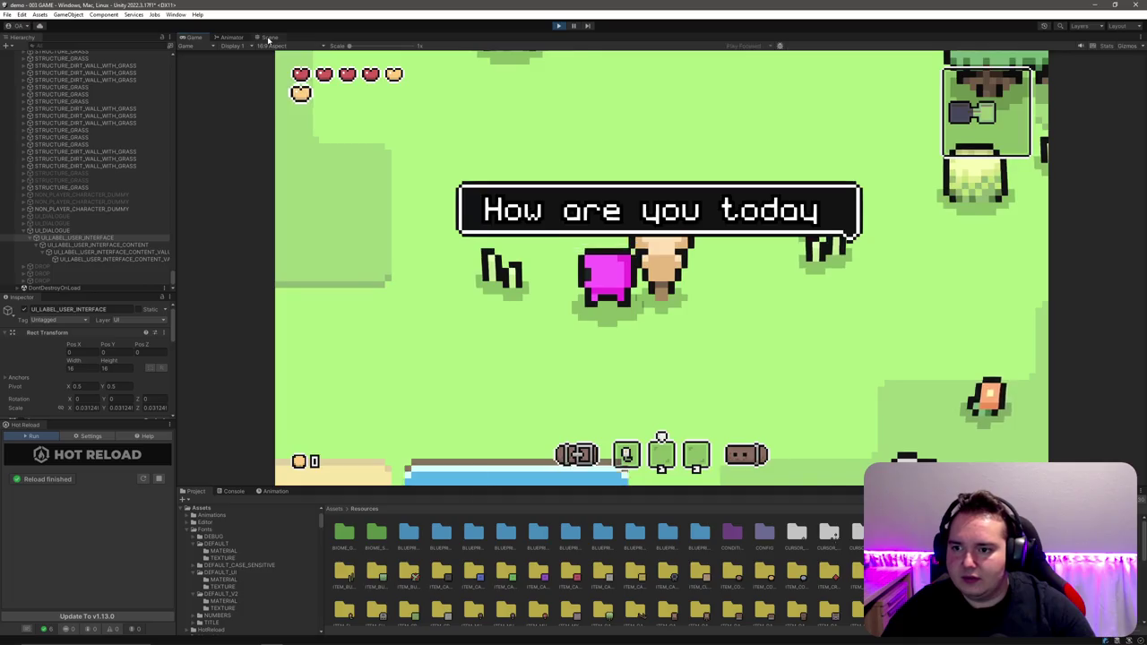
click(268, 38)
double_click(72, 239)
click(89, 252)
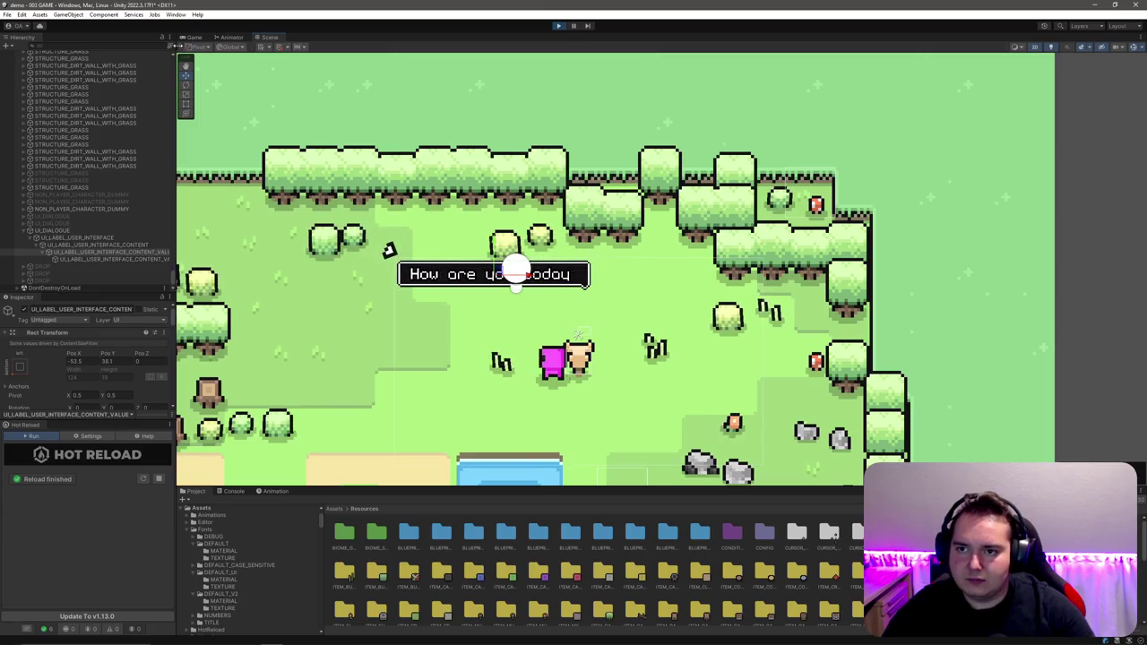
click(193, 38)
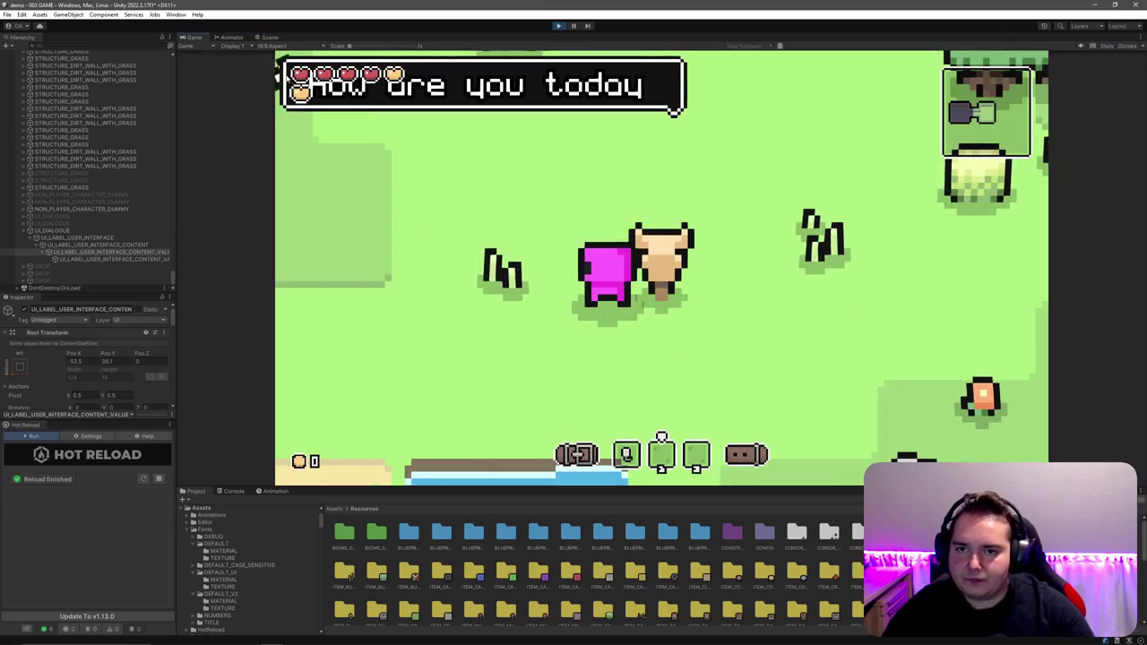
drag(351, 47, 346, 48)
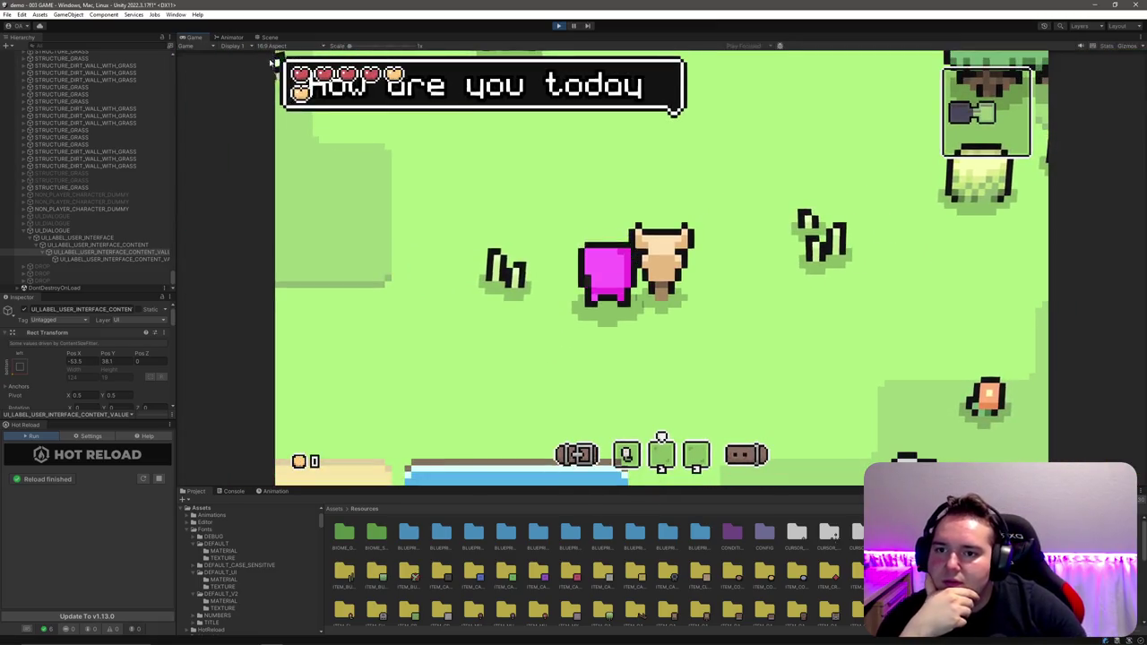
Step: Set the dialogue label's Scale X and Y to 0.015625
click(99, 239)
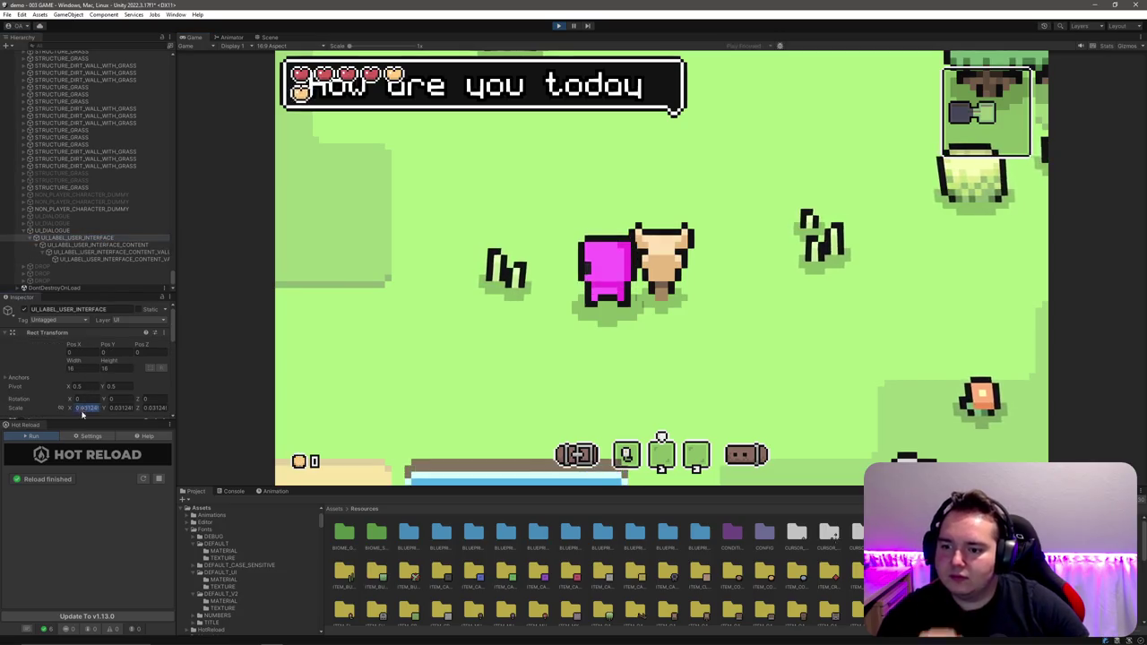
key(Tab)
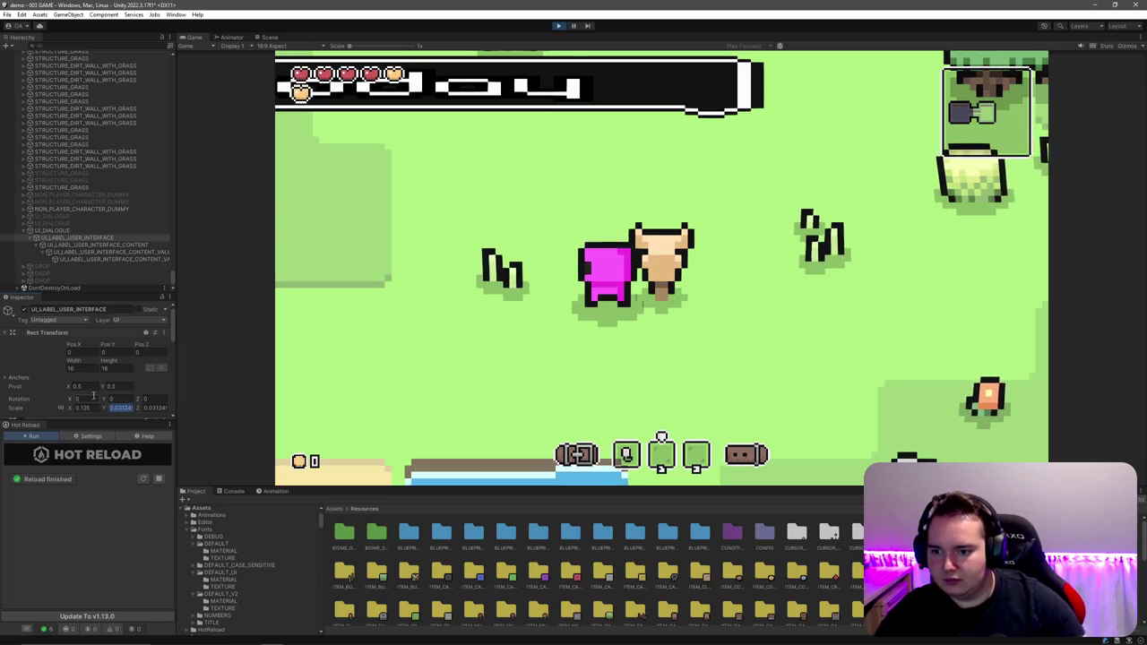
key(ctrl+z)
key(ctrl+z)
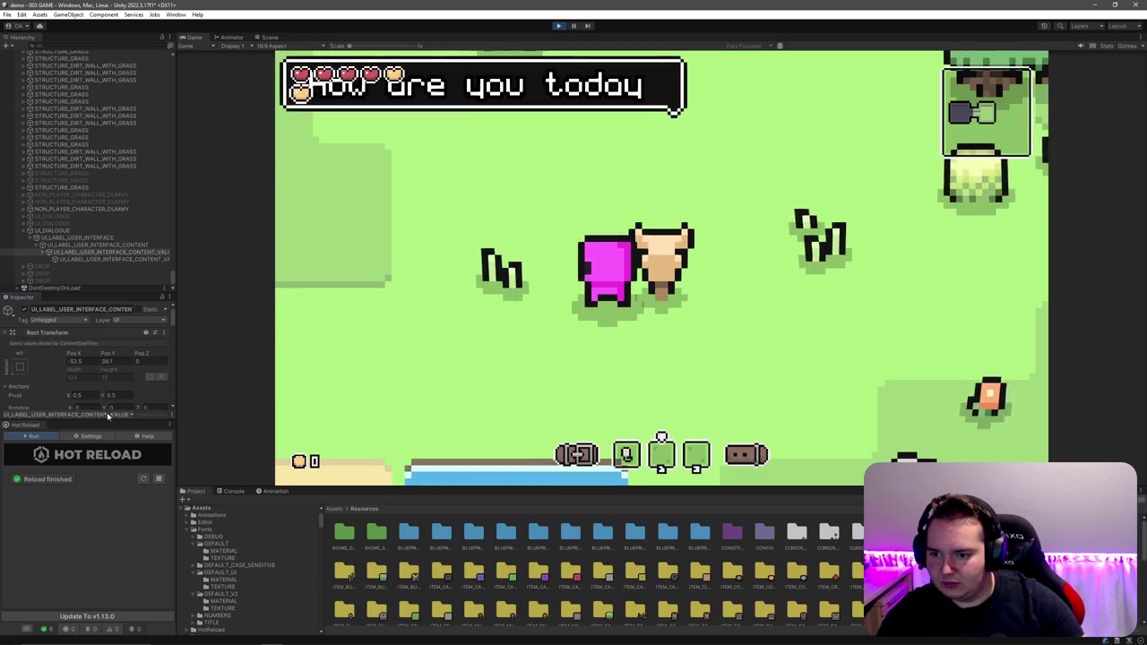
key(ctrl+z)
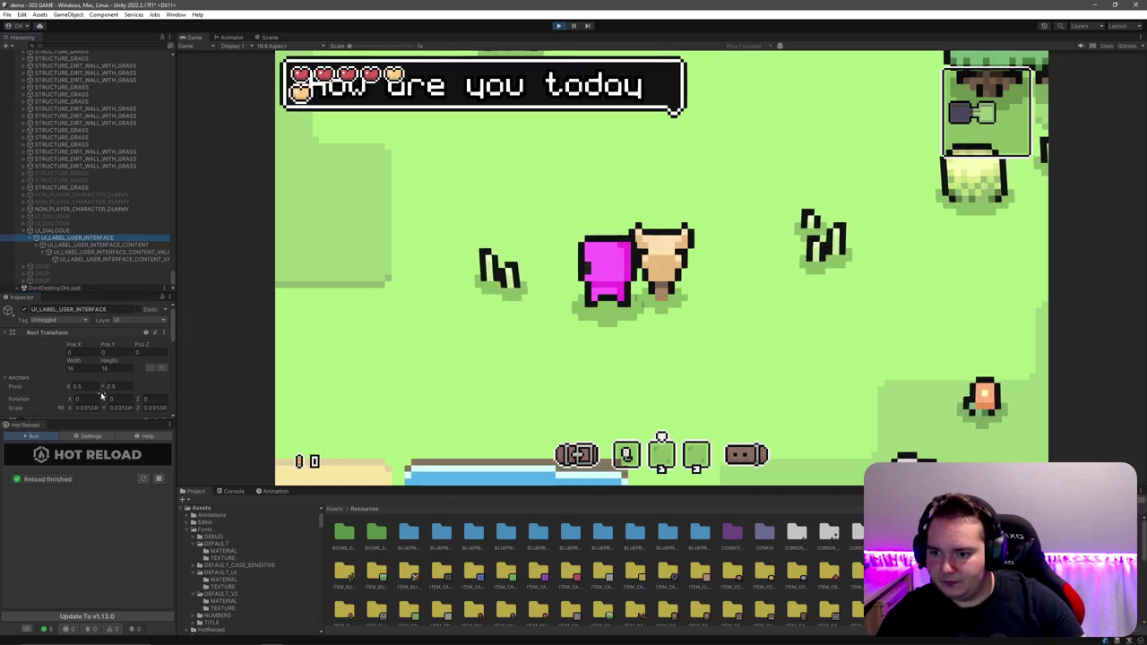
text(0.0625)
key(Tab)
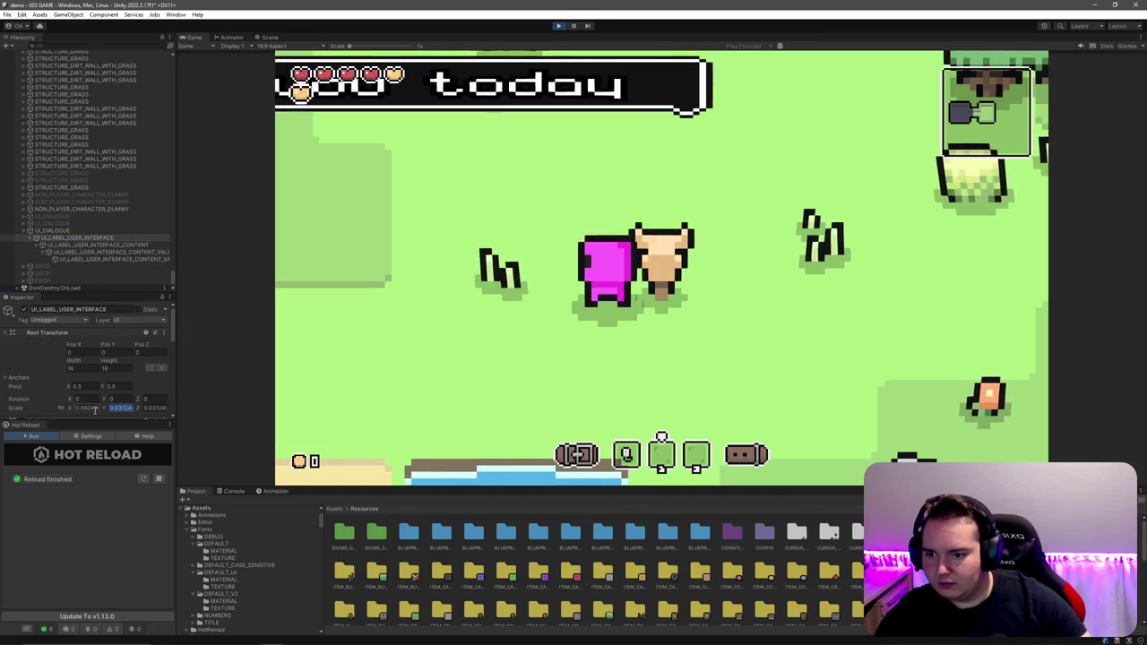
key(ctrl+z)
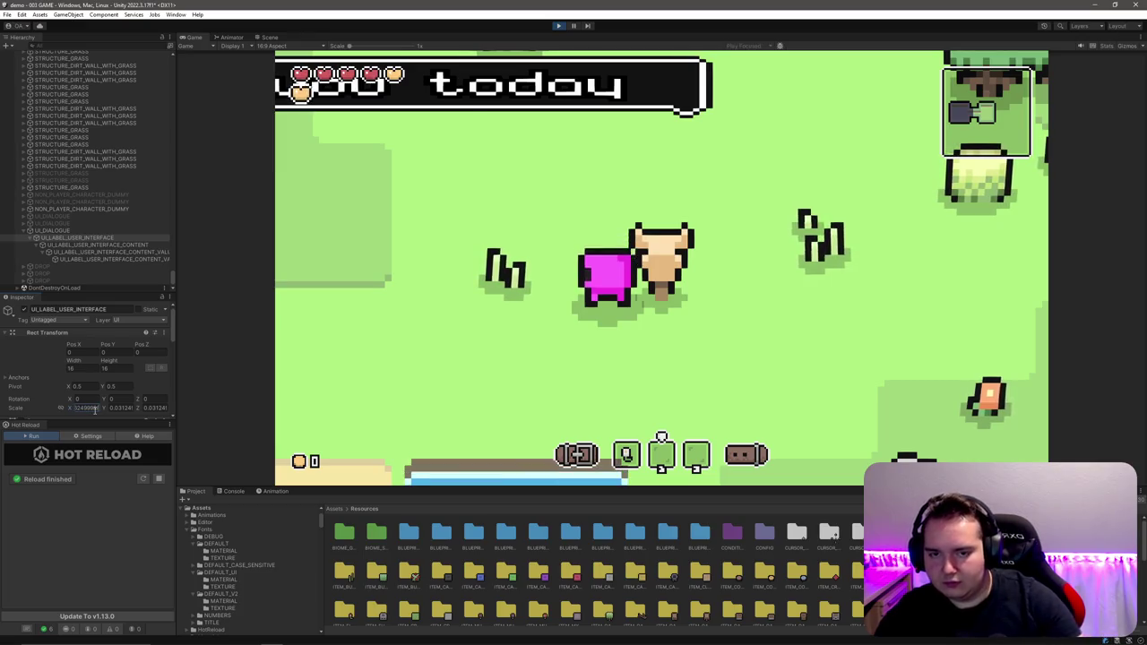
text(0.015625)
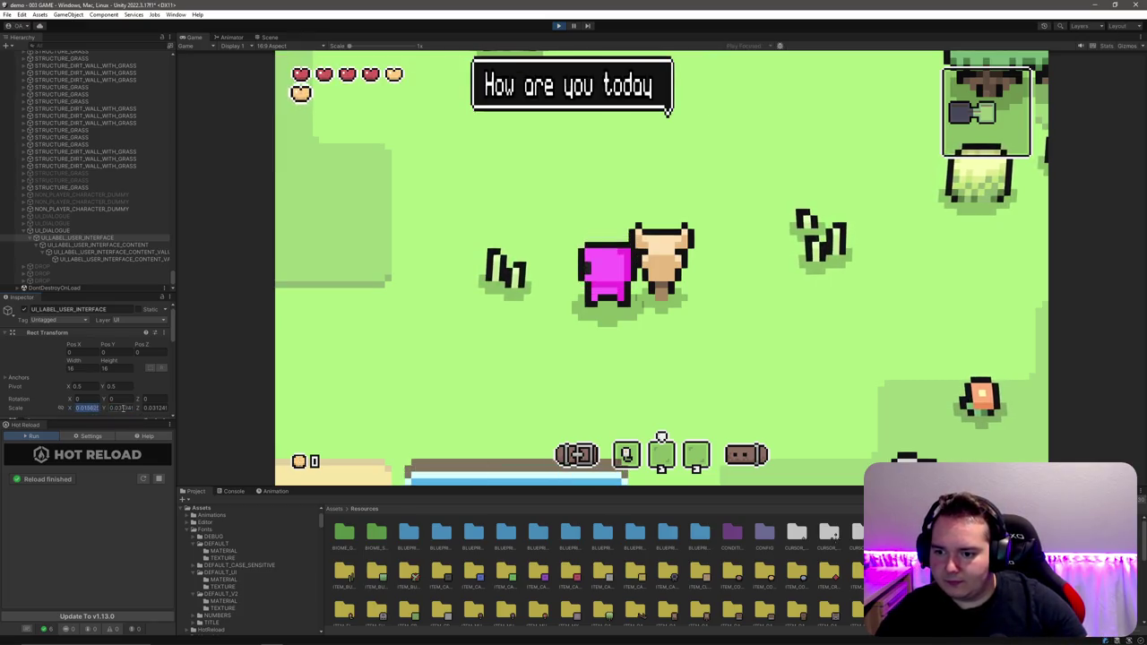
key(Tab)
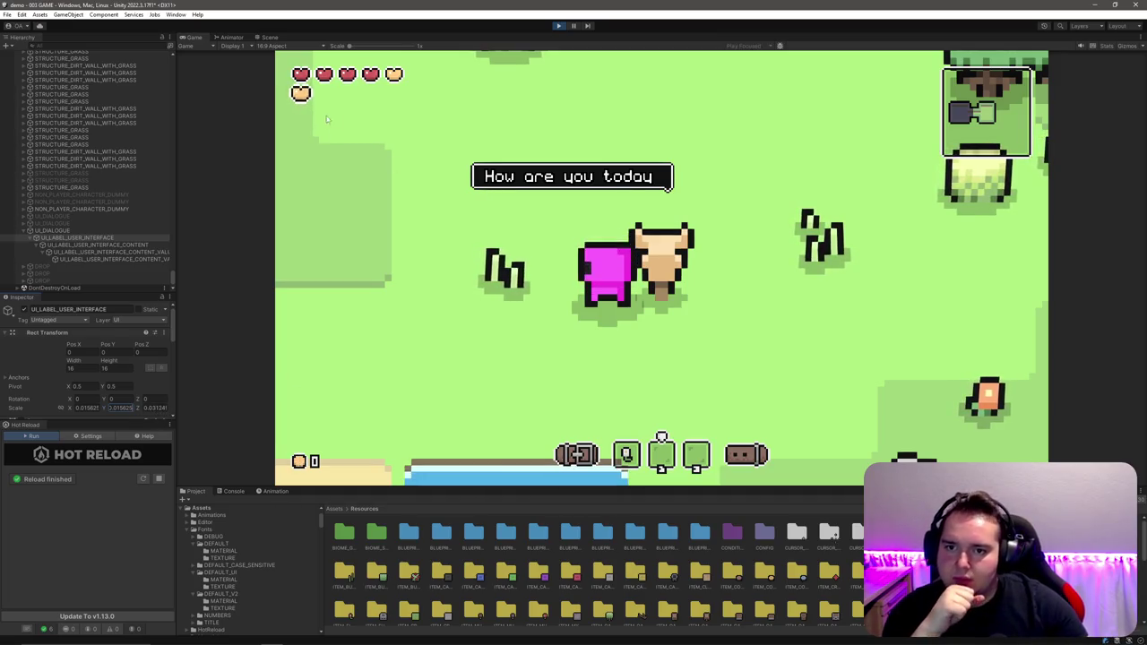
click(135, 253)
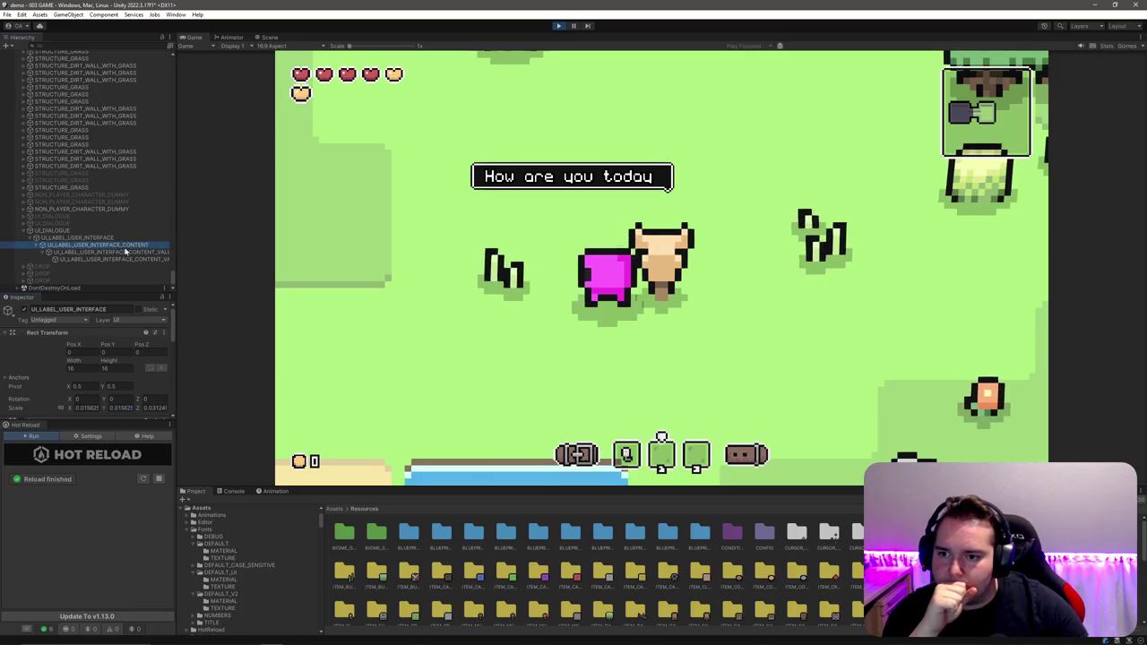
Step: Position the bubble content at Pos X 0, raised just above the characters
drag(106, 354, 230, 340)
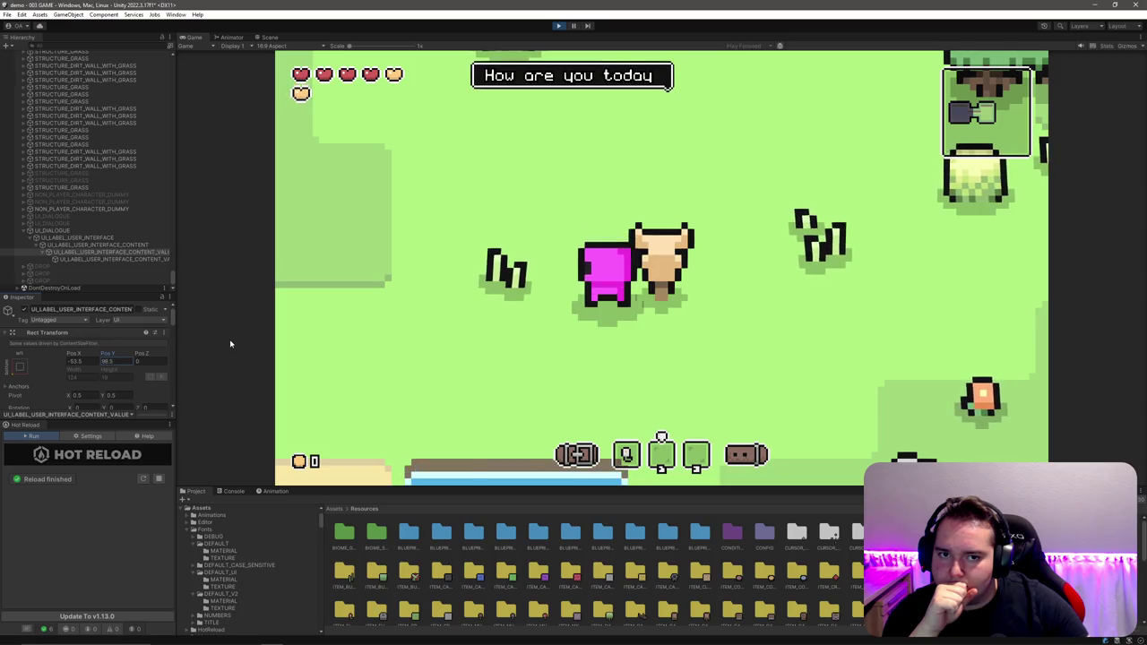
drag(74, 353, 425, 334)
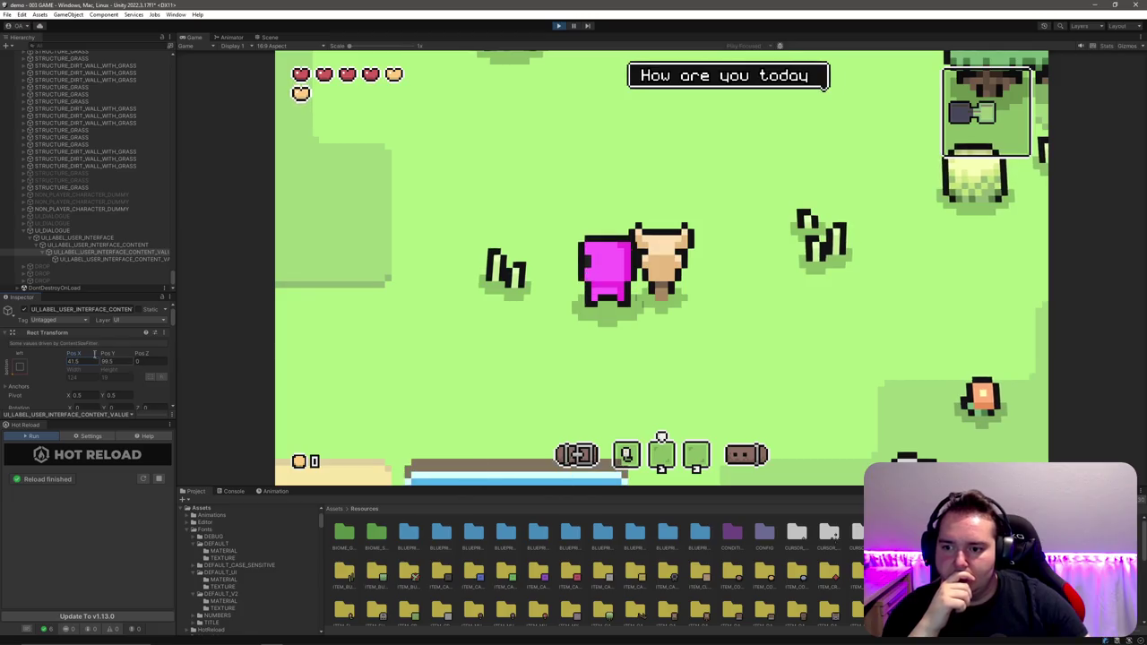
click(90, 360)
text(0)
key(Tab)
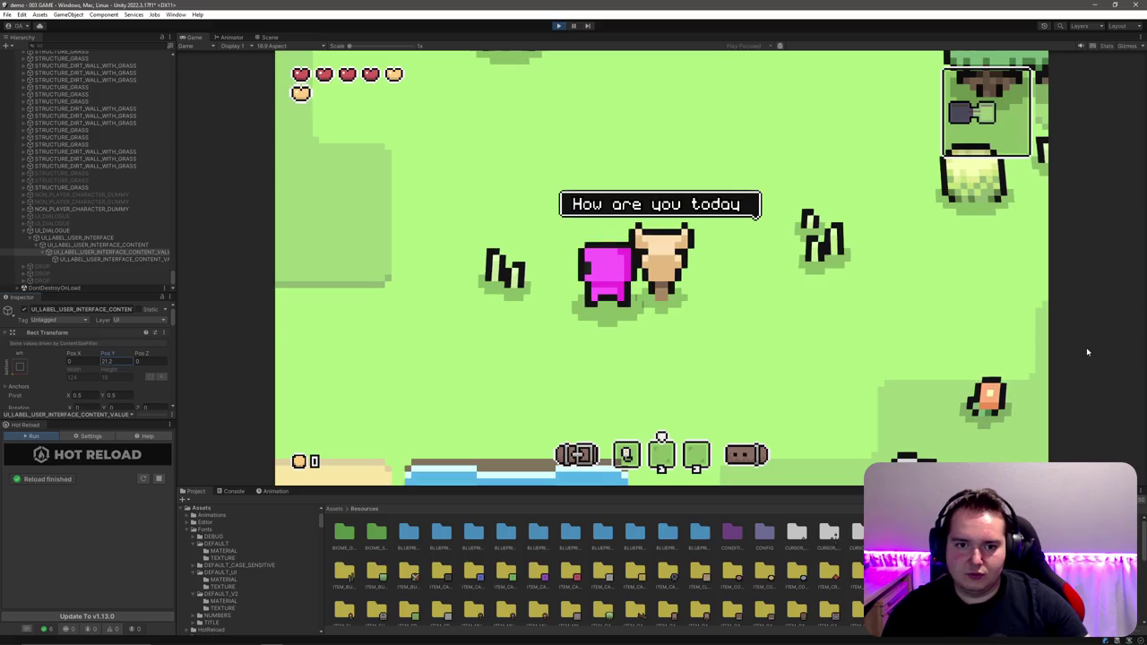
scroll(down, 3)
Step: Zoom the Game view out and back in to check the bubble fits the 'Hello' line
scroll(down, 3)
scroll(up, 3)
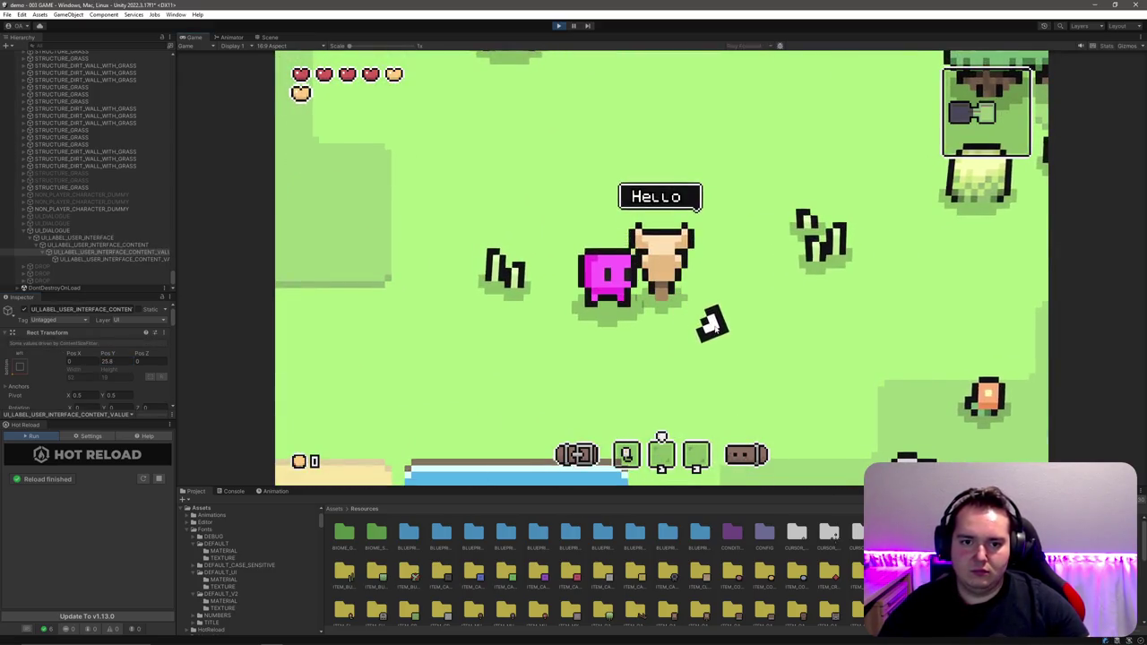
scroll(down, 3)
scroll(up, 3)
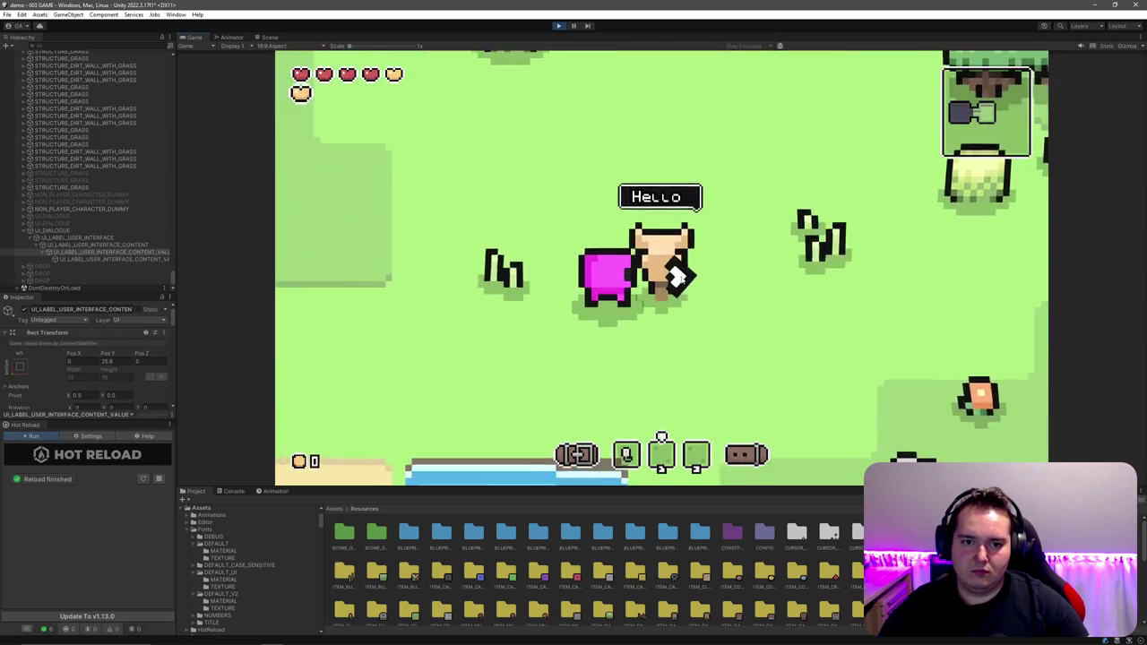
scroll(down, 3)
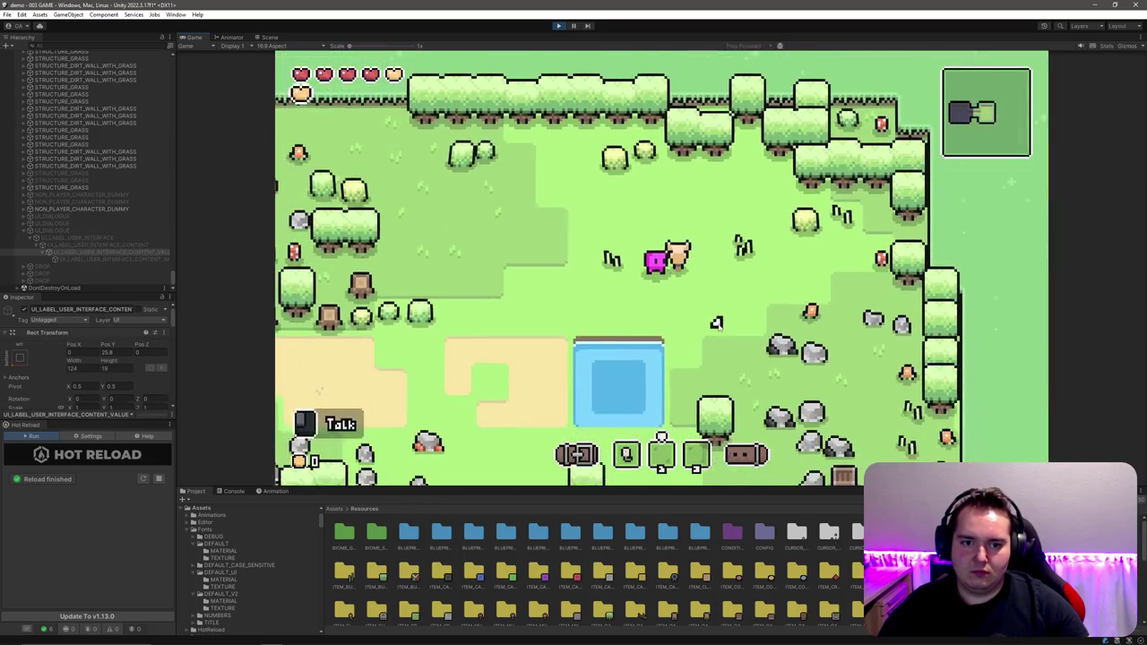
scroll(up, 3)
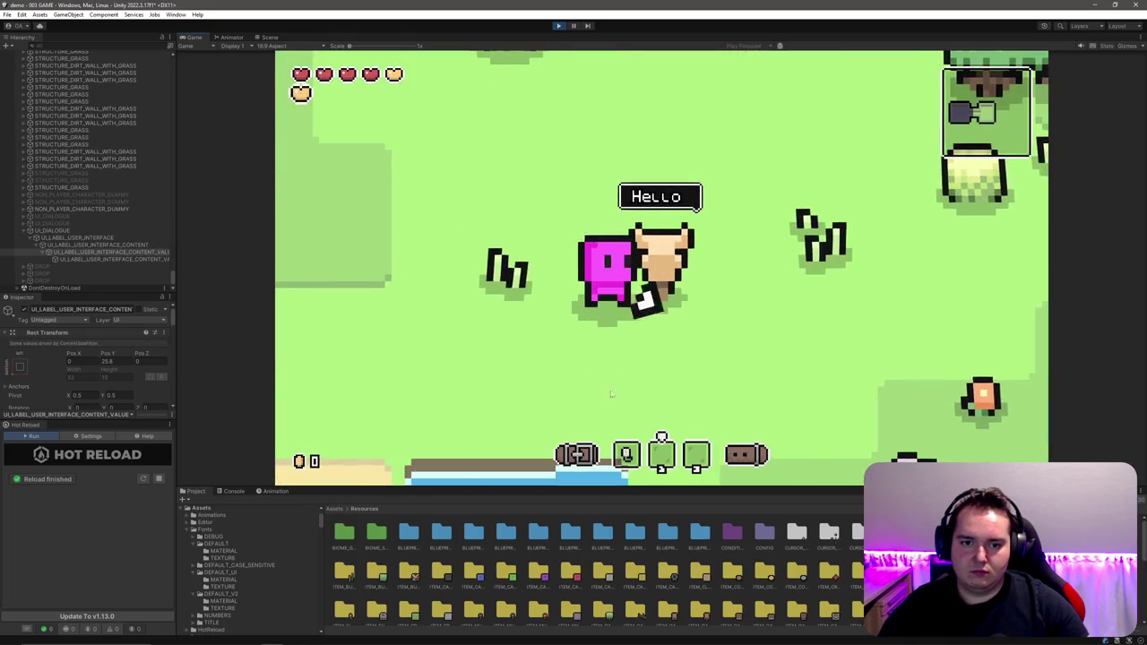
mouse_move(187, 635)
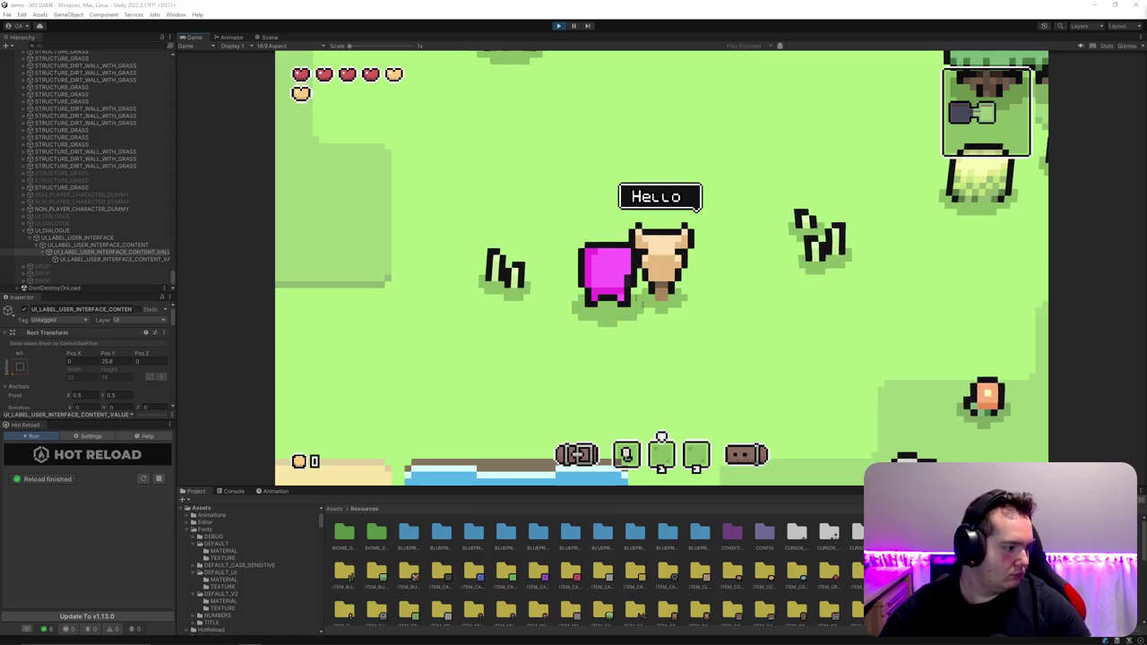
Step: Bring the Chrome window playing 'Archvale - 10 Minute Gameplay' in front and move it lower
mouse_move(573, 643)
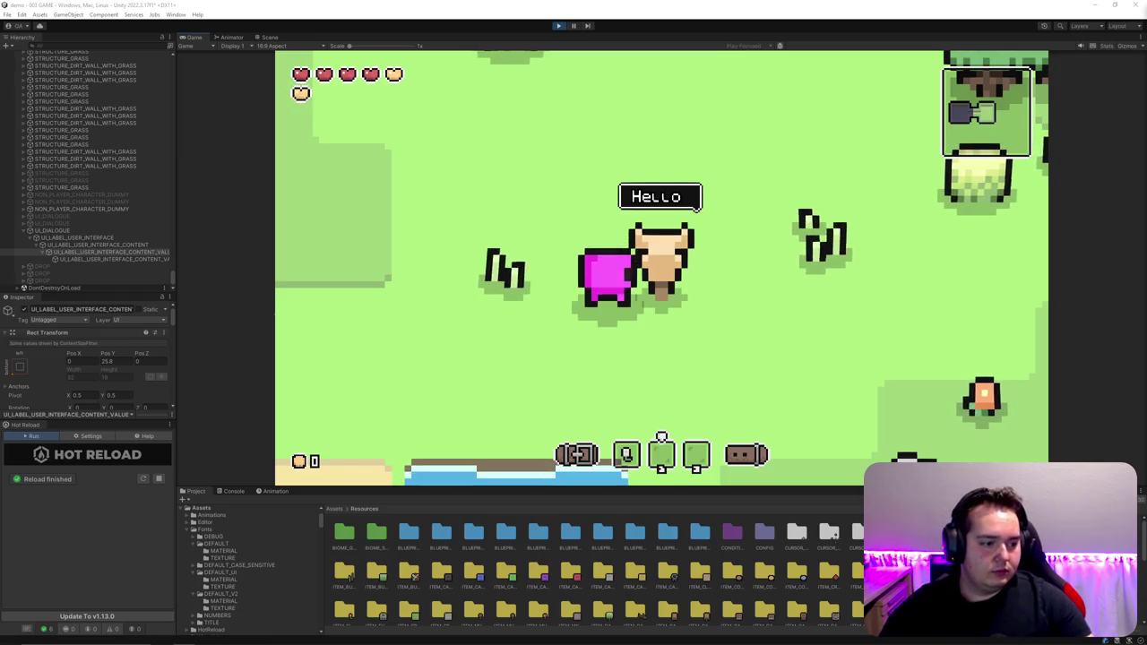
click(771, 206)
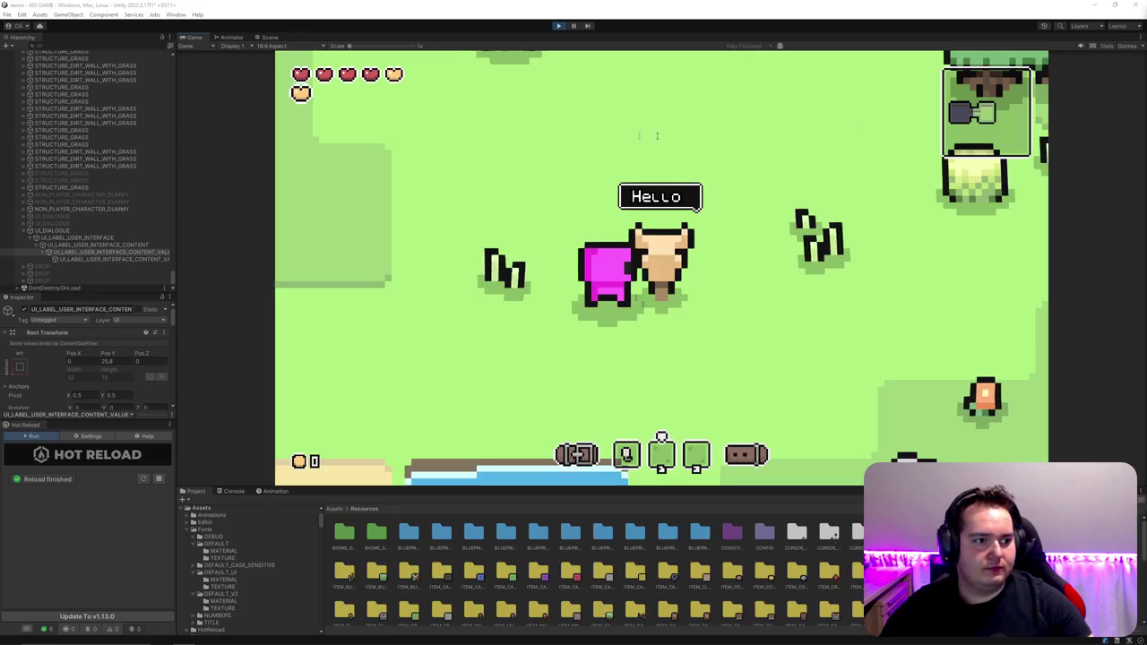
key(alt+Tab)
drag(659, 105, 630, 115)
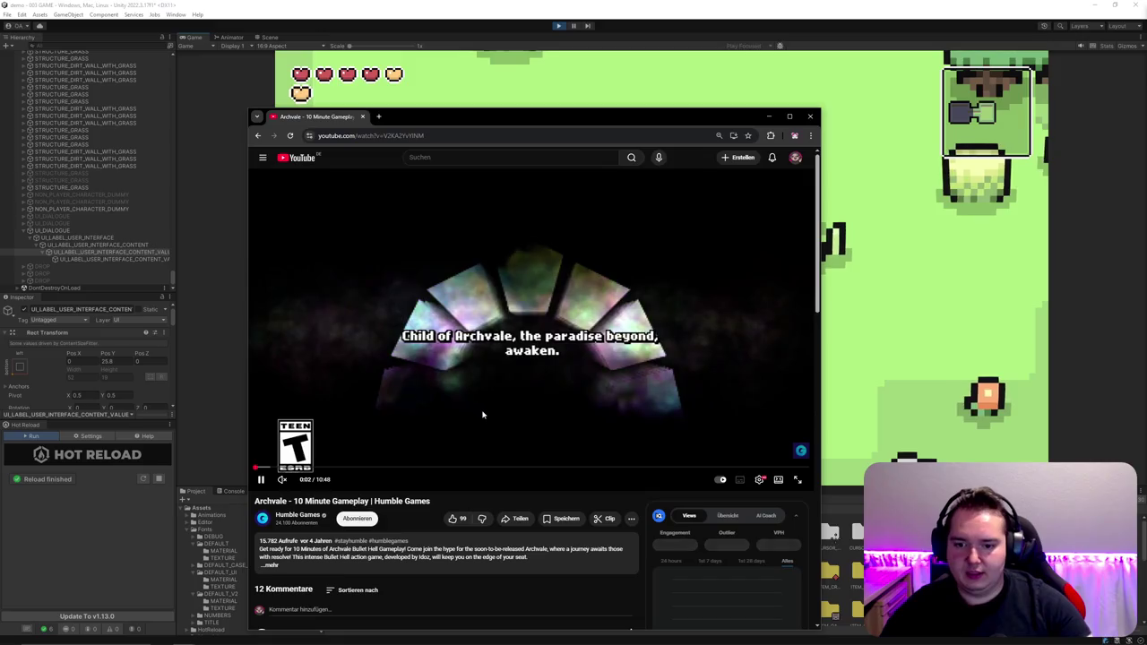
Step: Seek the Archvale video to the village dialogue around 2:45, play it, then return to Unity
click(487, 466)
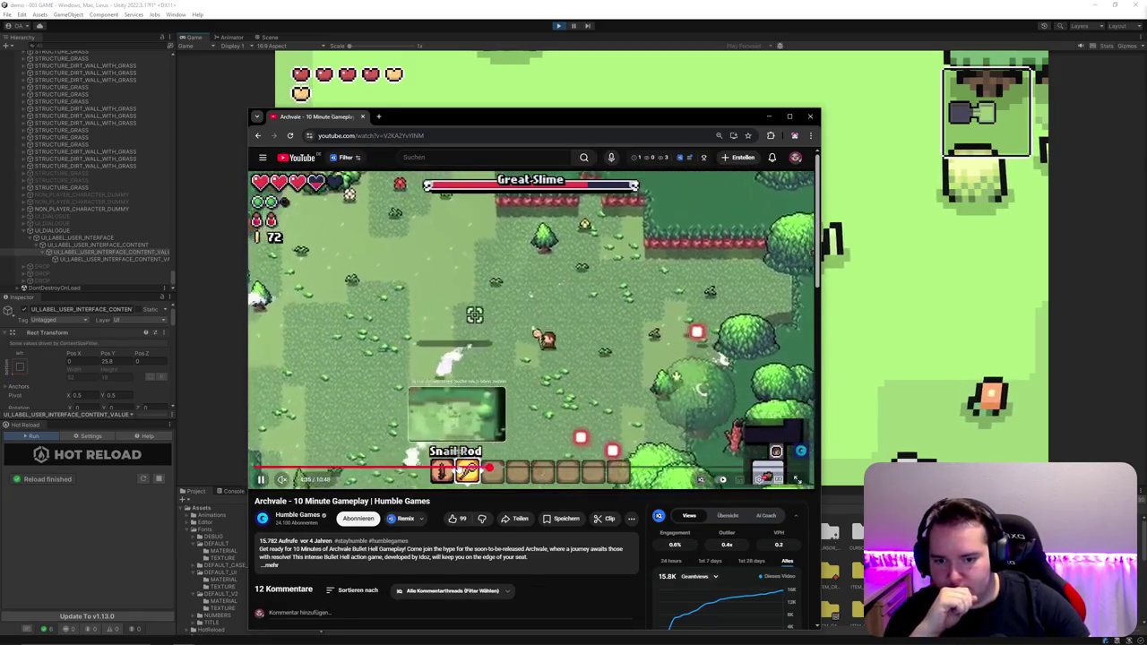
click(512, 470)
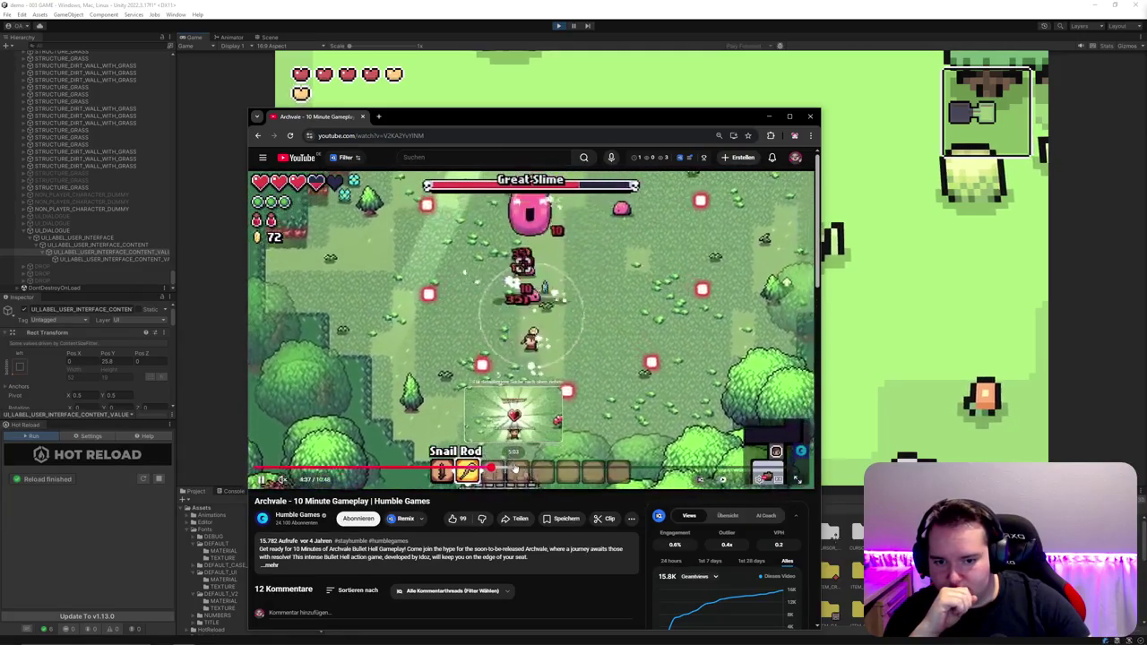
click(400, 470)
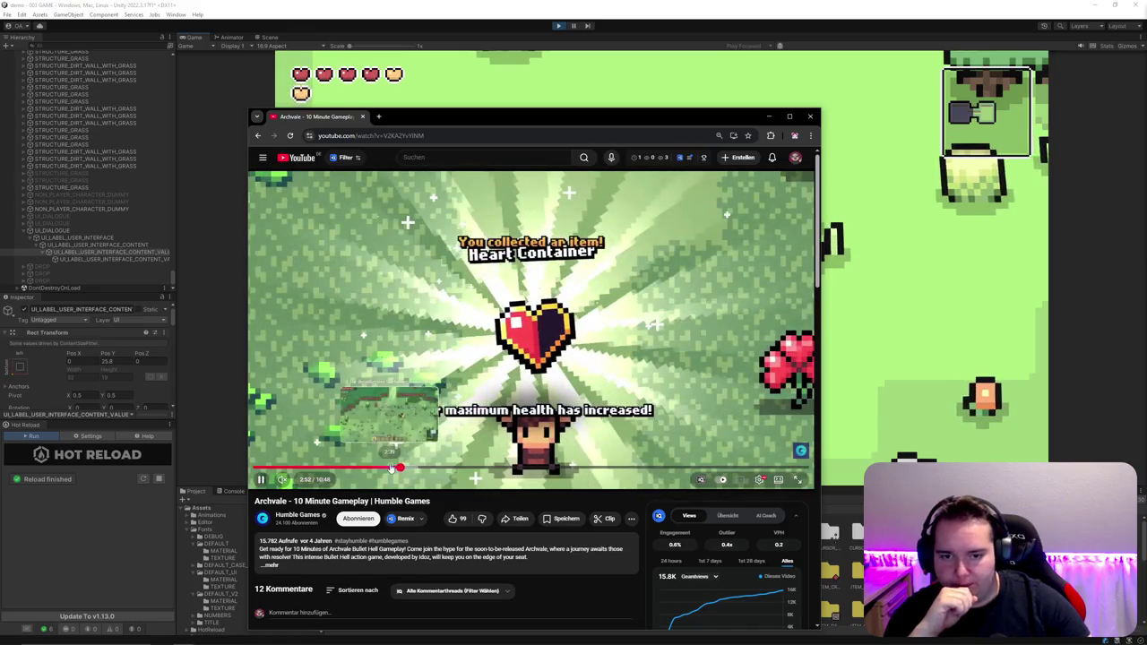
click(375, 468)
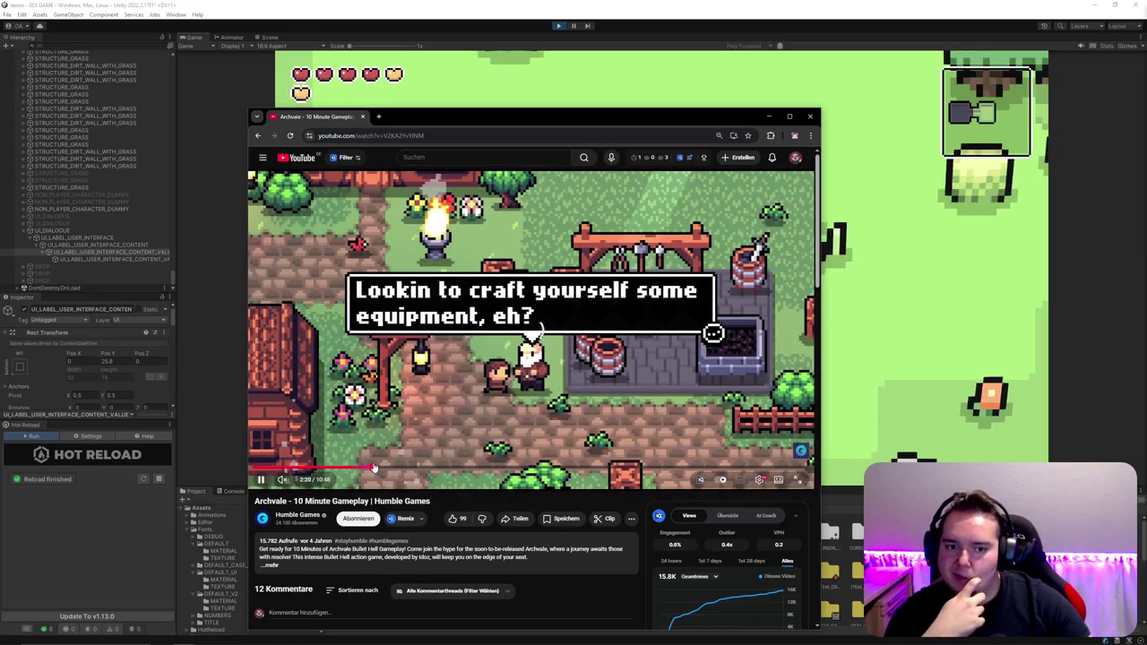
click(379, 468)
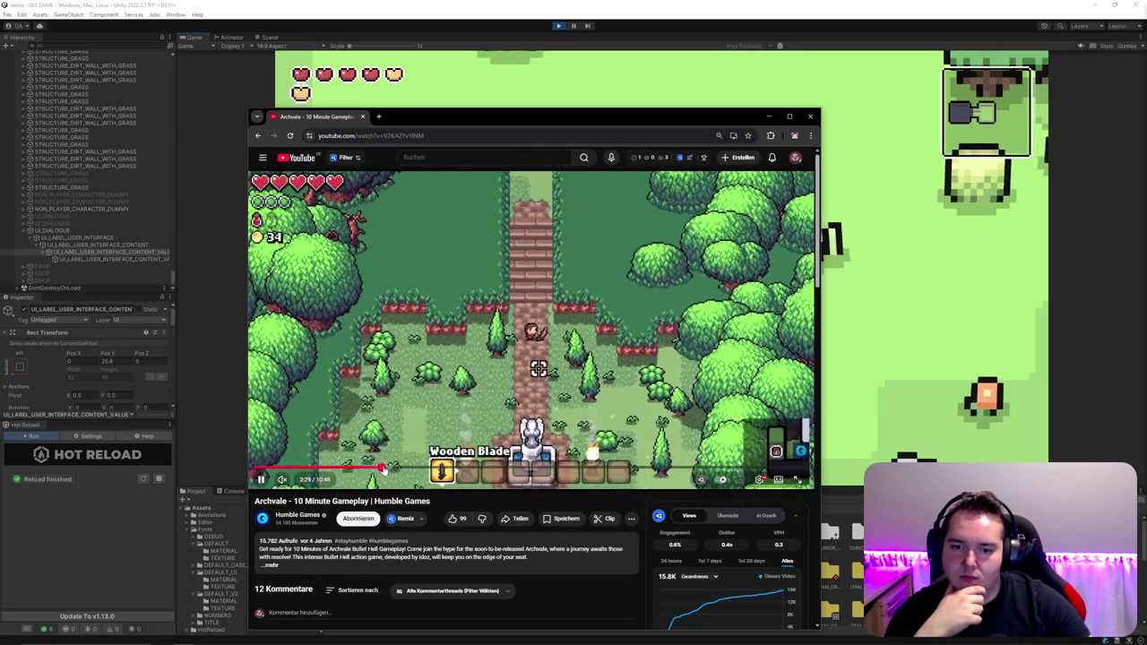
click(387, 469)
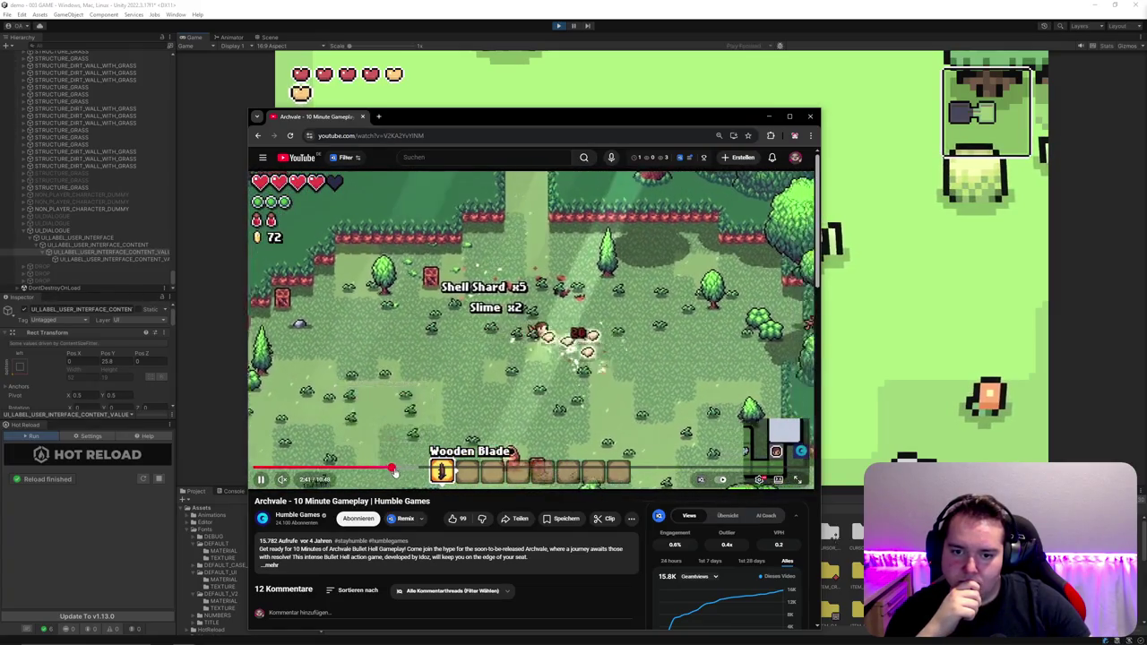
click(394, 471)
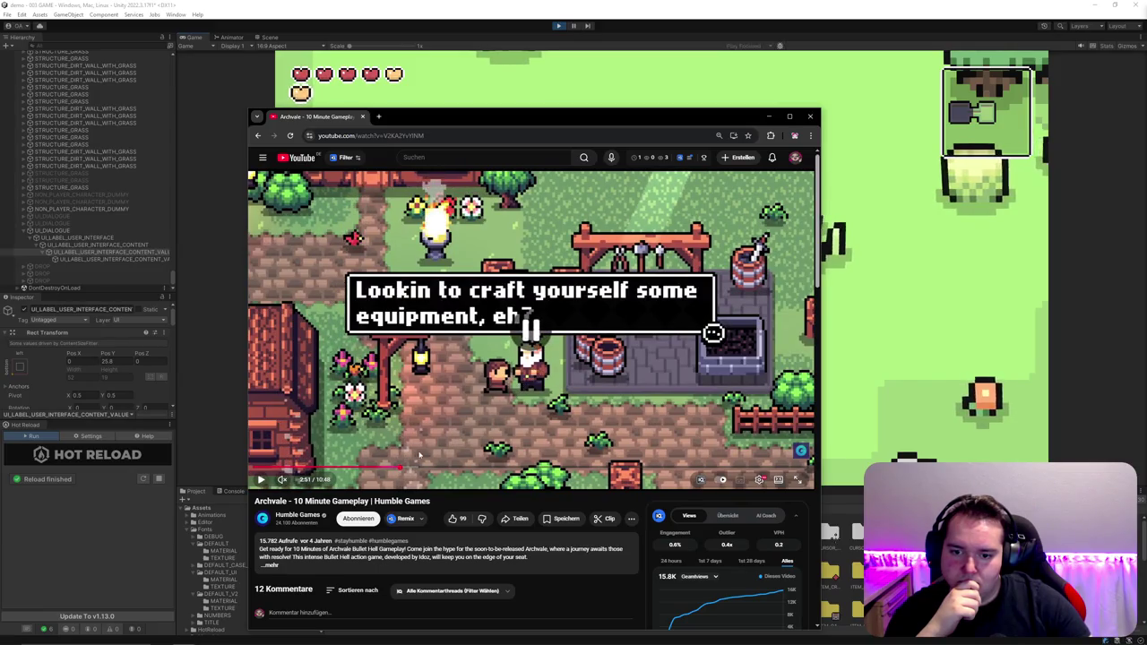
click(398, 468)
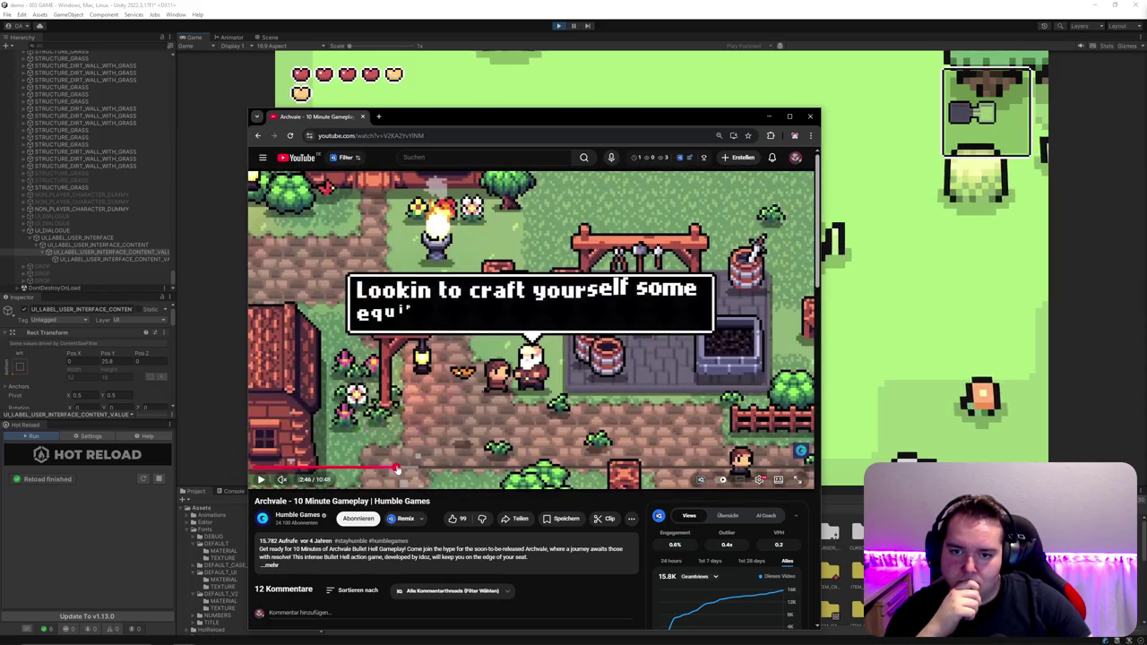
click(398, 468)
click(425, 412)
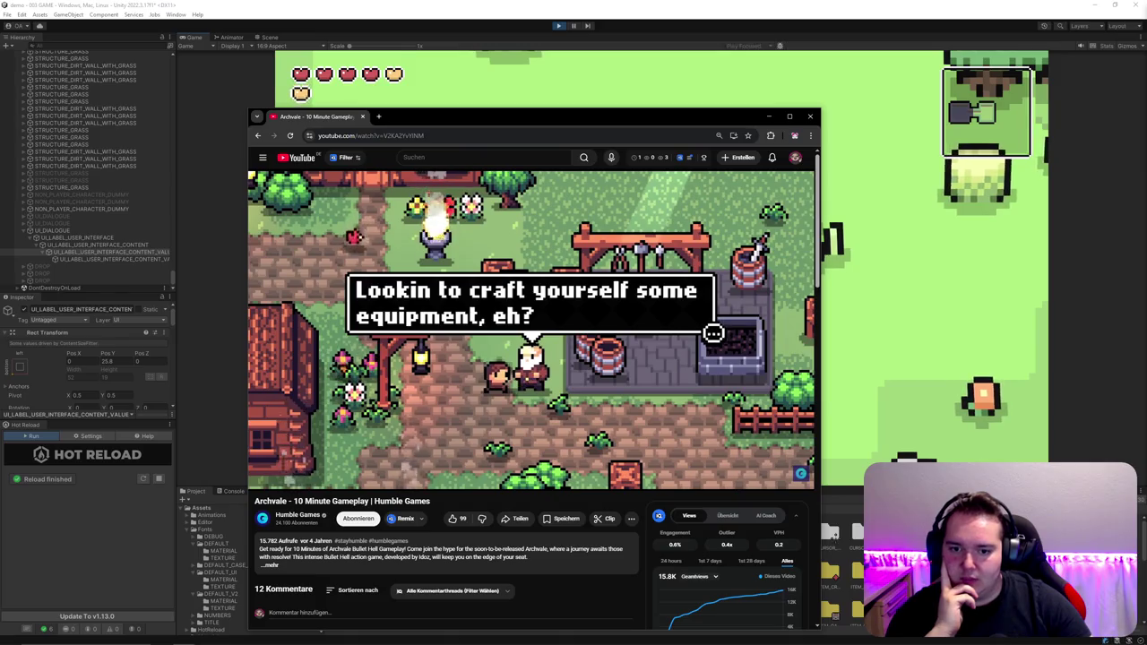
key(alt+Tab)
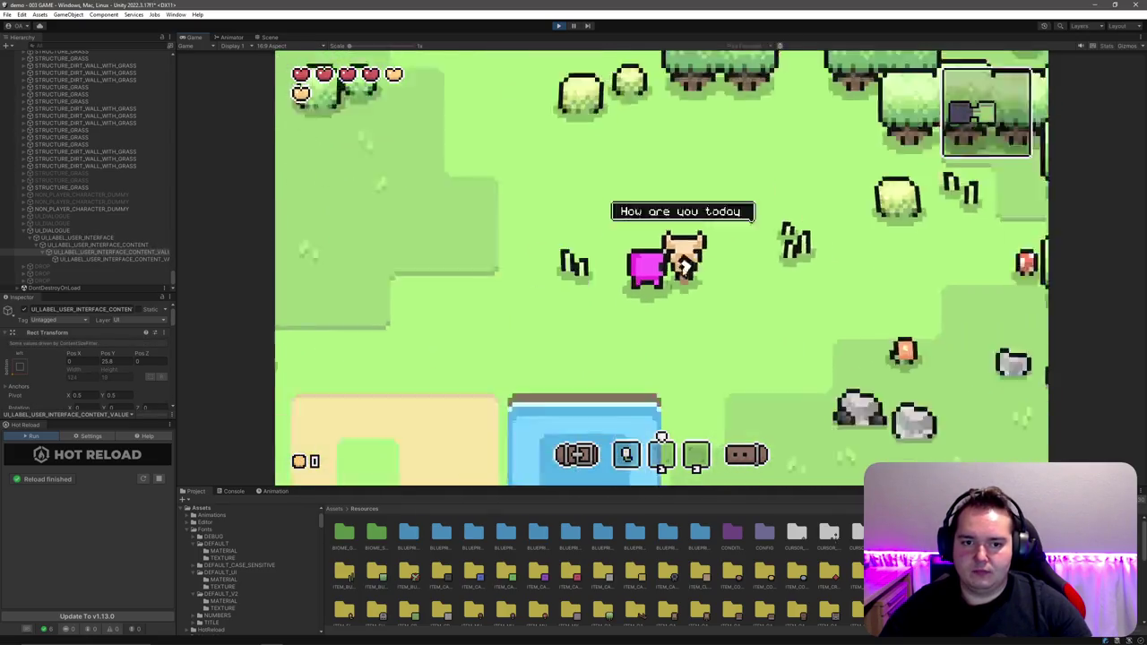
Step: Set the UI_LABEL_USER_INTERFACE Rect Transform scale to 0.0625 on X, Y and Z
click(81, 237)
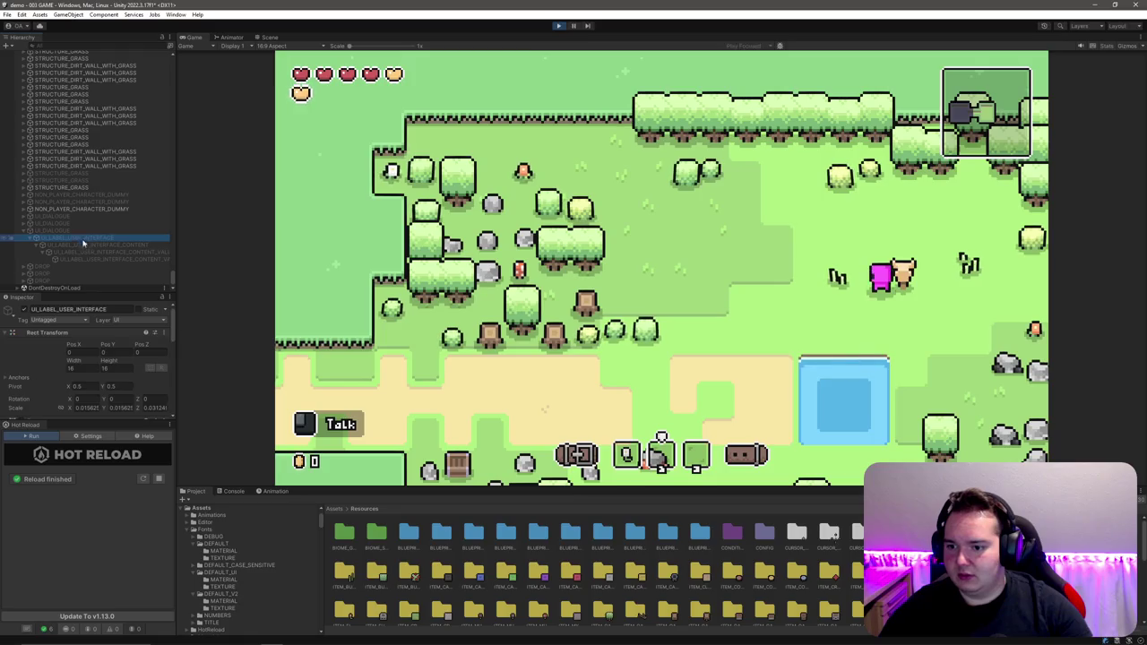
click(80, 408)
text(0.025)
key(Return)
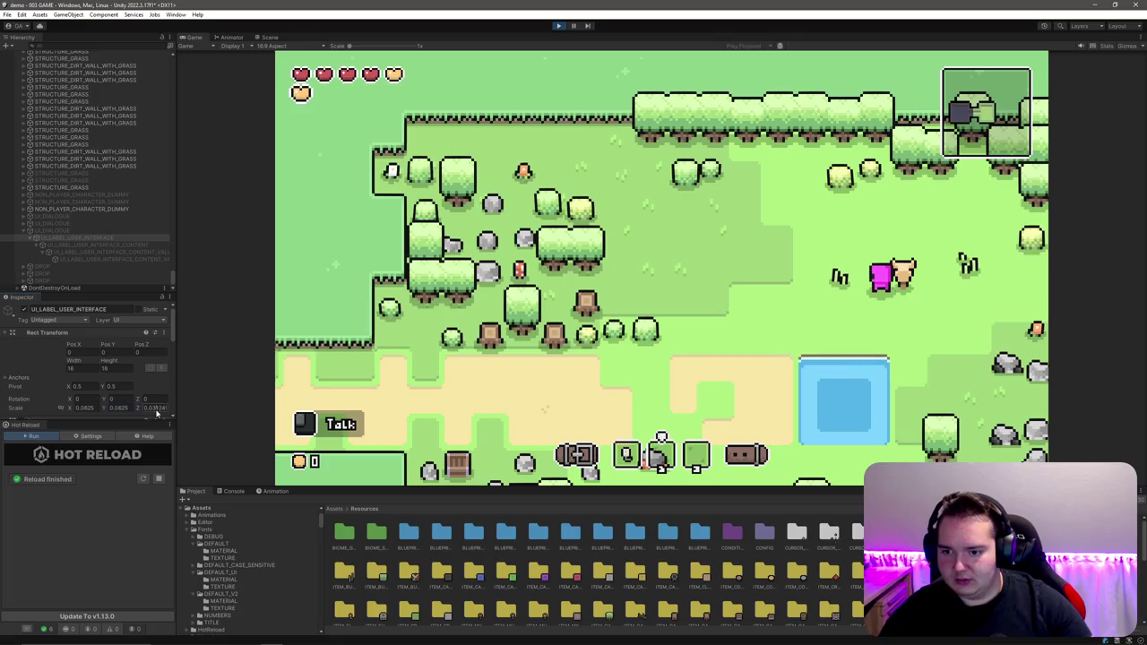
text(0.0625)
click(84, 240)
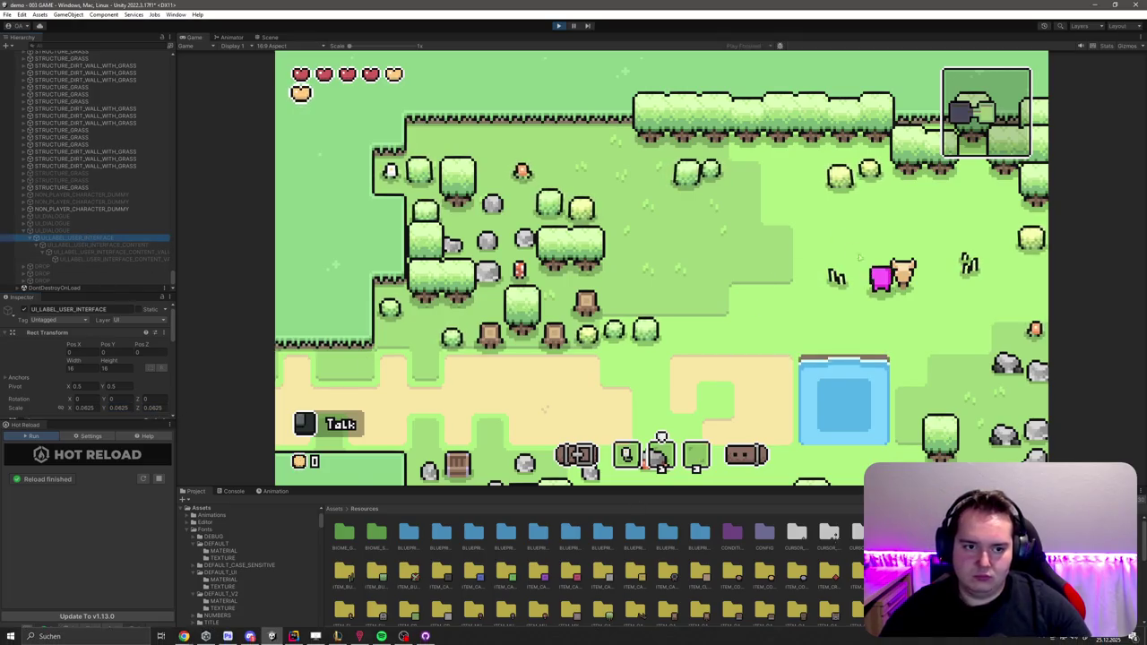
scroll(up, 3)
scroll(down, 3)
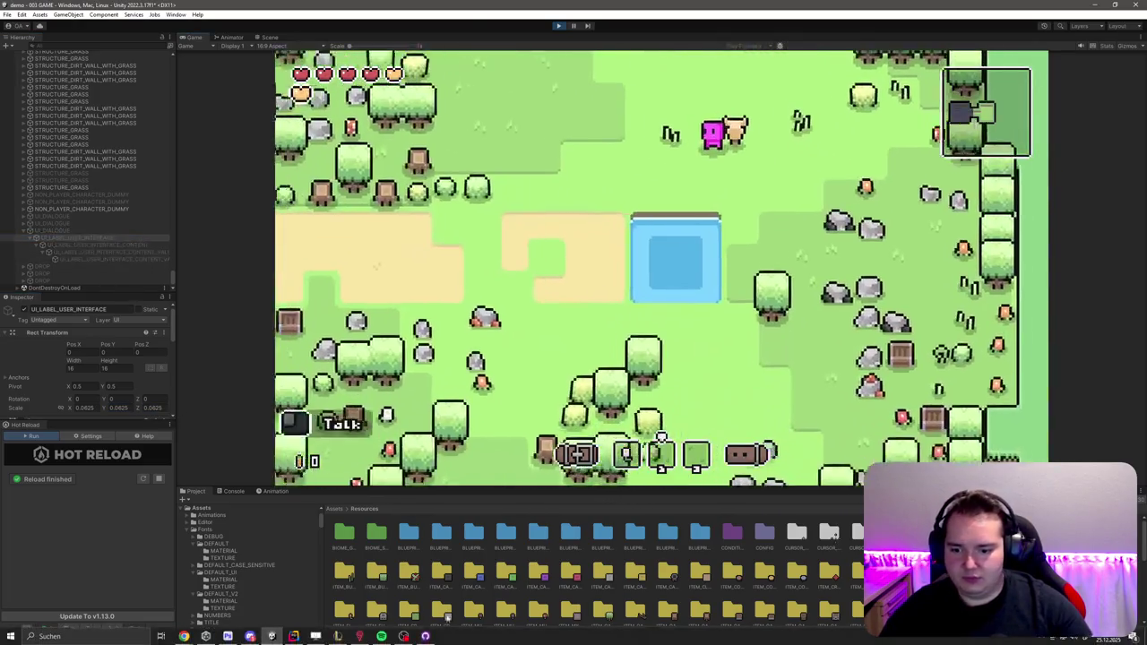
key(alt+Tab)
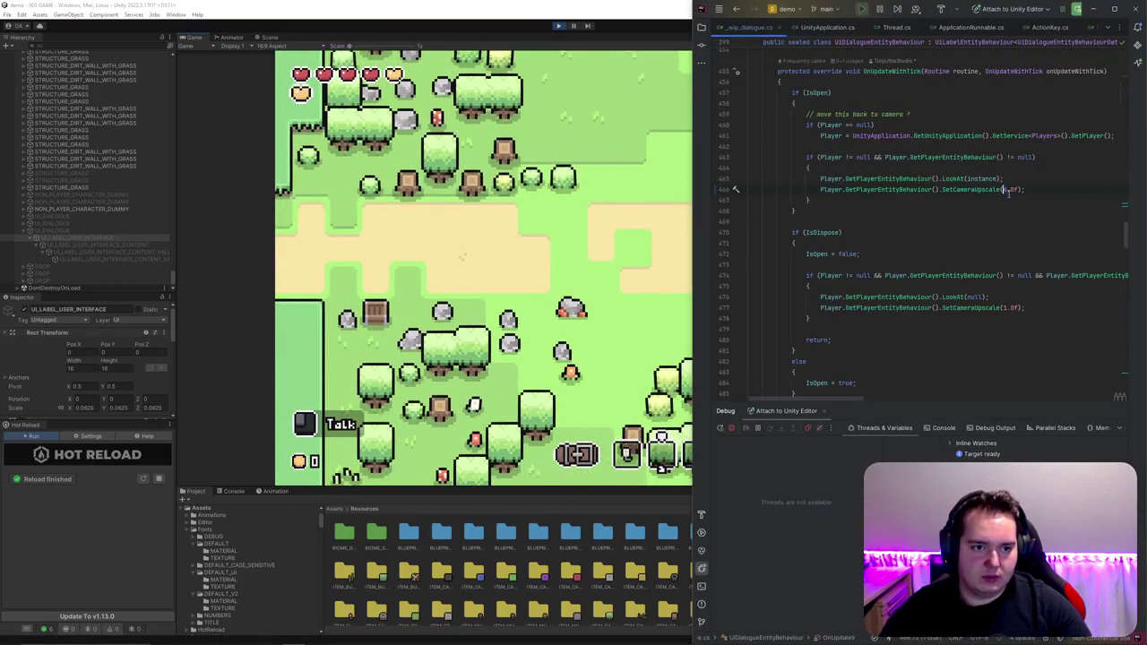
Step: Leave the SetCameraUpscale code in Rider and return to the running Unity game
click(446, 272)
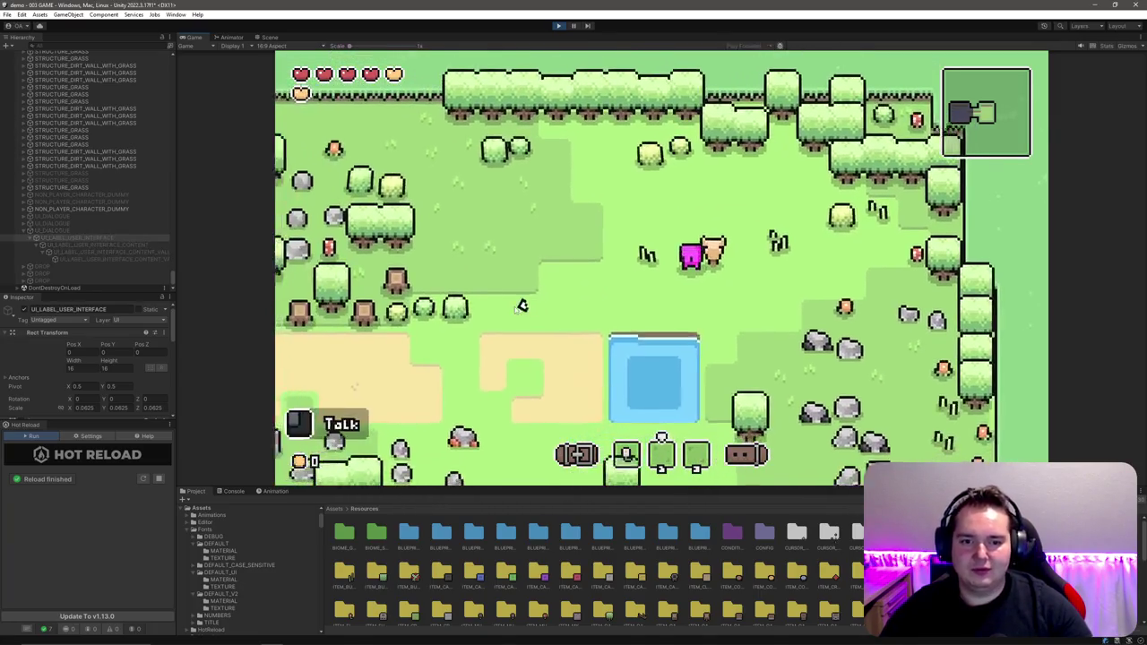
Step: Reopen the NPC dialogue and set the label's X and Y scale to 0.03125
key(a)
key(e)
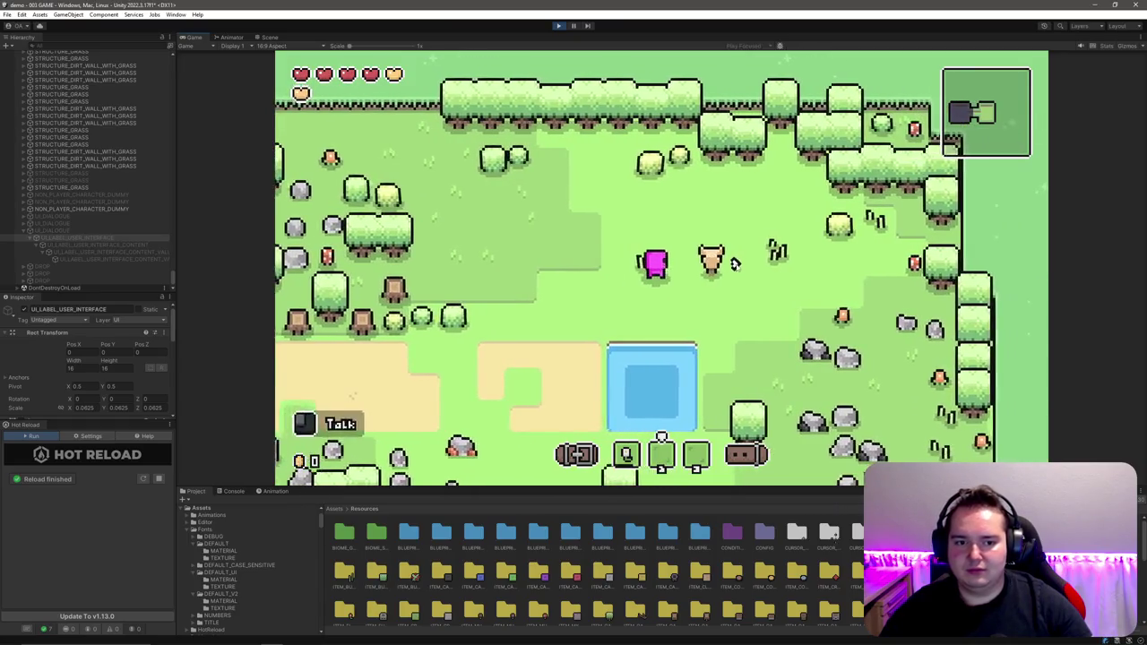
key(e)
key(e)
key(e)
key(e)
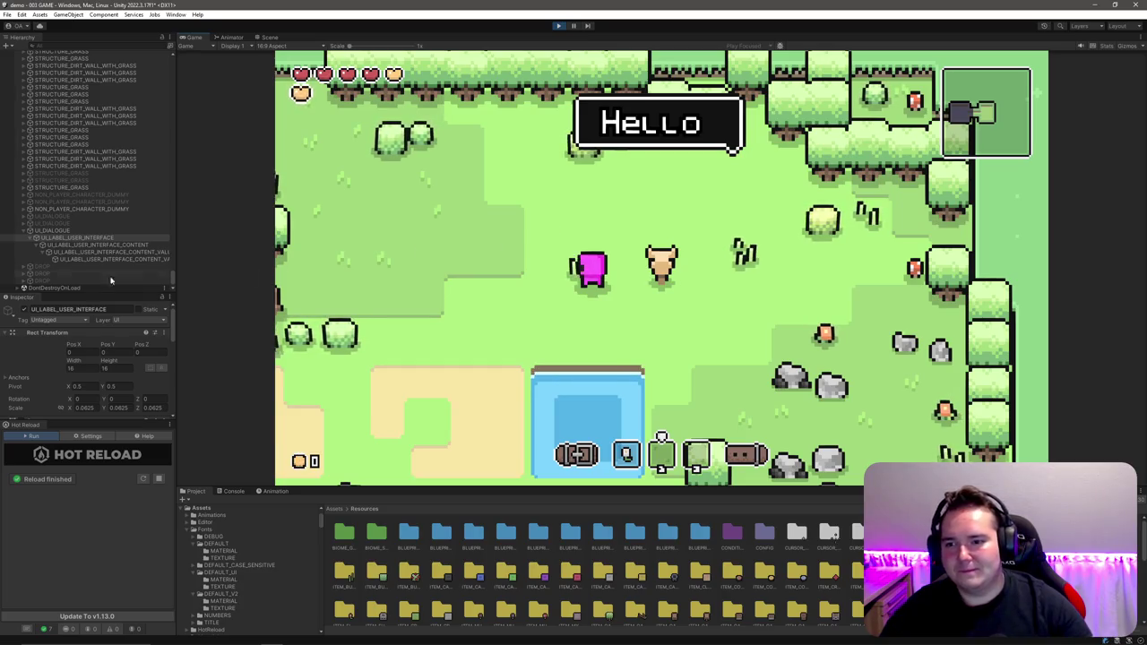
click(99, 237)
click(95, 408)
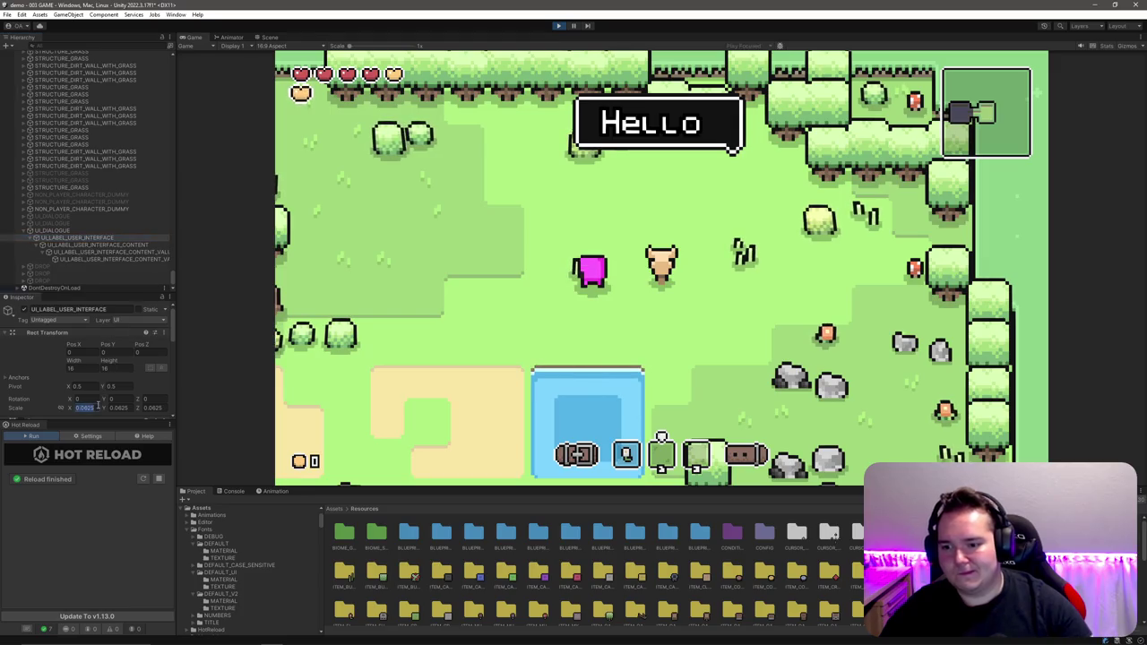
text(/2)
key(Tab)
text(0.03125)
key(Tab)
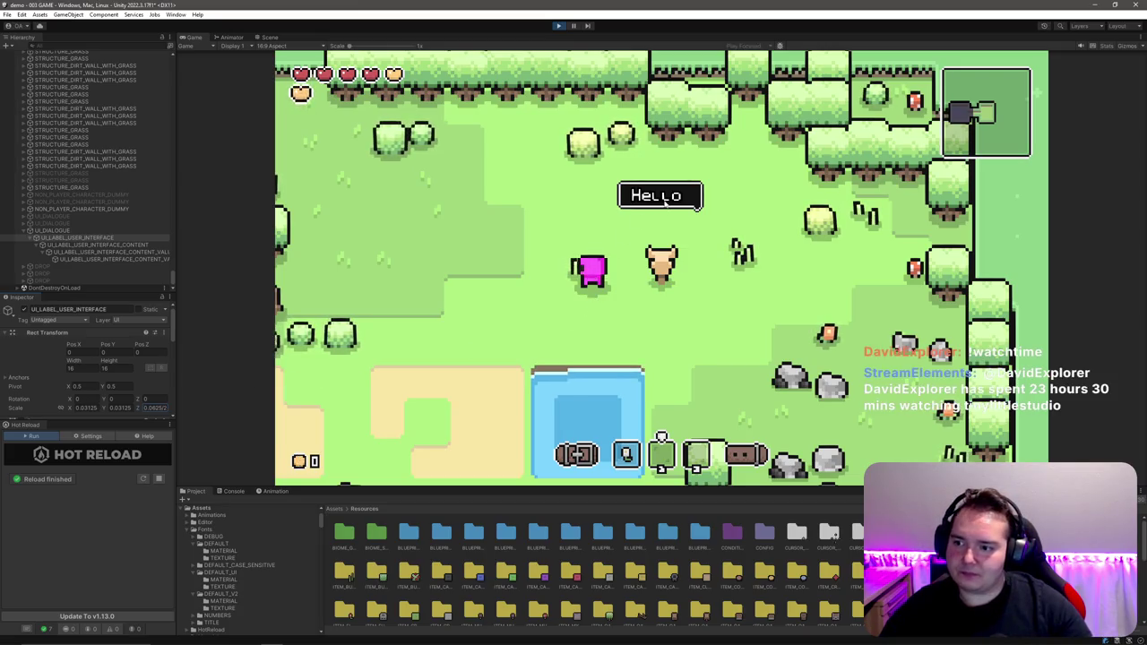
text(0.03125)
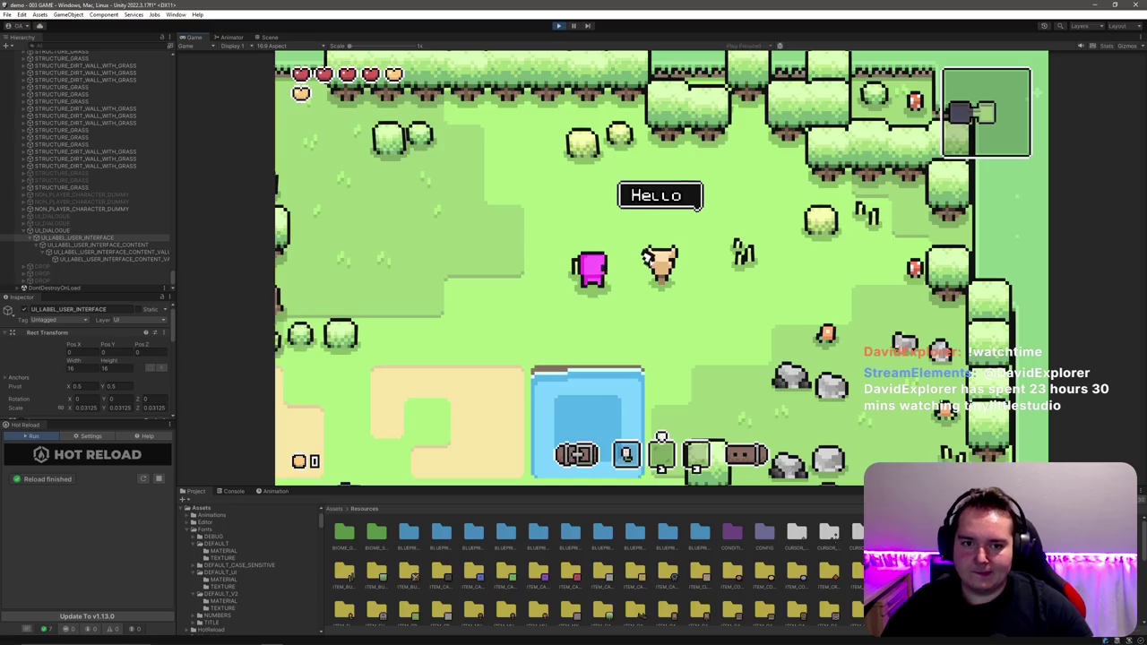
Step: Click through the dialogue to confirm both Hello and How are you today display
click(655, 251)
click(655, 251)
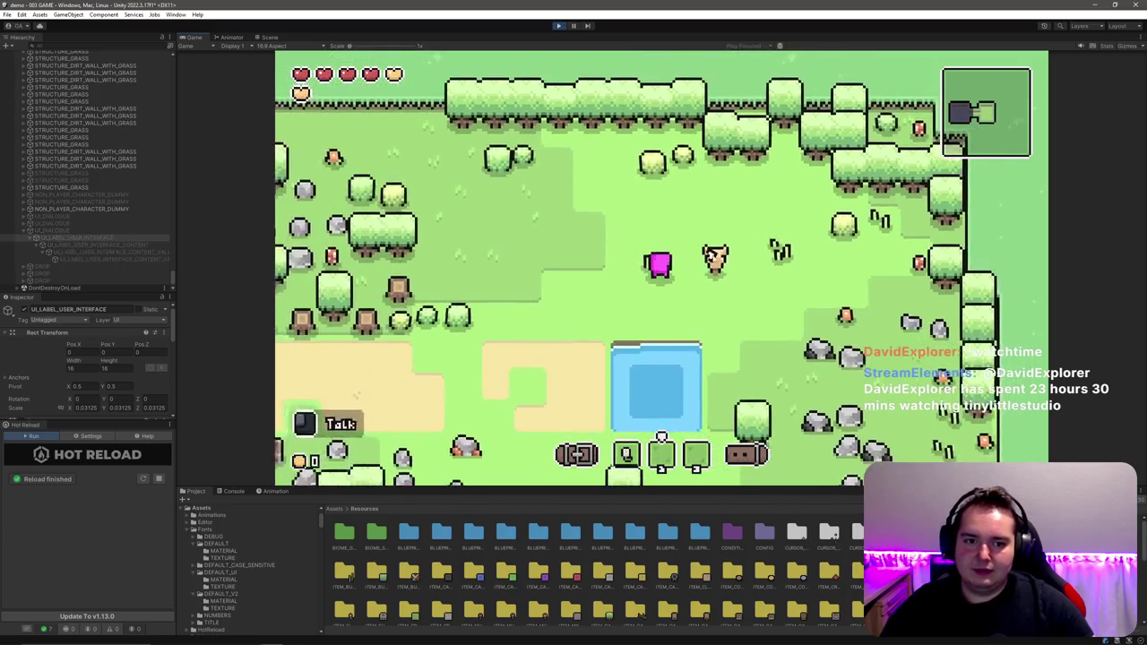
click(660, 256)
click(710, 263)
click(710, 262)
click(712, 264)
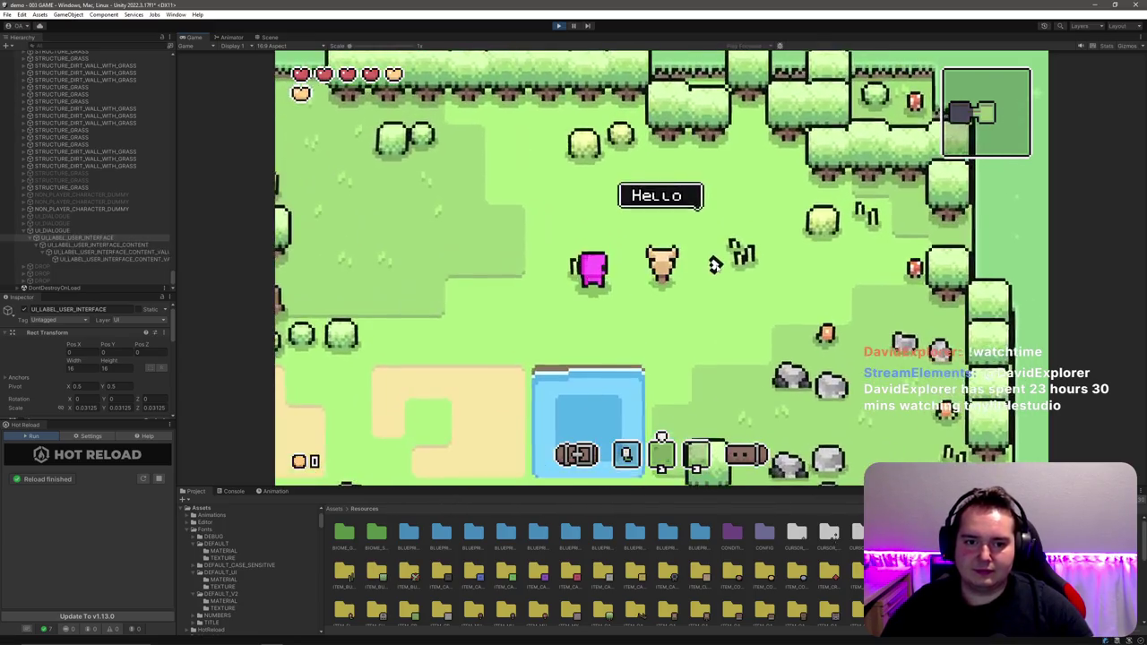
click(714, 265)
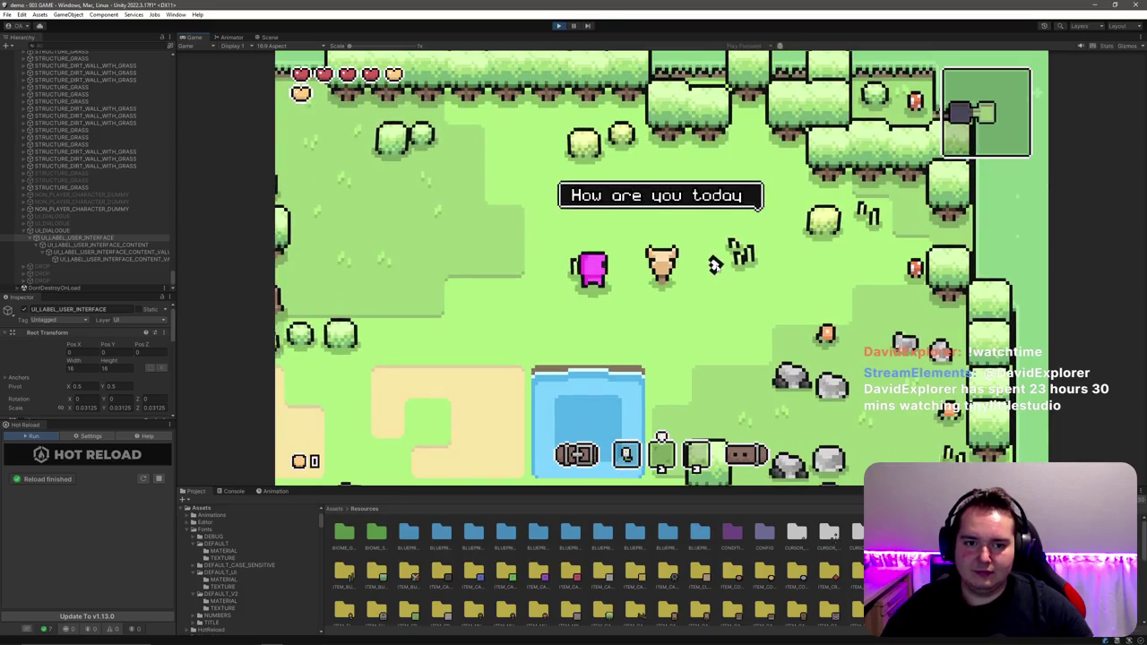
click(714, 265)
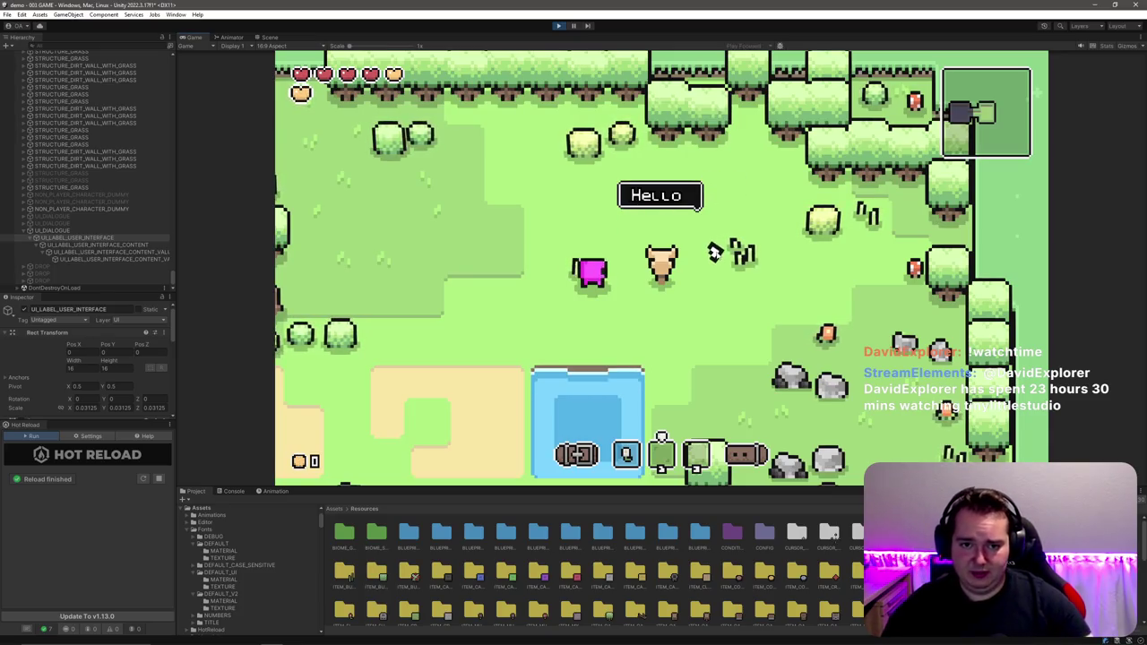
click(713, 251)
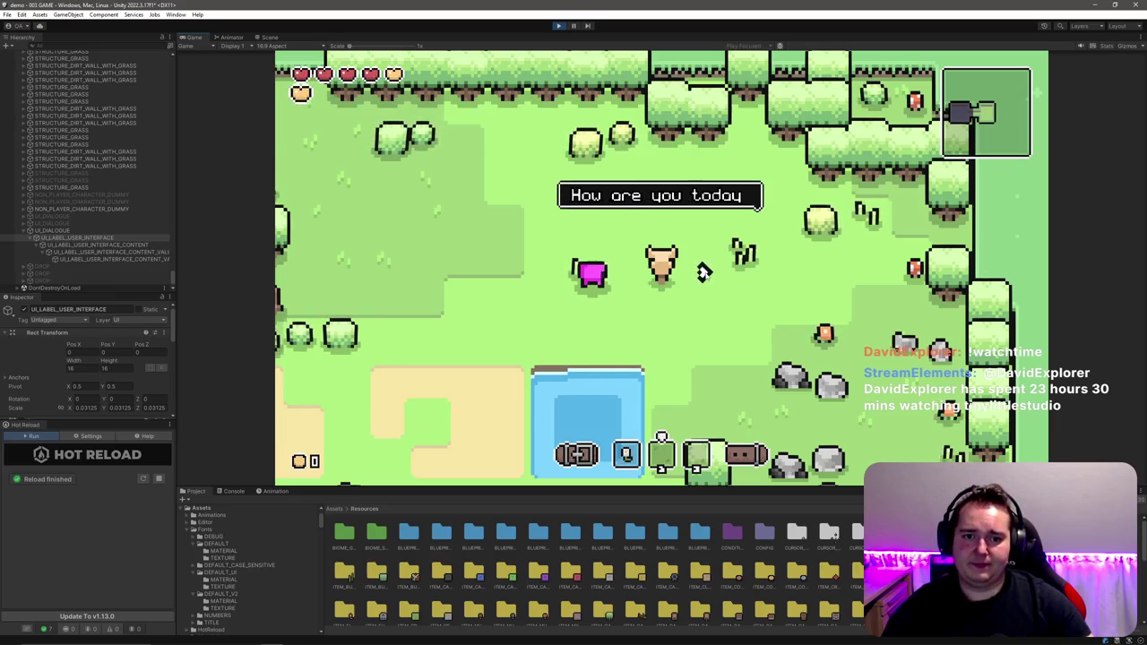
click(706, 269)
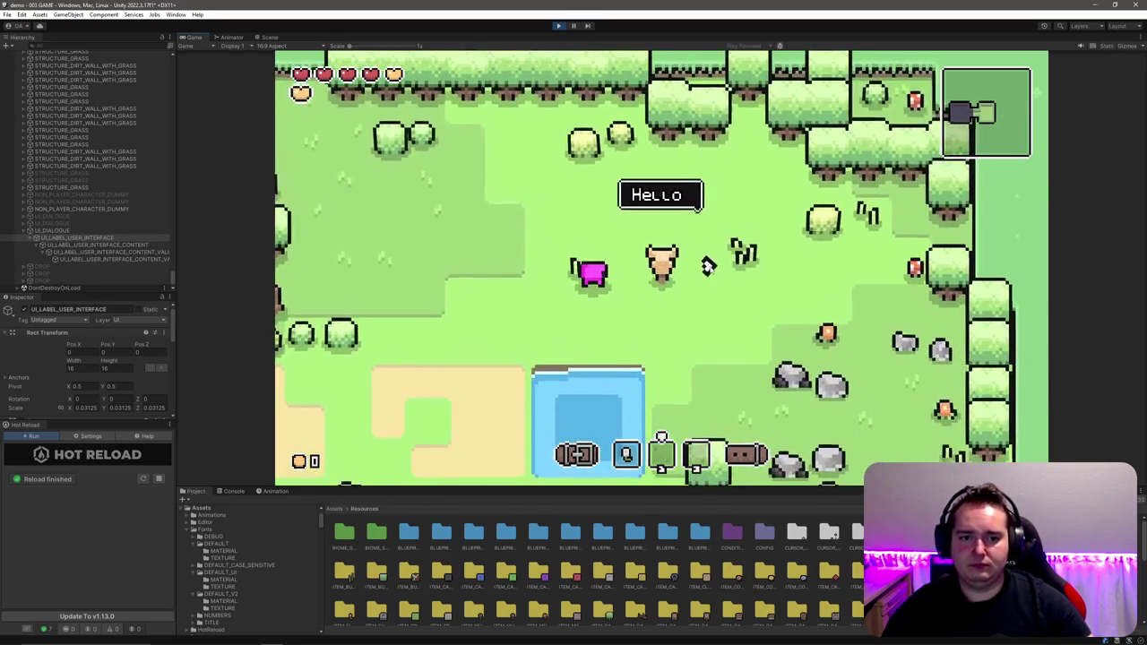
click(708, 266)
click(708, 266)
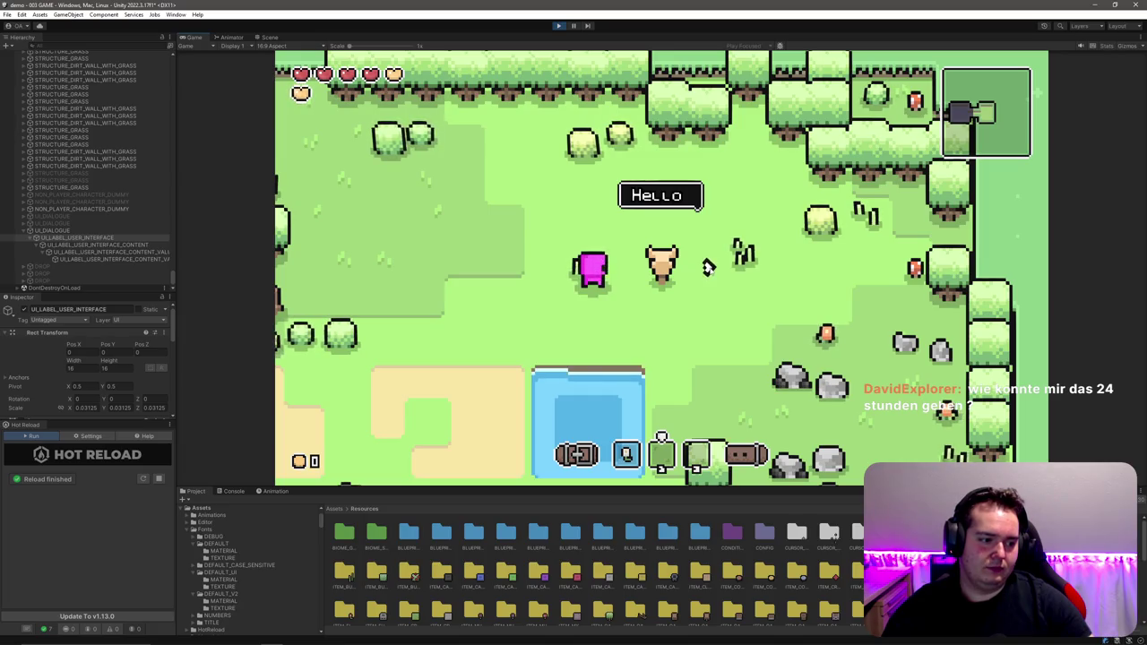
click(708, 266)
click(708, 267)
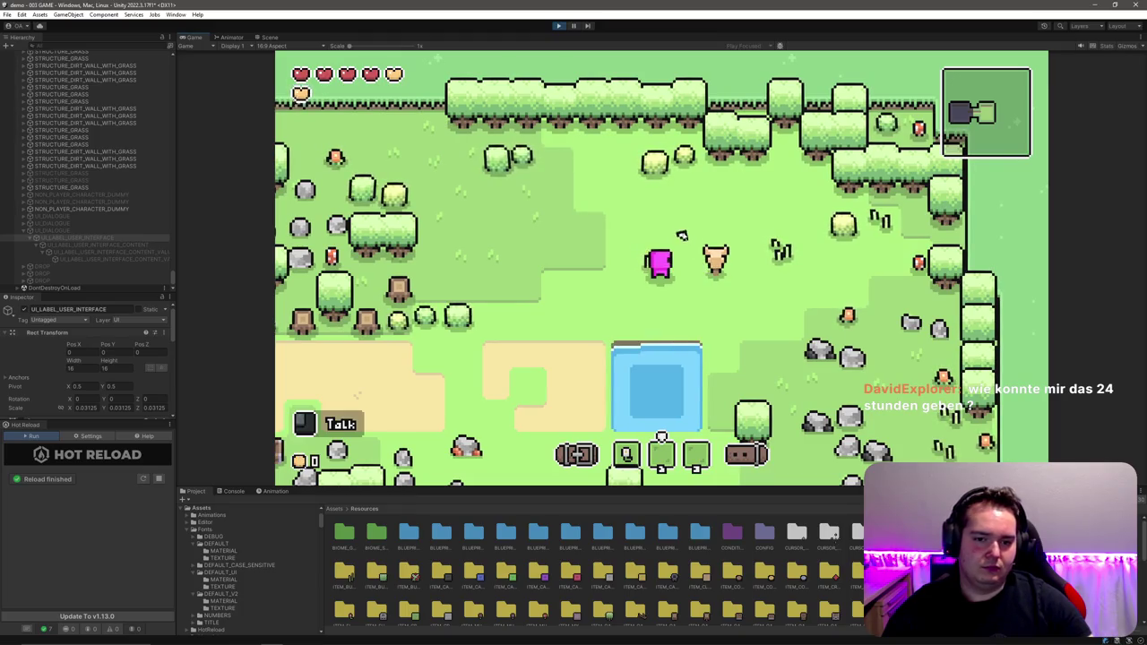
Step: Replay the NPC conversation repeatedly, restarting the Hello line, then end it
click(684, 237)
click(689, 246)
click(692, 255)
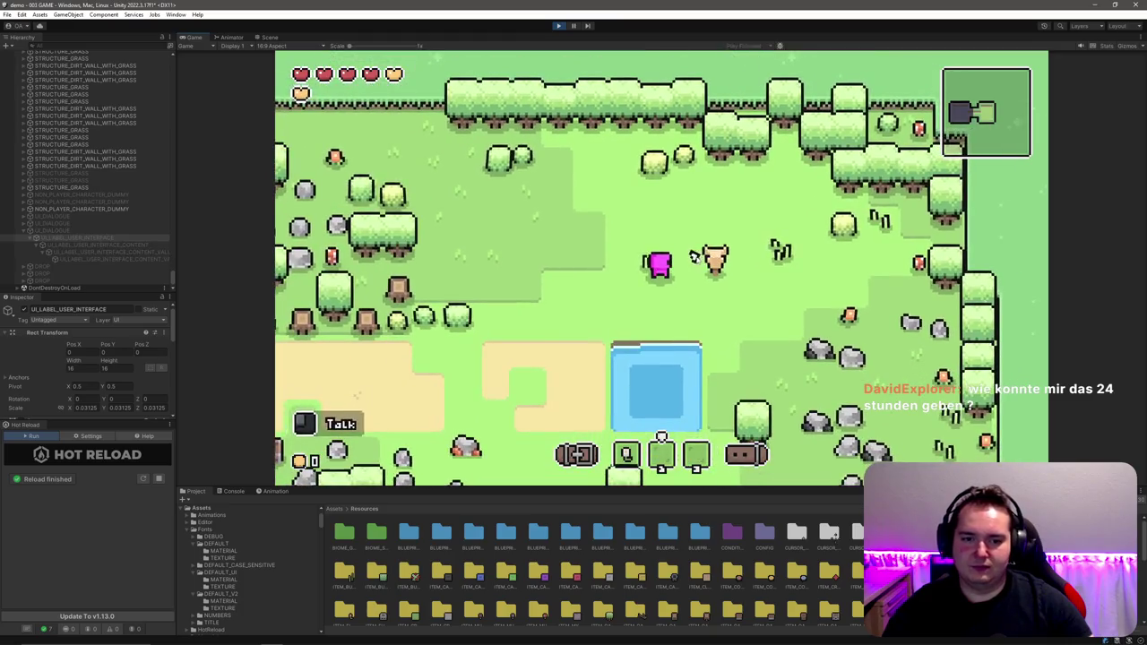
click(697, 259)
click(703, 259)
click(708, 260)
click(714, 262)
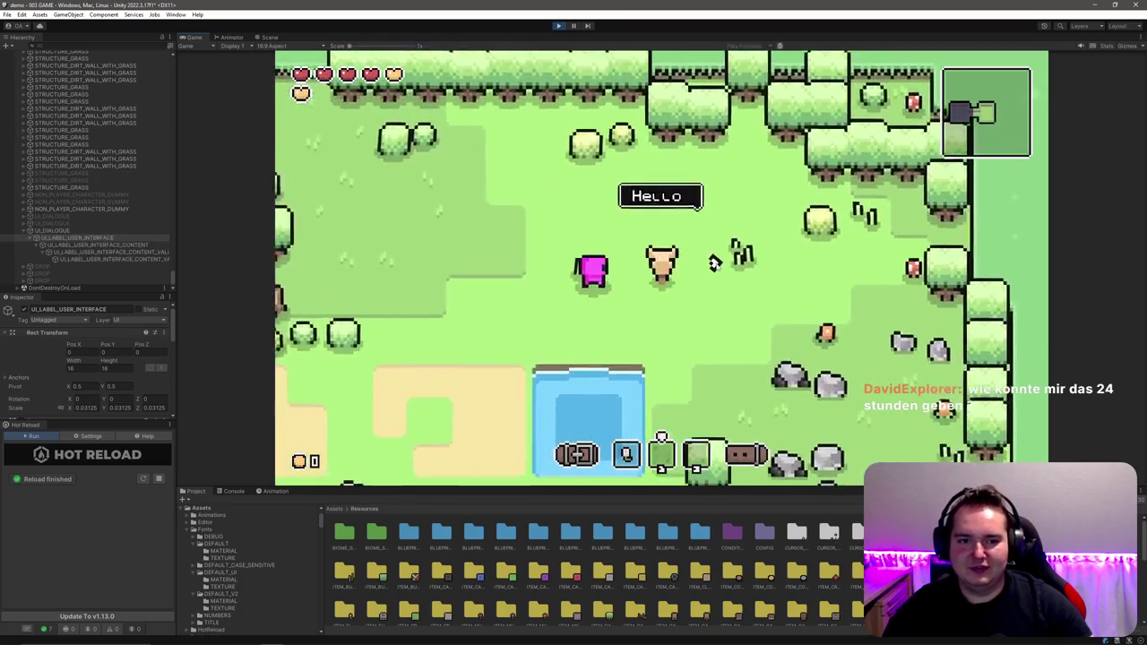
click(714, 262)
click(712, 261)
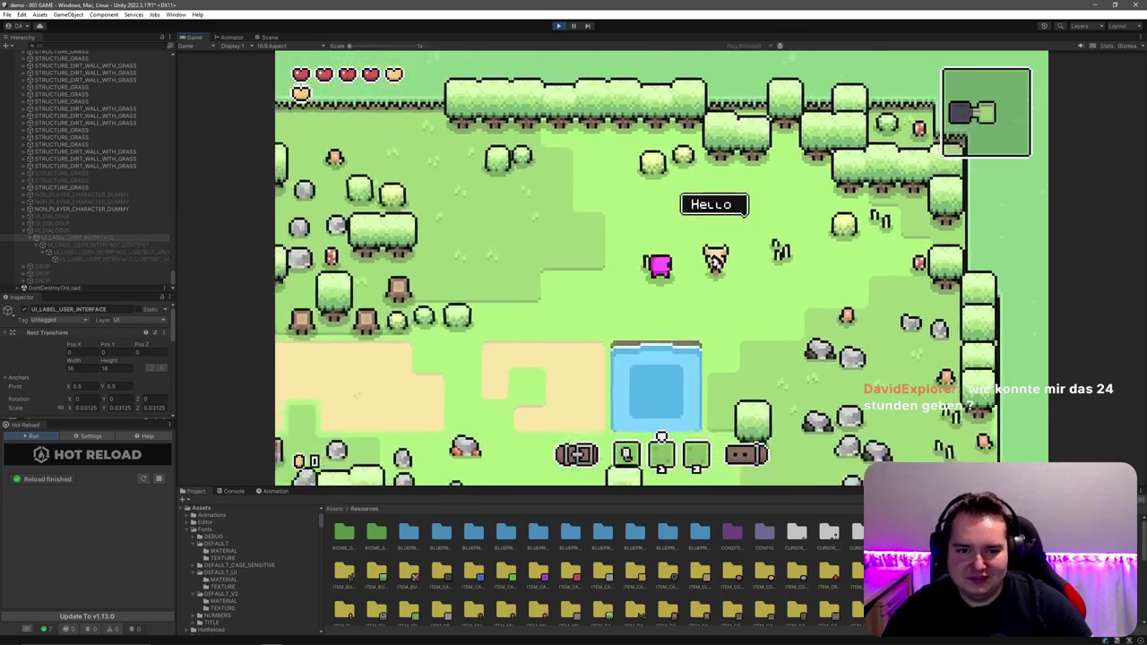
click(713, 261)
click(713, 261)
click(704, 263)
click(698, 264)
click(692, 266)
click(692, 266)
click(692, 266)
click(686, 265)
Step: Bring JetBrains Rider with the dialogue script to the front
key(alt+Tab)
mouse_move(665, 636)
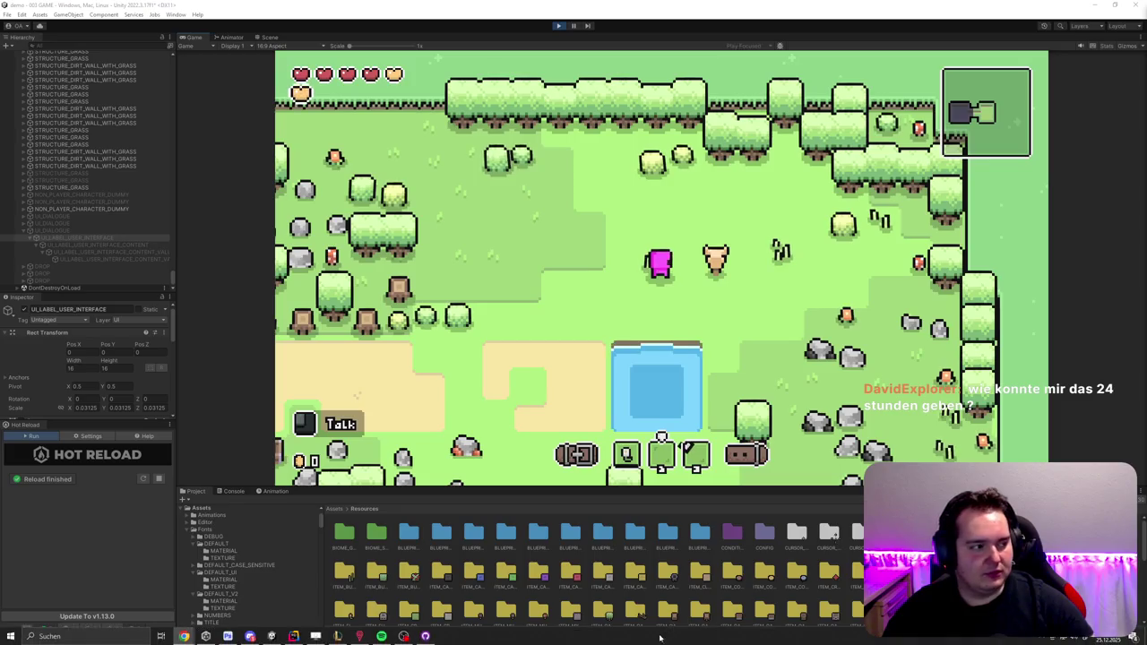
click(291, 637)
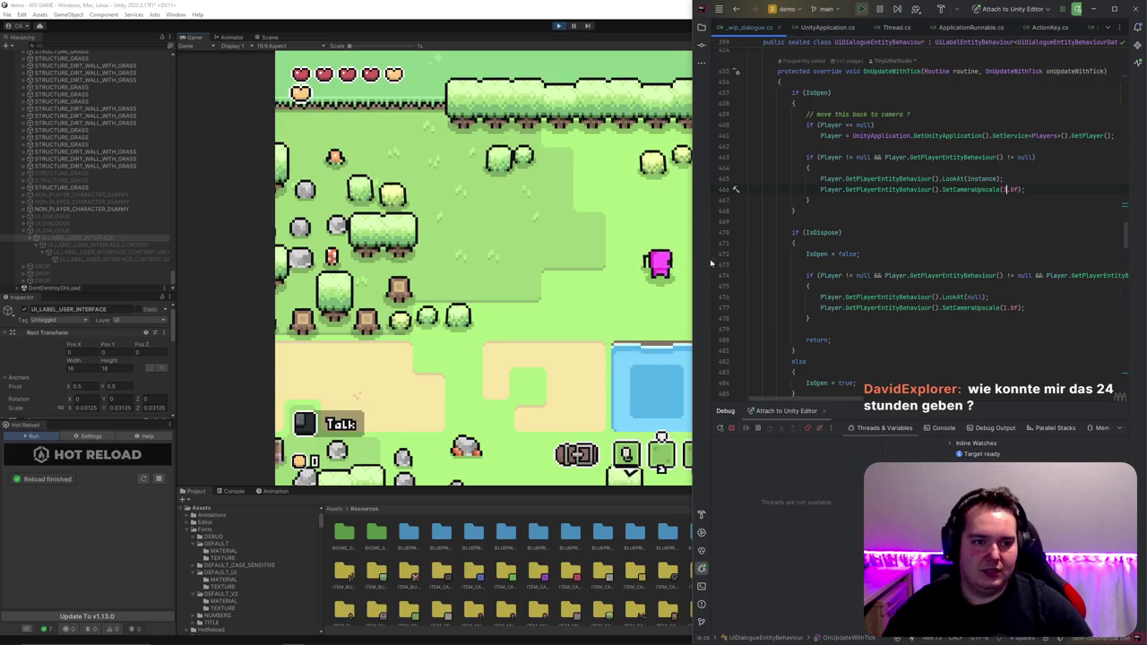
Step: Return to the game and talk to the NPC several times to show the Hello bubble
click(621, 259)
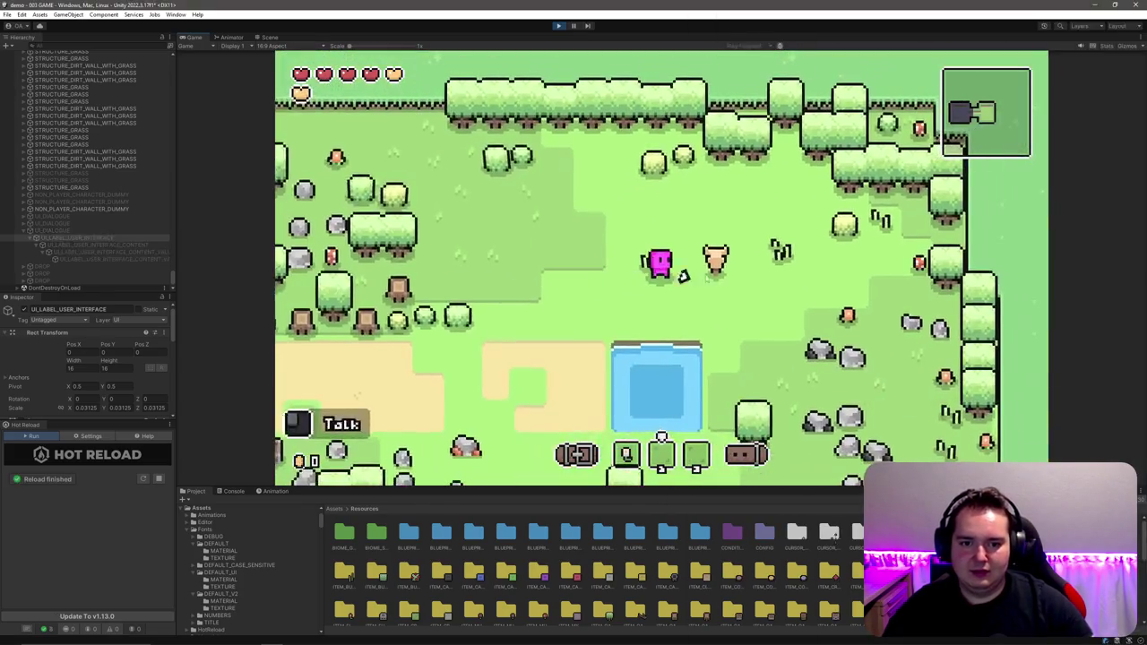
click(714, 260)
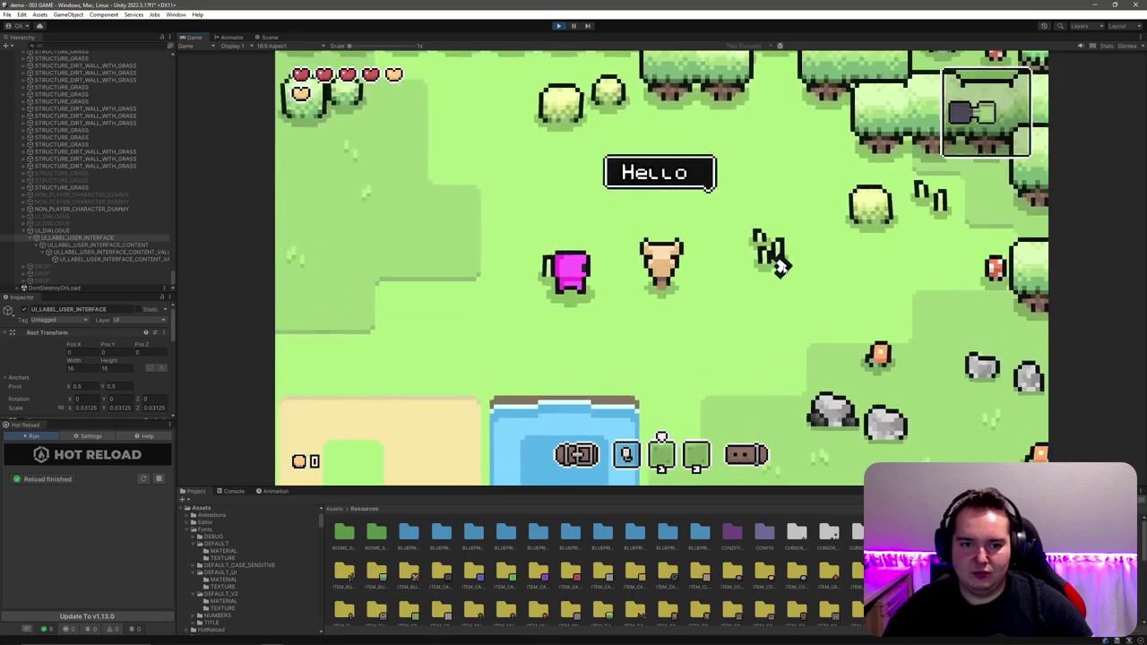
click(700, 261)
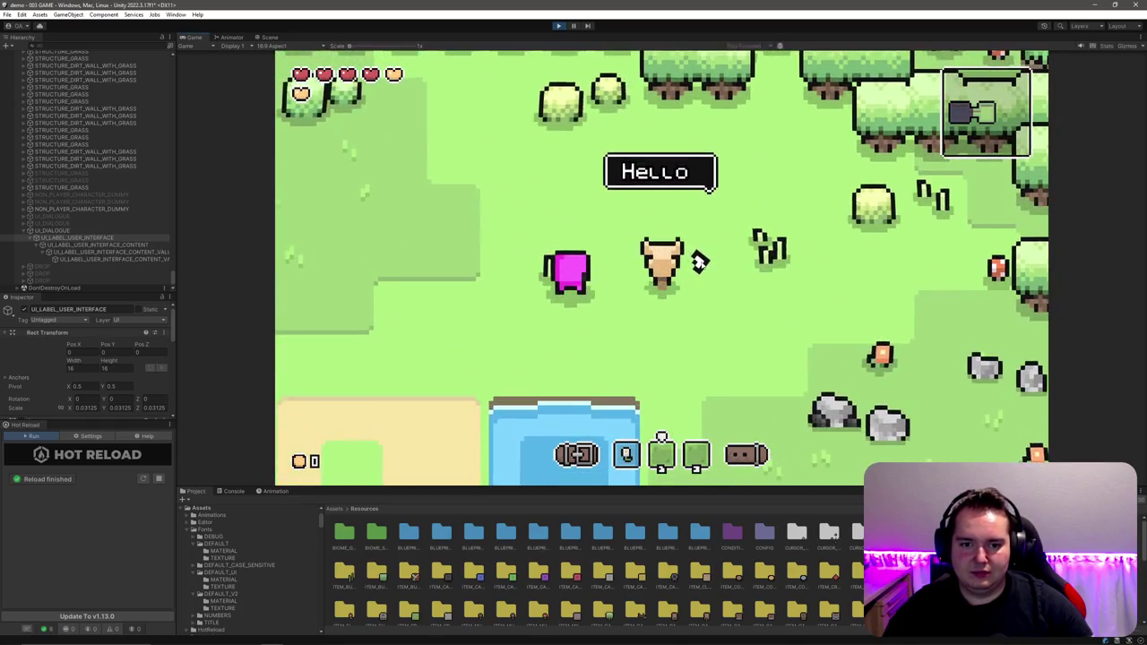
click(704, 261)
click(704, 261)
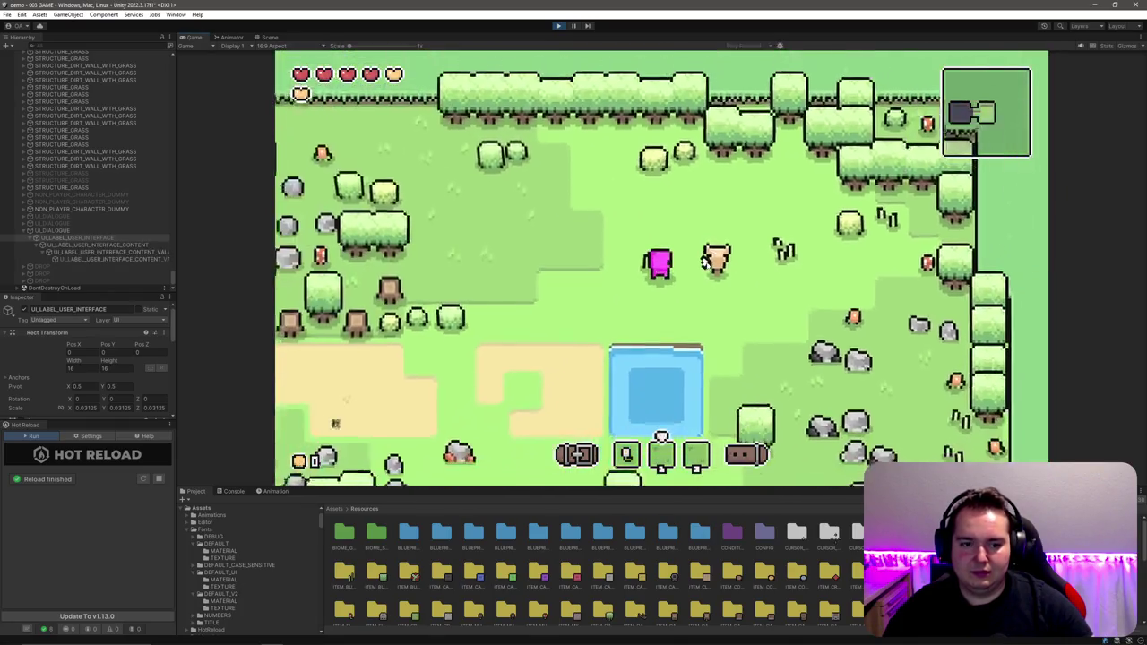
key(alt+Tab)
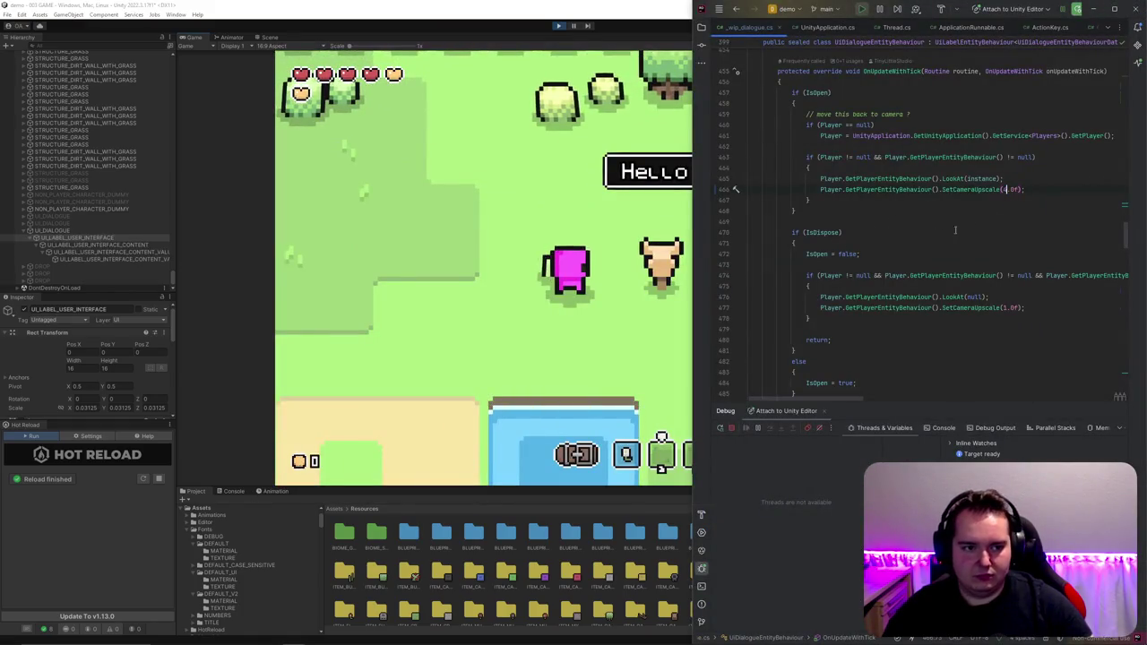
key(alt+Tab)
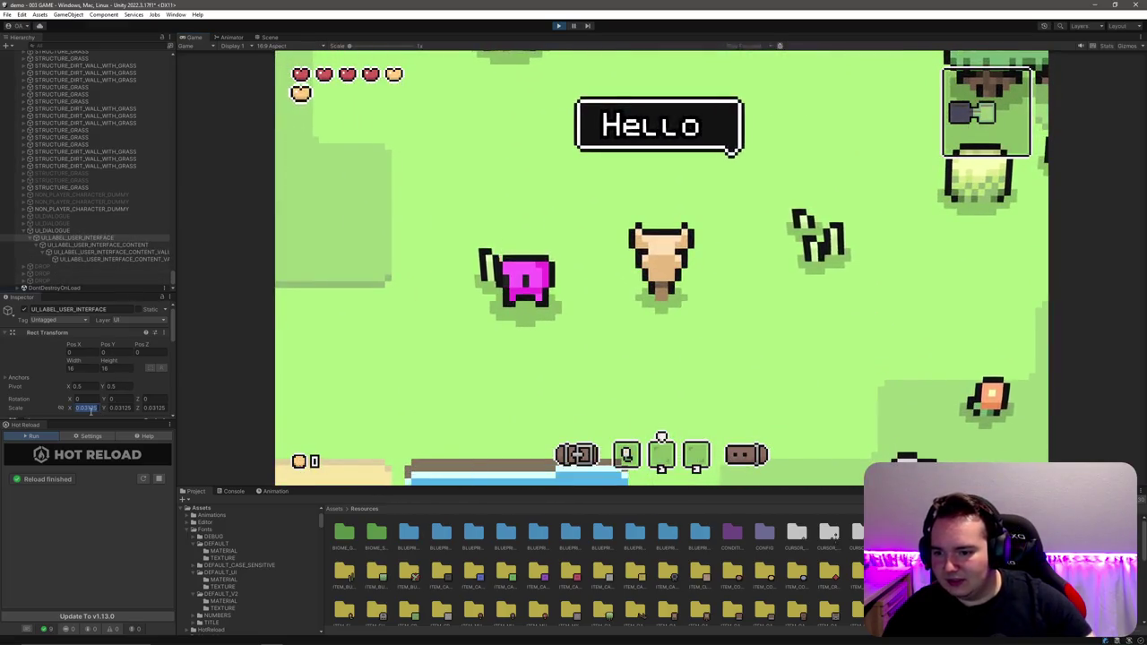
Step: Set the label's Rect Transform Scale X and Y to 0.0625
key(Return)
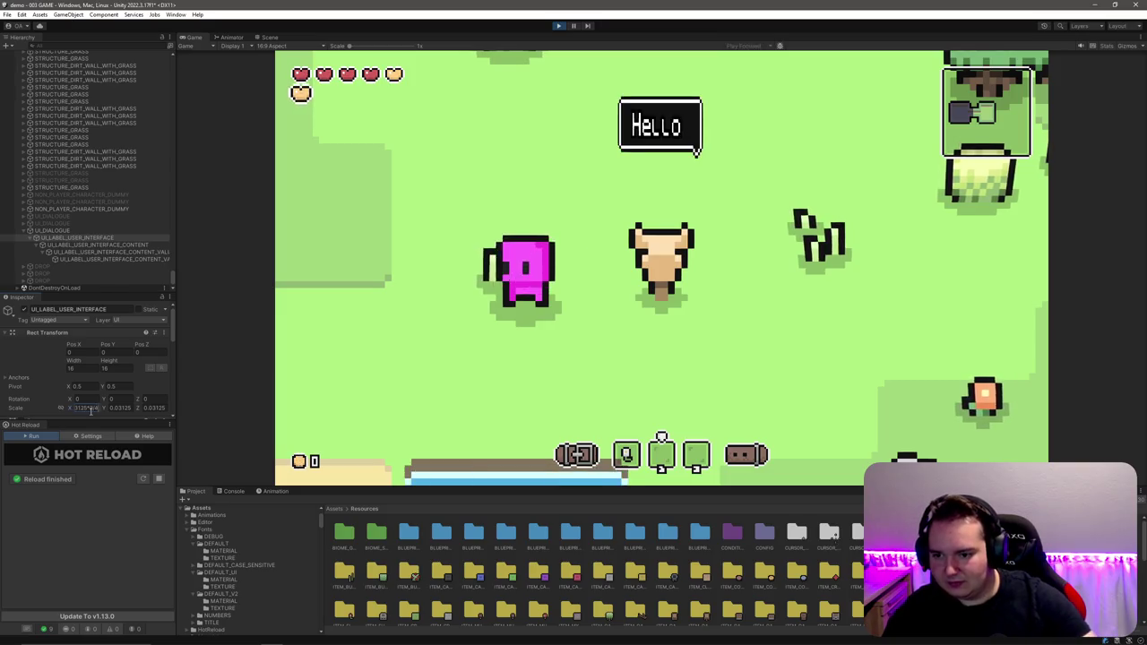
key(ctrl+v)
key(Tab)
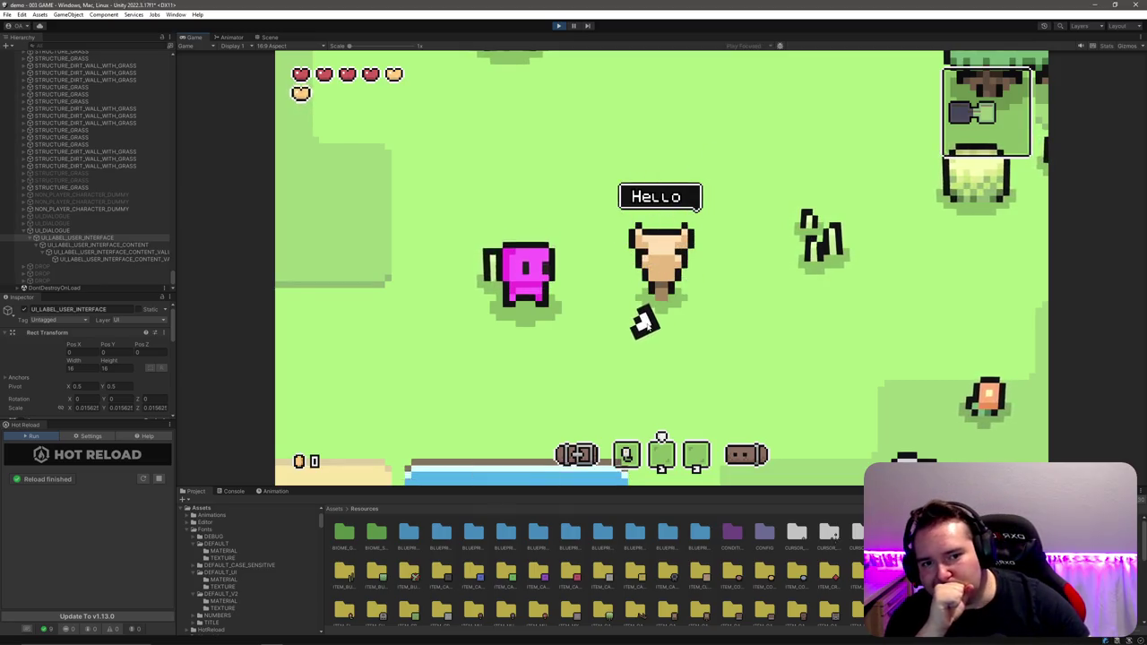
click(87, 408)
text(0.0625)
key(Tab)
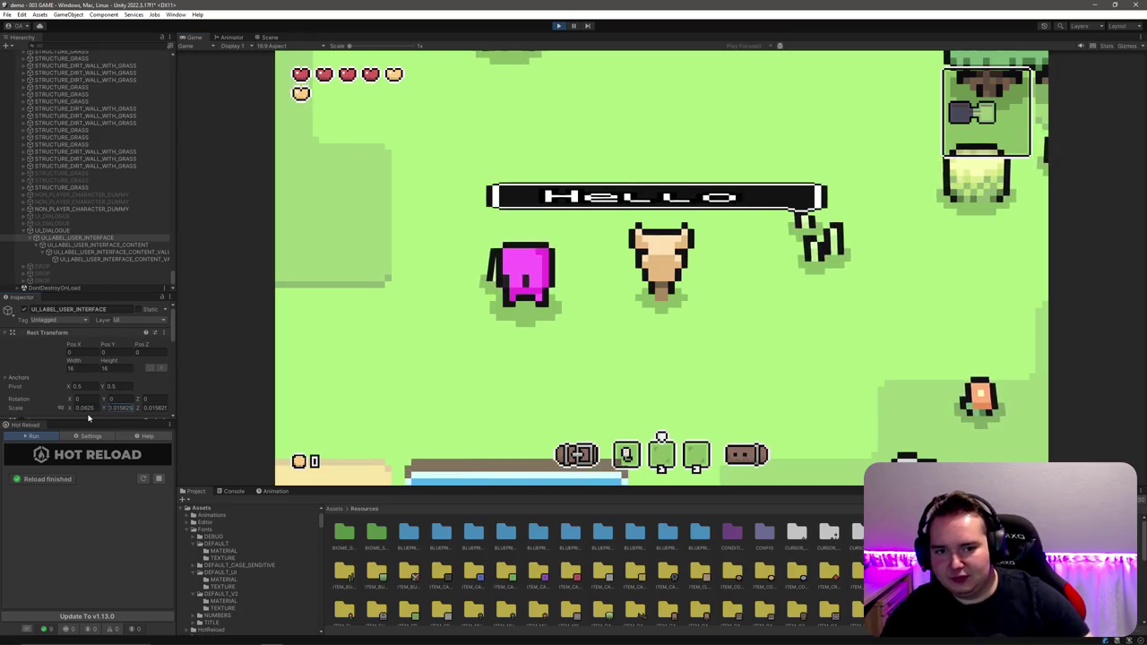
text(0.0625)
key(Tab)
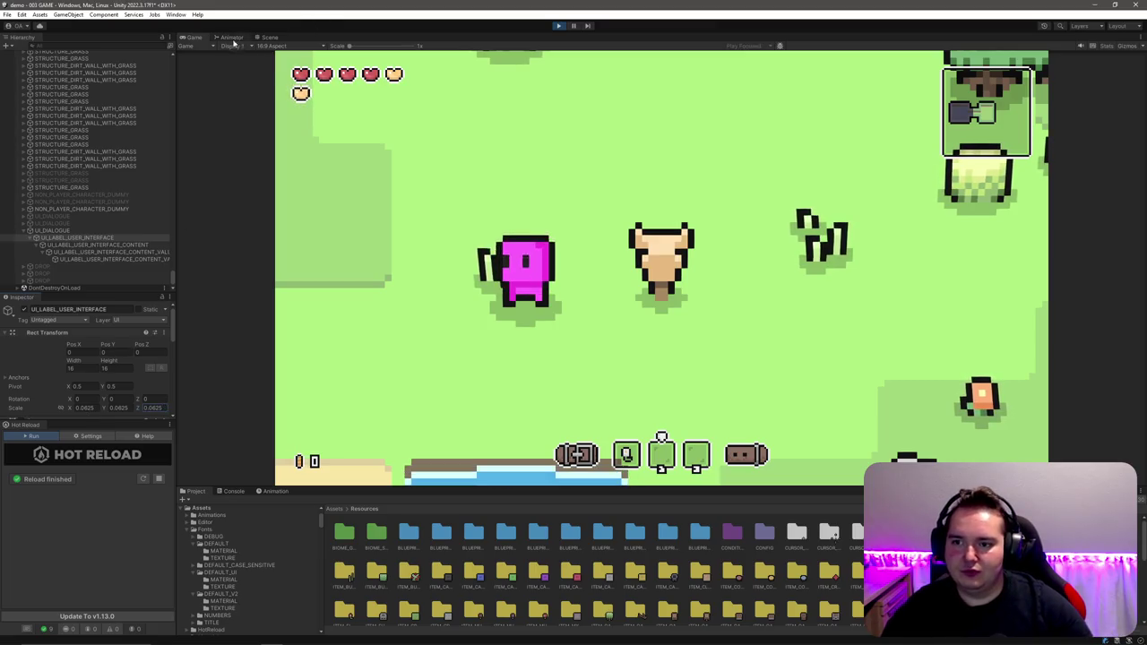
Step: Set the text value object's Pos Y to 0, check the Console, and unpause the game
click(134, 252)
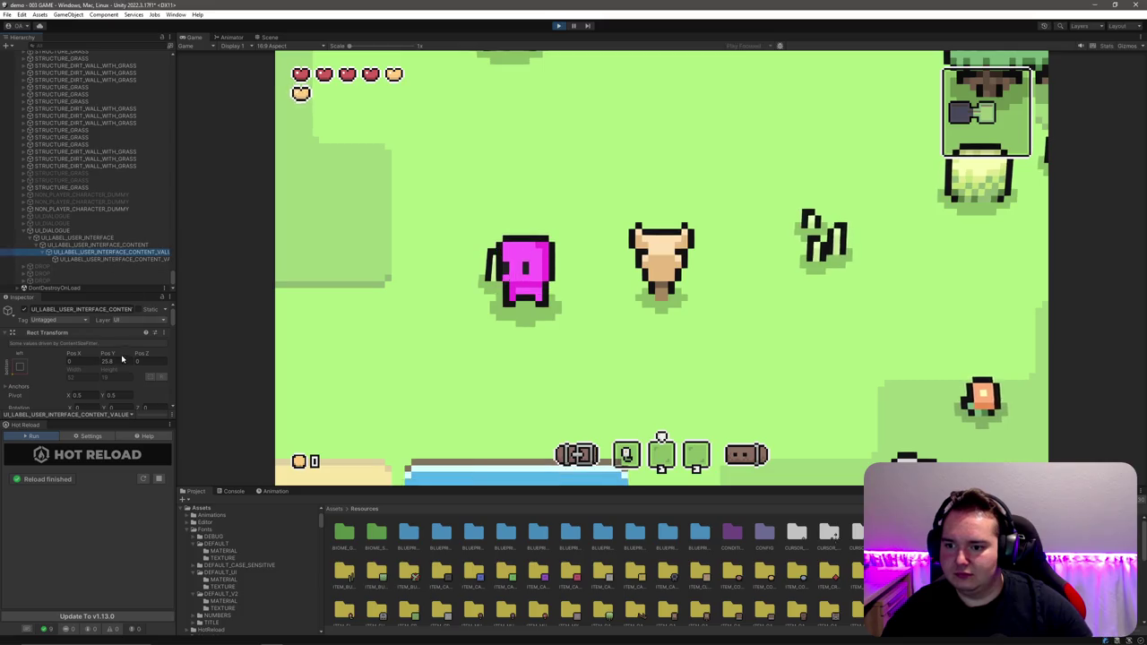
text(0)
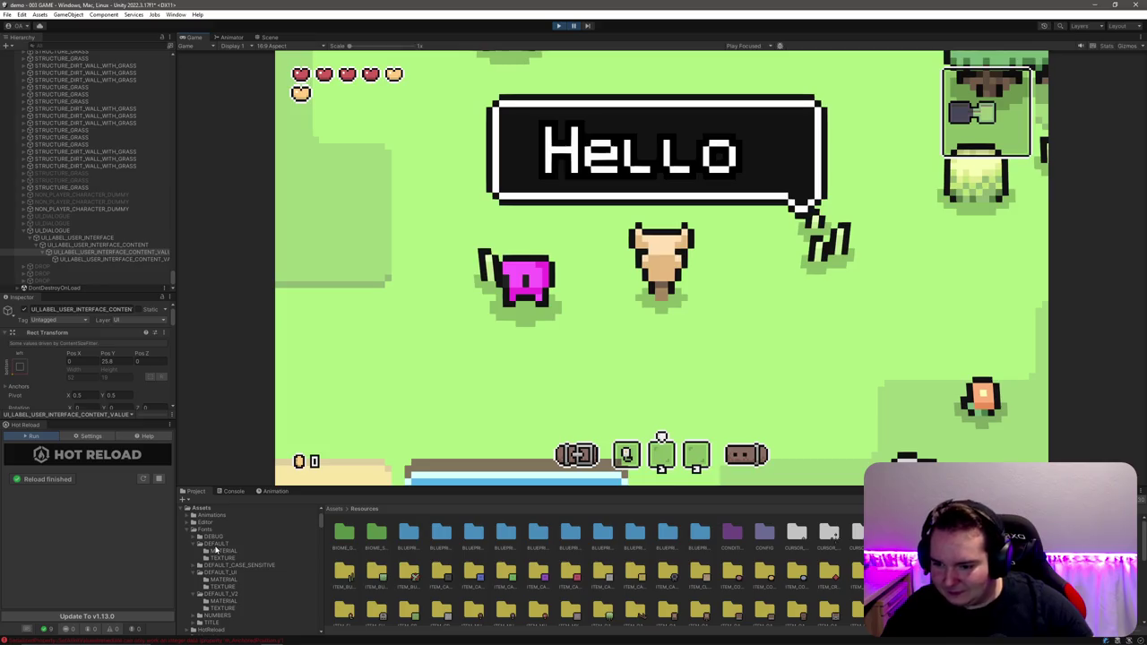
click(232, 492)
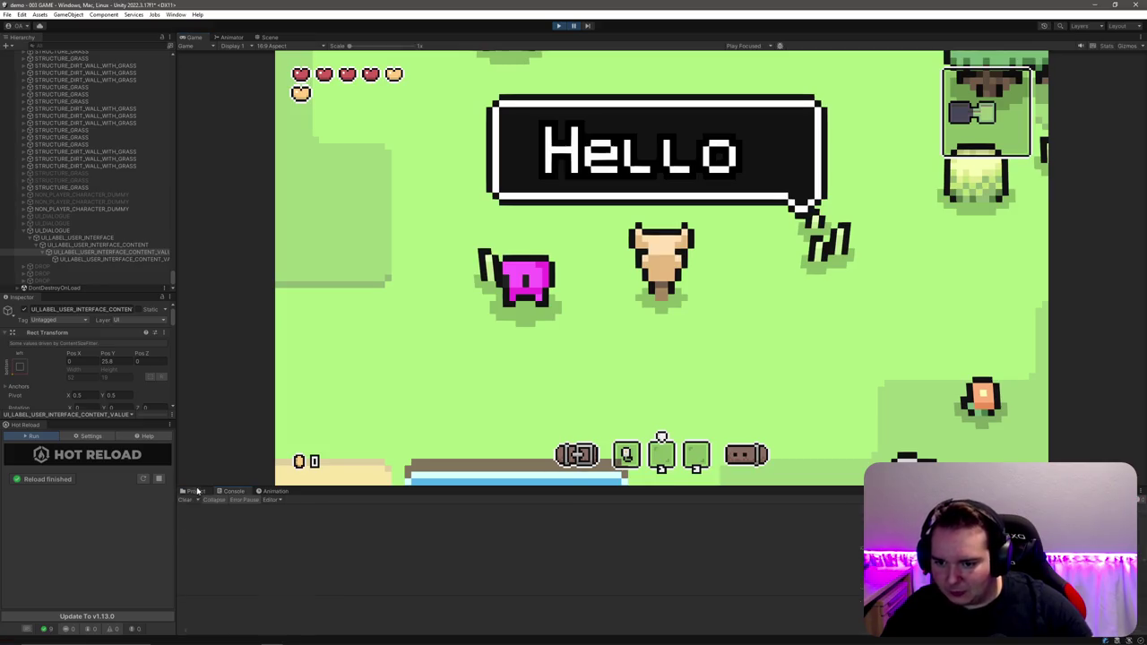
click(192, 491)
click(576, 26)
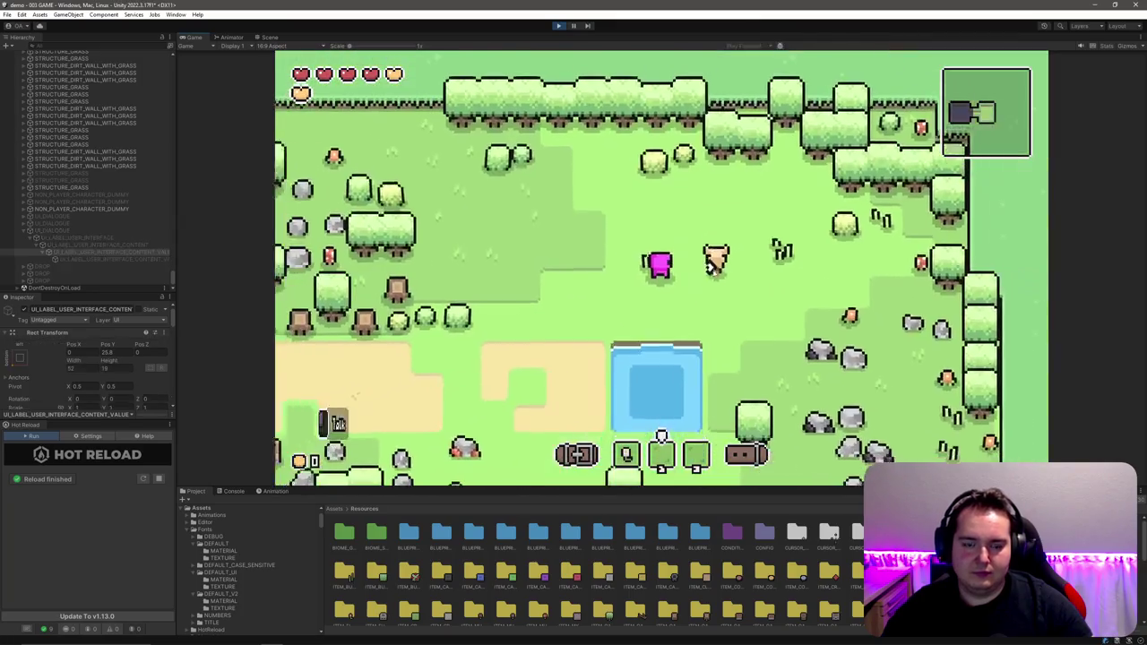
Step: Change SetCameraUpscale to 1.0f, save for hot reload, and test by talking to the NPC
key(alt+Tab)
text(1)
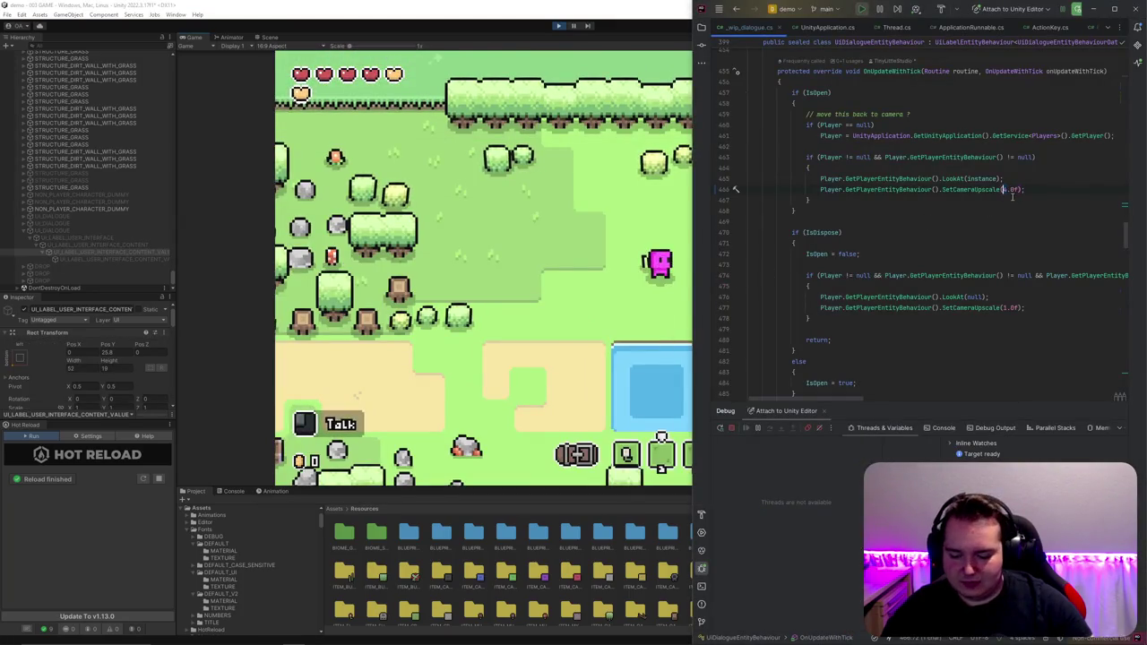
key(ctrl+s)
click(615, 270)
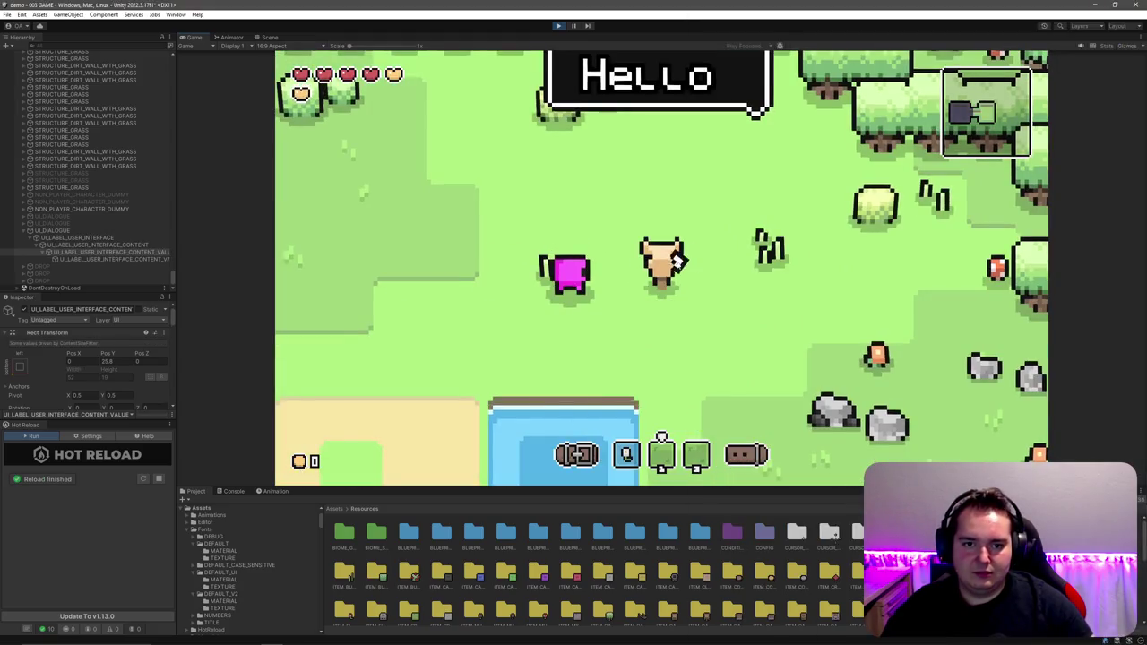
key(e)
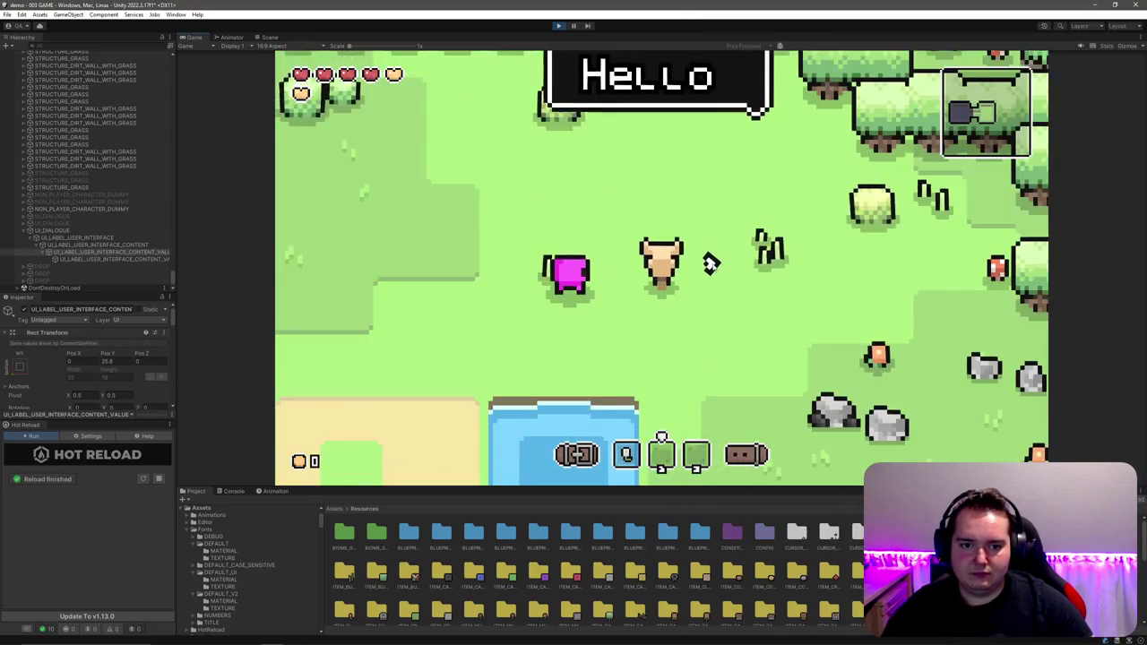
key(e)
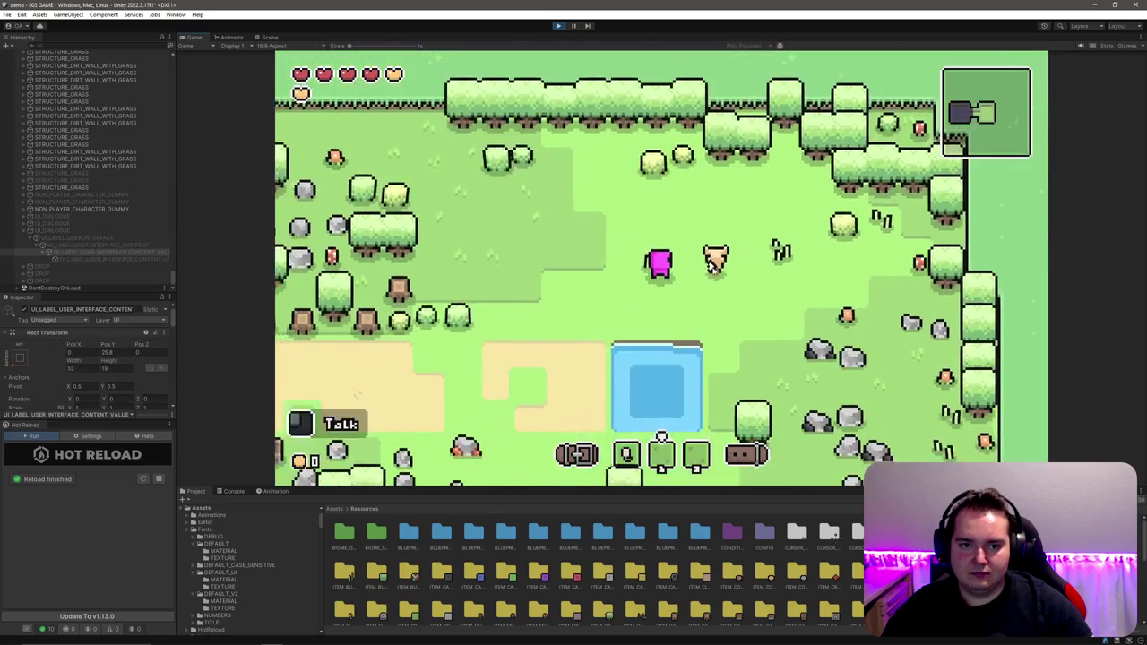
key(e)
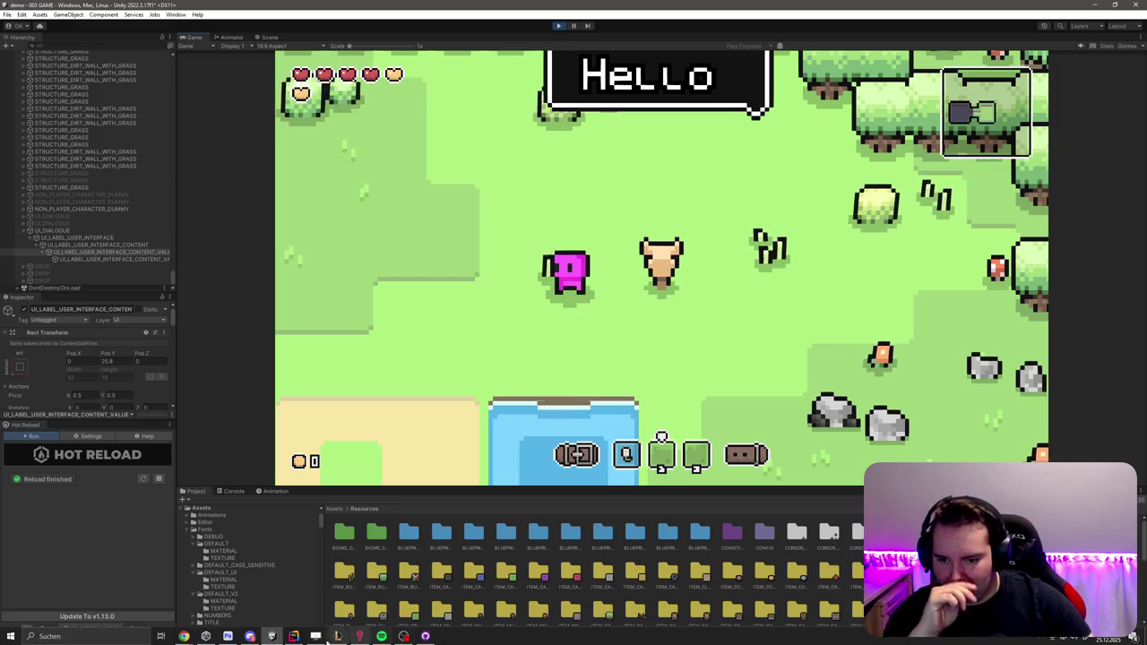
Step: Open the UI_DIALOGUE.psd sprite in Photoshop and try a light-grey fill, comparing in-game
mouse_move(296, 637)
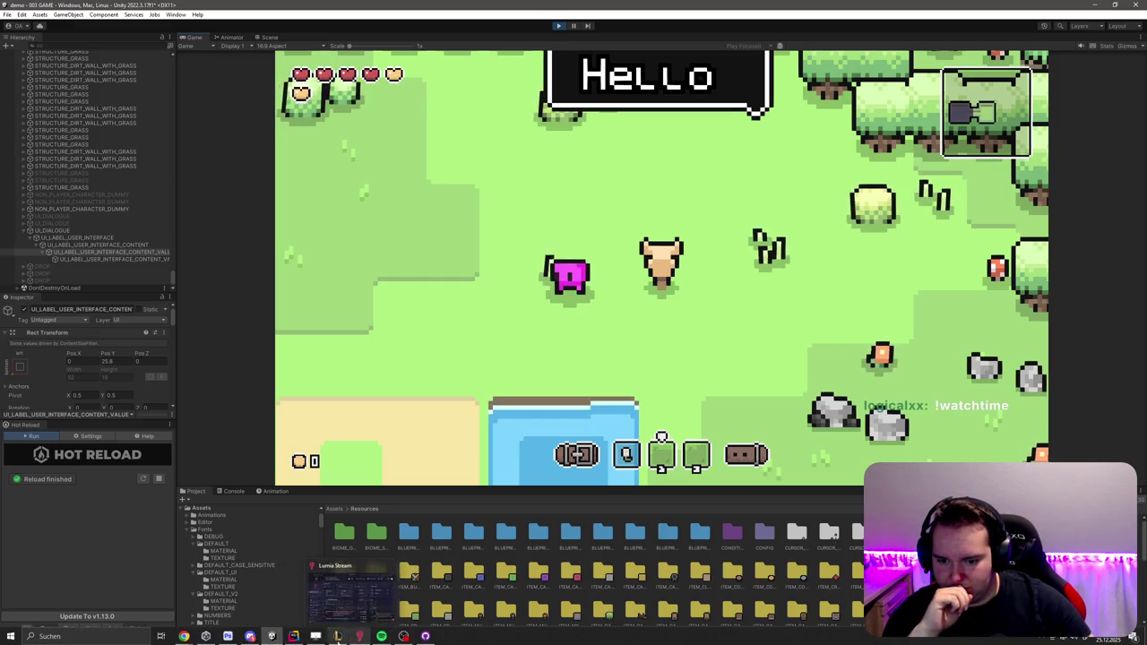
click(228, 637)
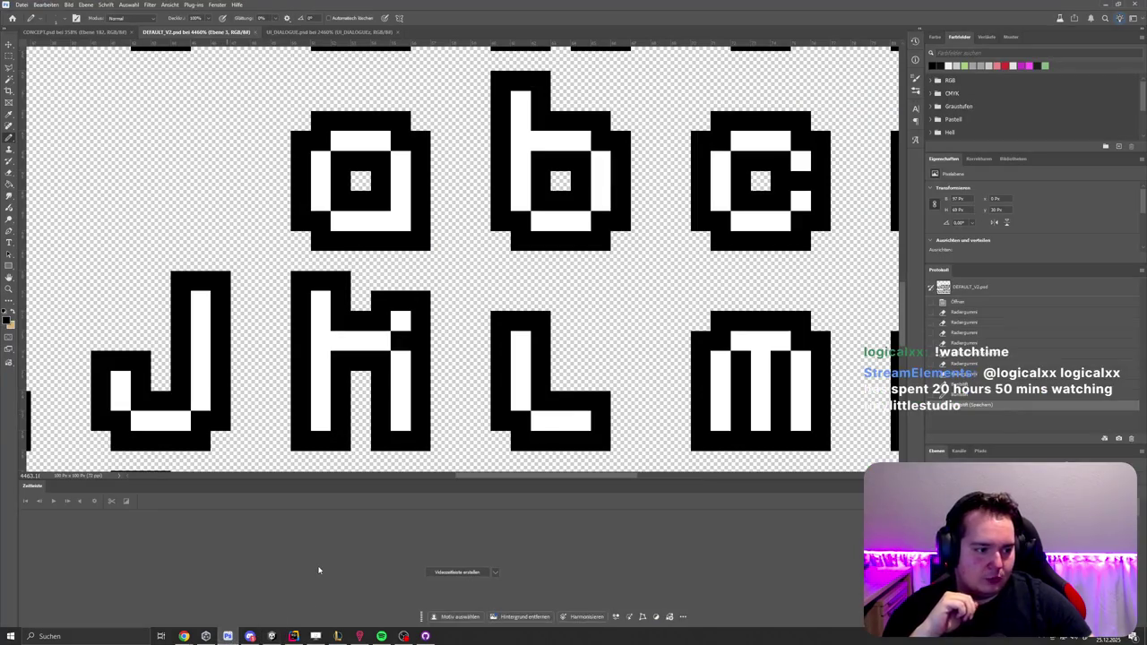
key(z)
drag(516, 369, 586, 322)
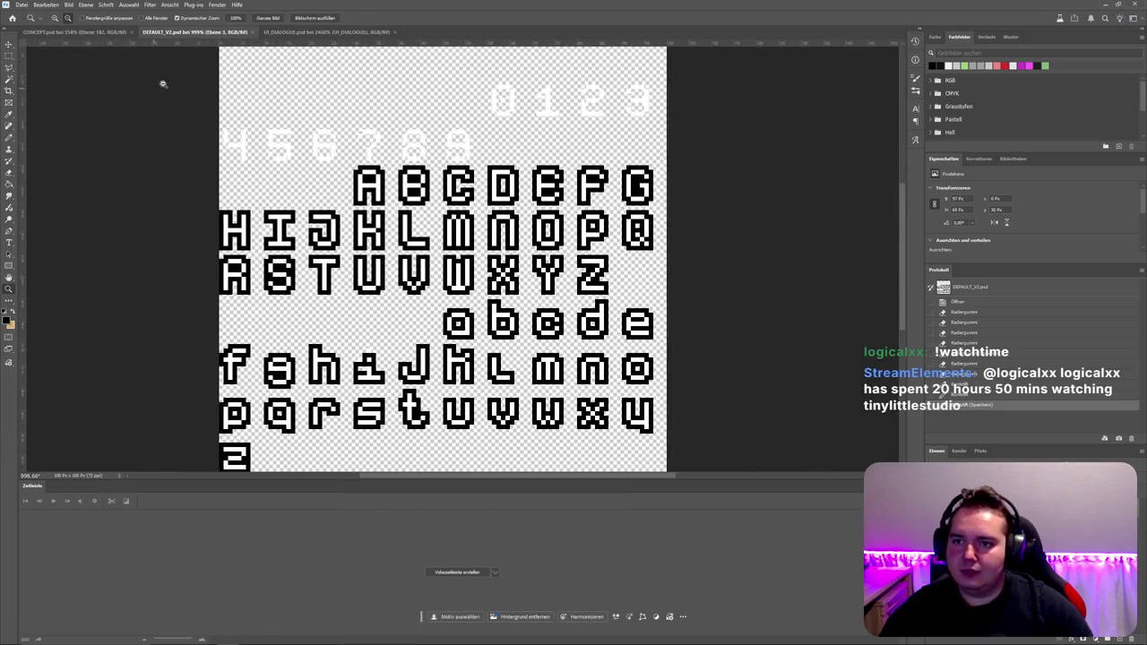
click(305, 34)
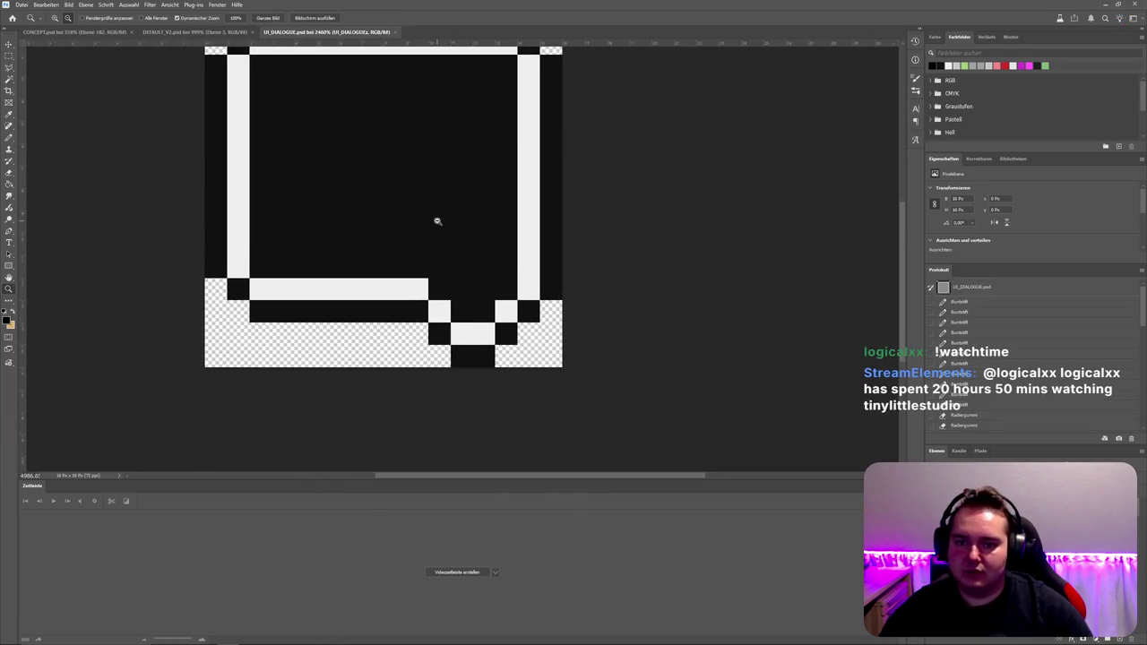
scroll(up, 3)
key(g)
click(282, 205)
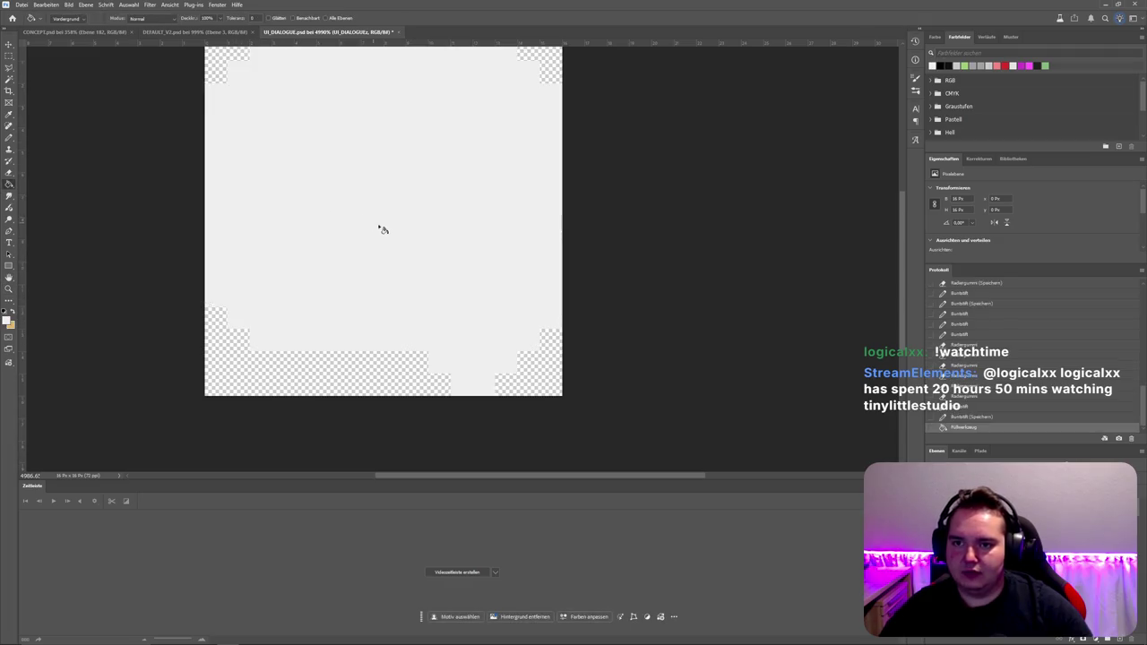
key(alt+Tab)
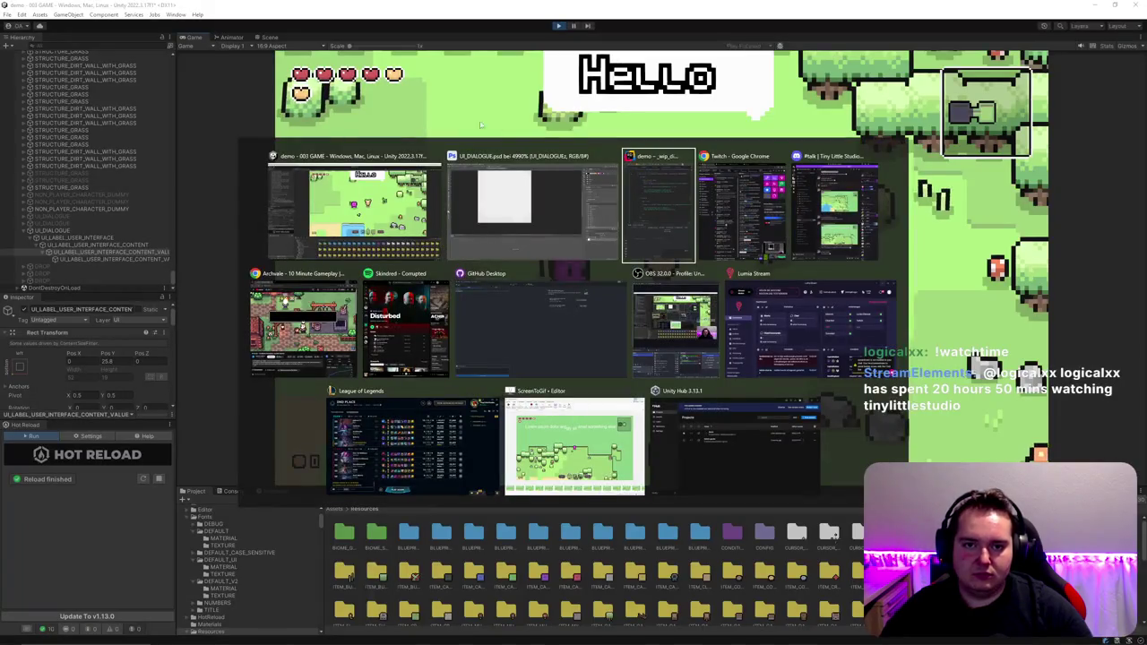
key(alt+Tab)
Step: Undo the trial fill, then fill the right border column white and preview it
key(b)
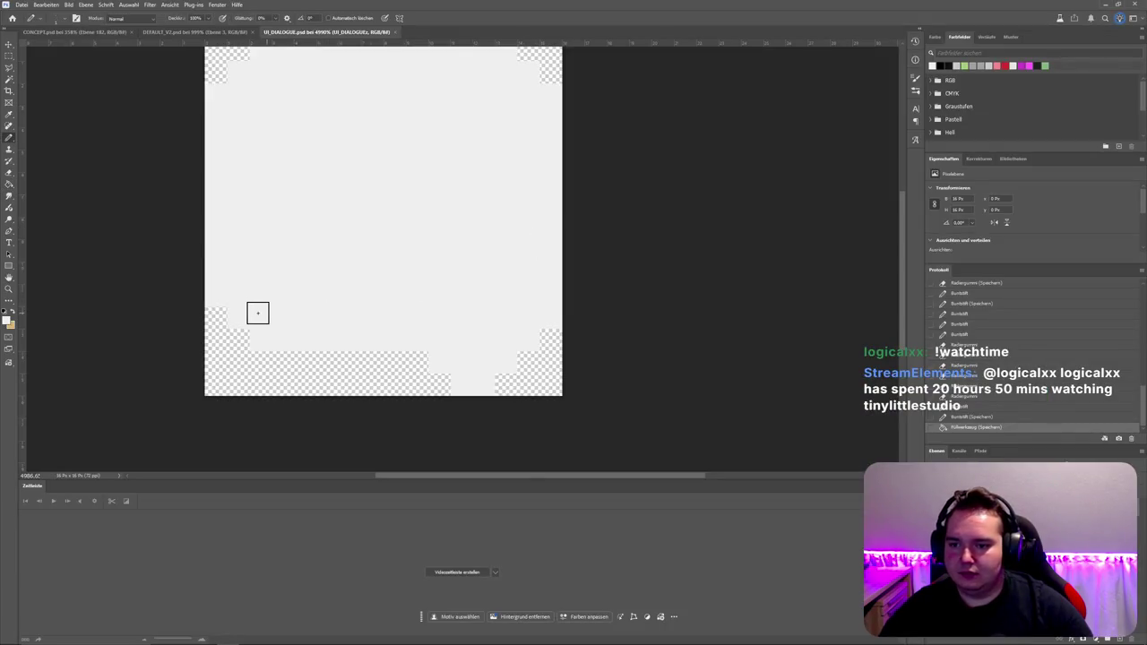
key(ctrl+z)
key(g)
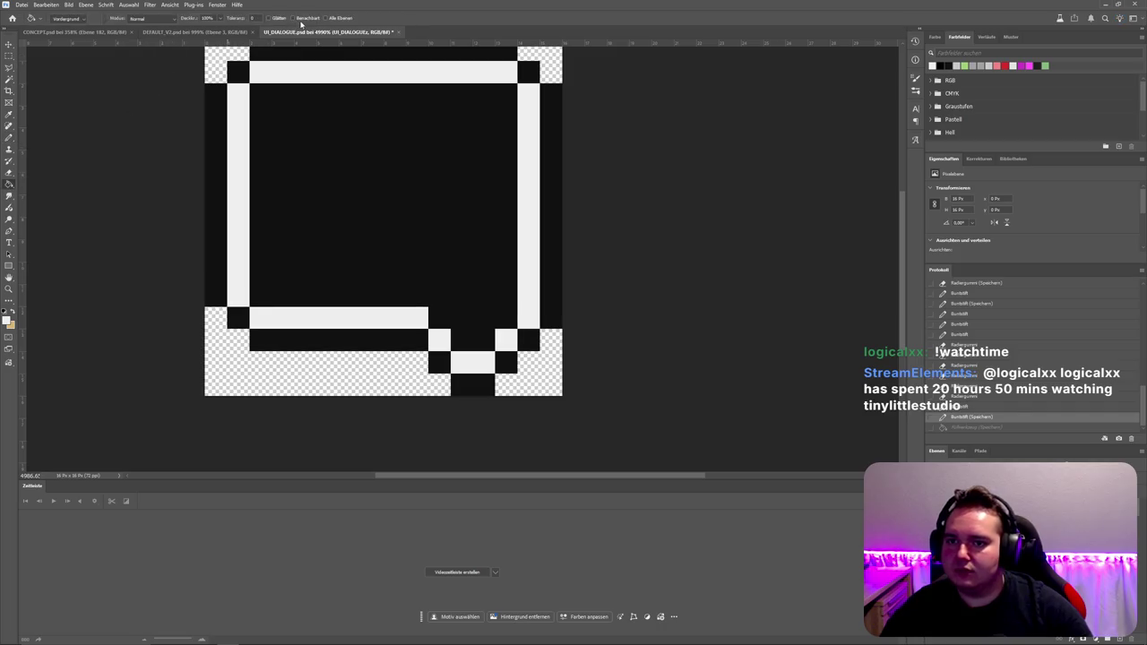
click(387, 241)
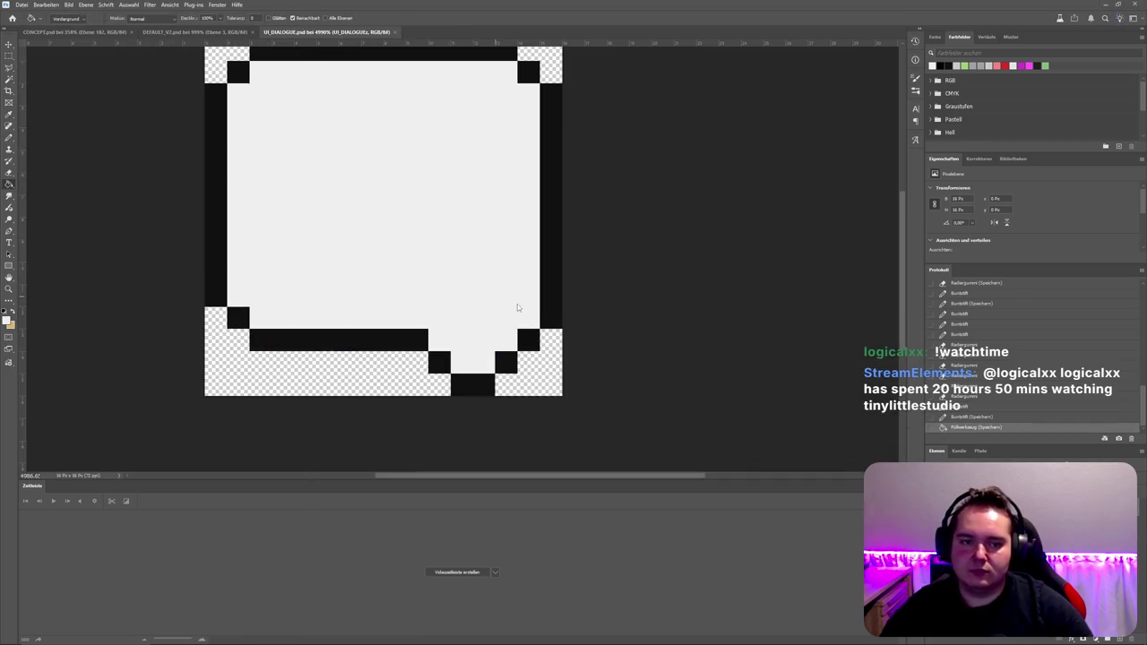
key(alt+Tab)
key(alt+Tab)
key(ctrl+z)
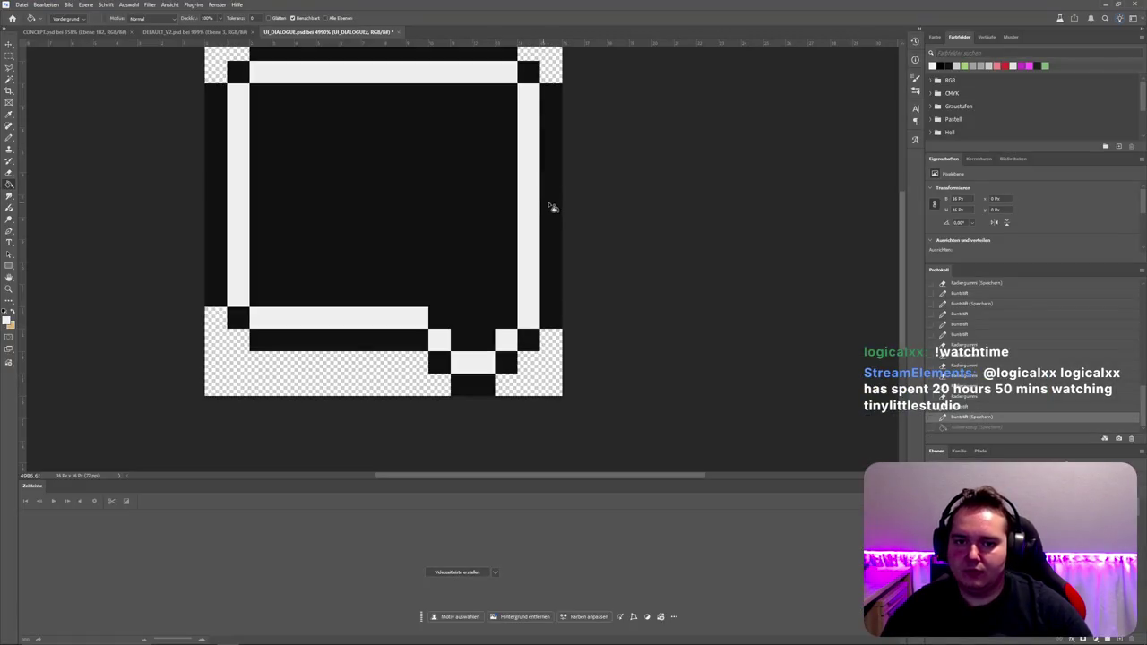
click(553, 205)
key(alt+Tab)
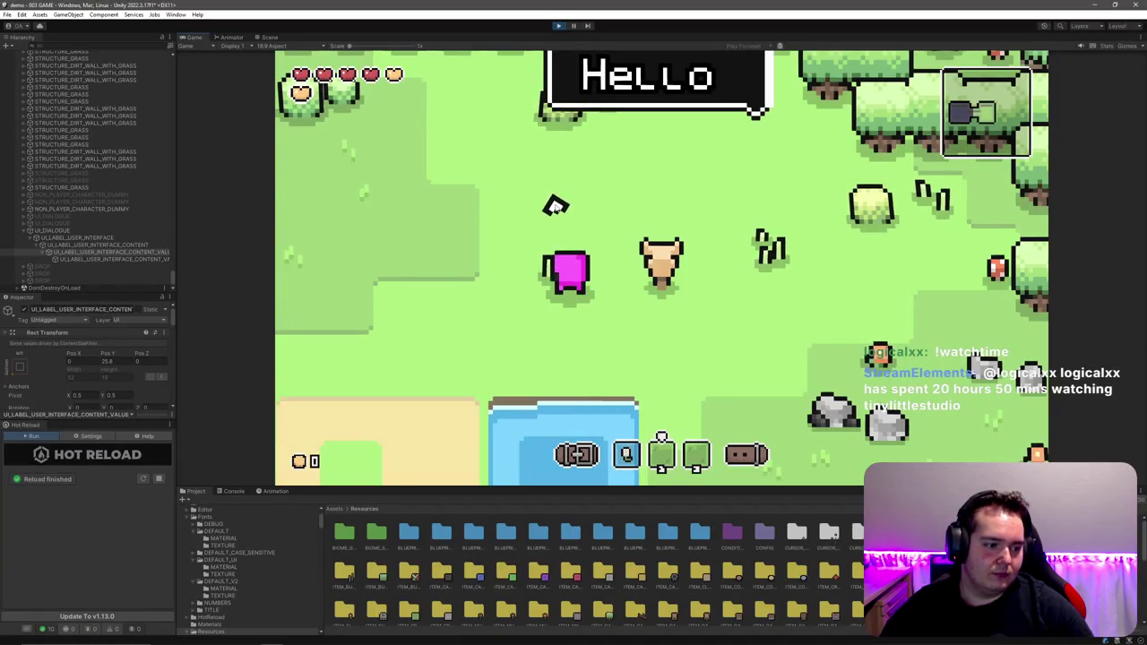
key(alt+Tab)
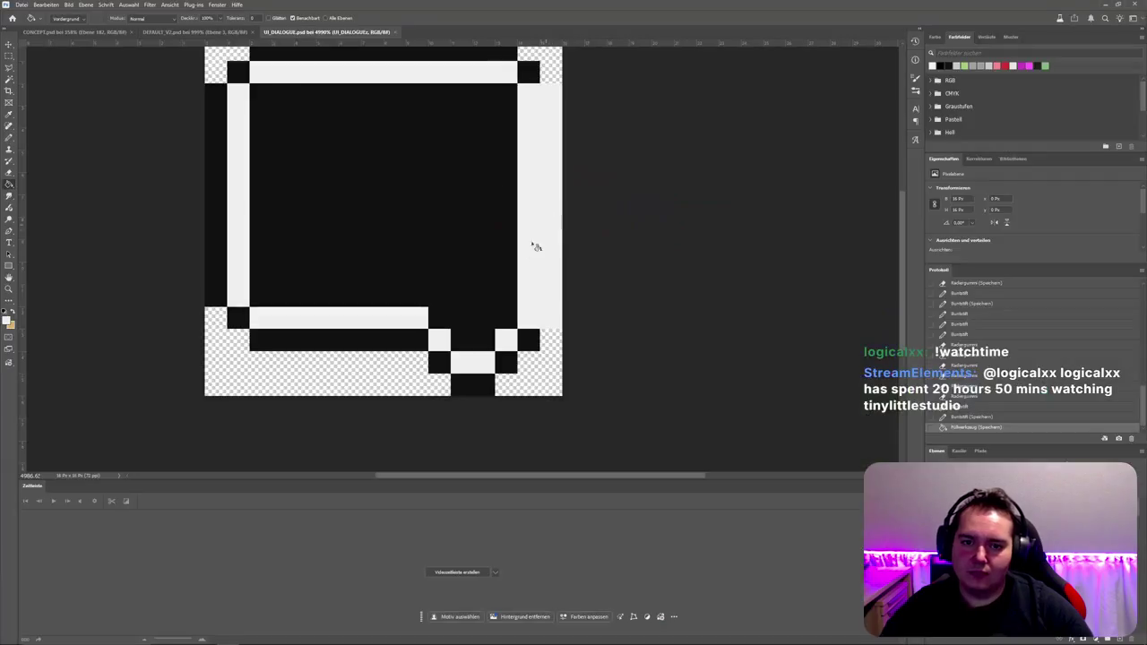
Step: Fill the remaining black edges and interior light, then view the white bubble in Unity
click(439, 363)
click(269, 339)
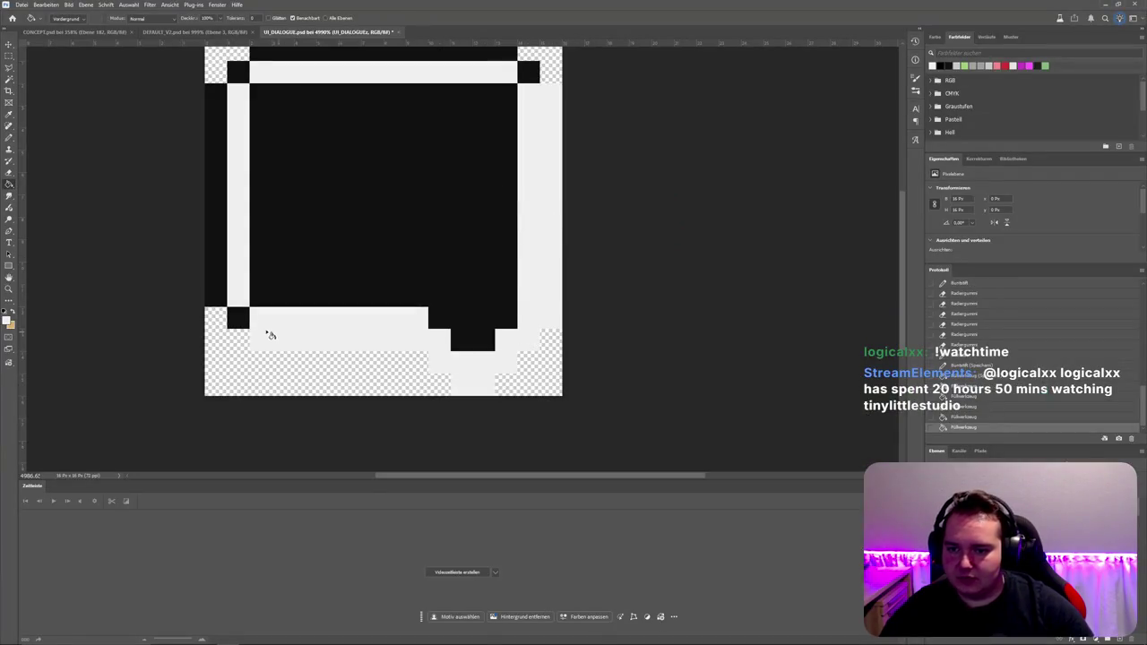
click(238, 318)
click(219, 291)
click(269, 57)
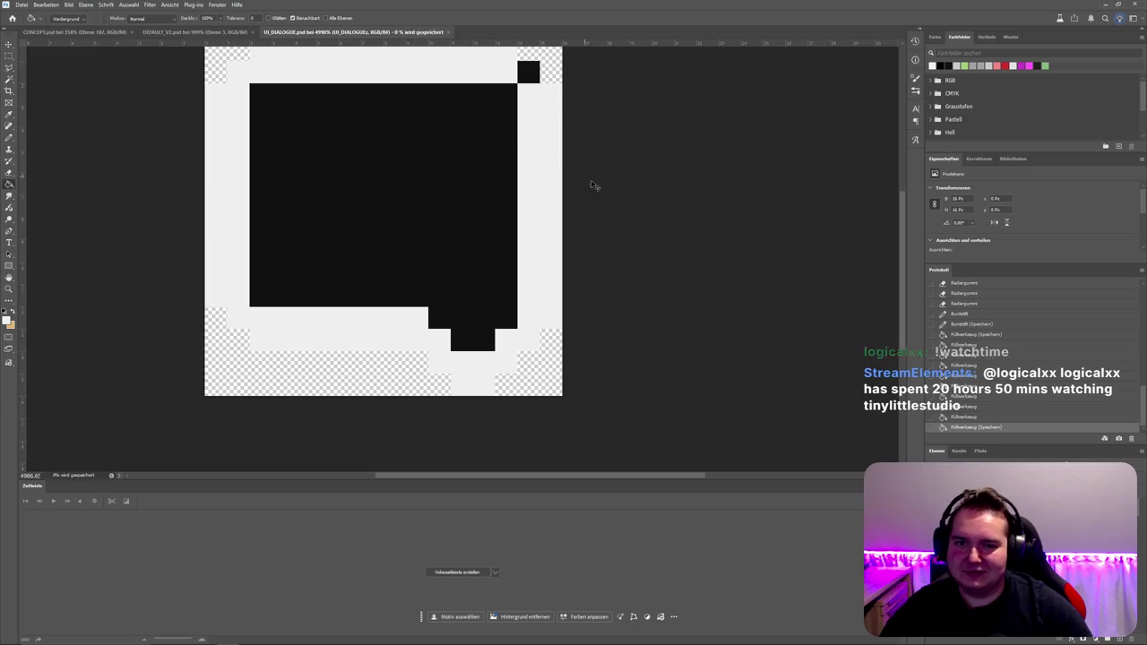
click(529, 71)
key(alt+Tab)
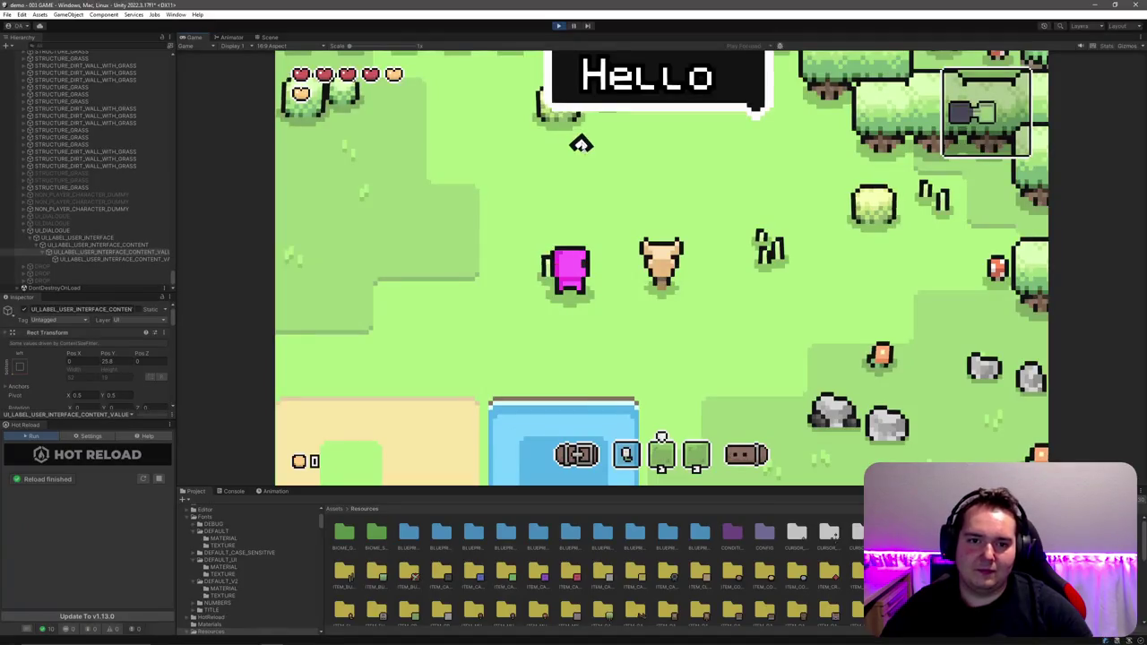
key(alt+Tab)
click(405, 208)
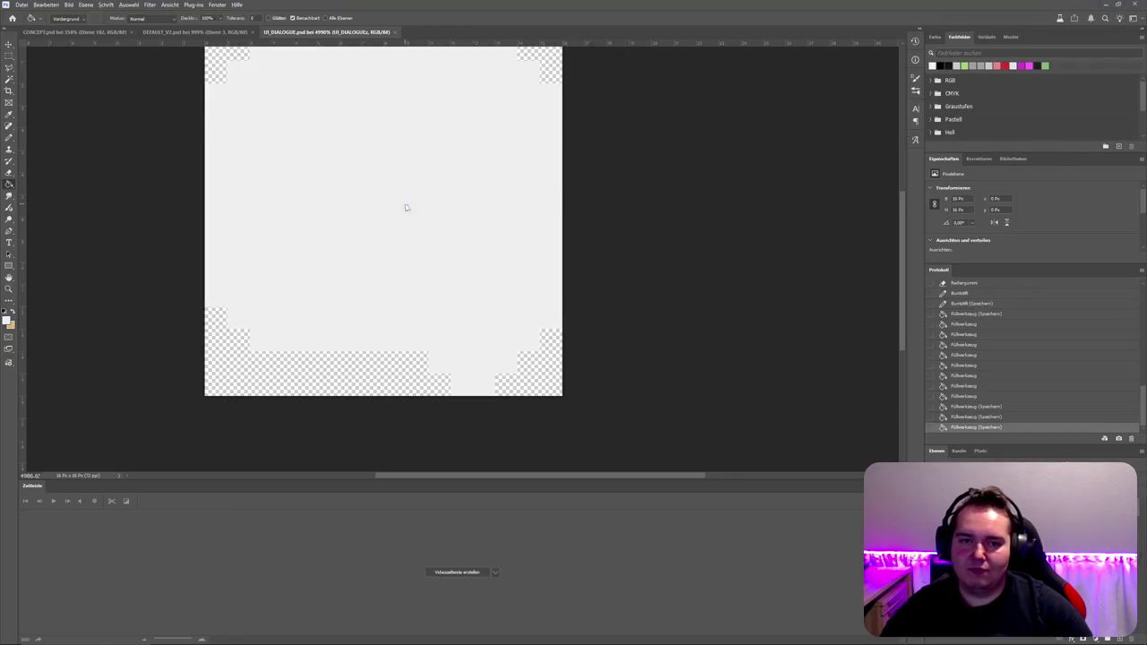
key(alt+Tab)
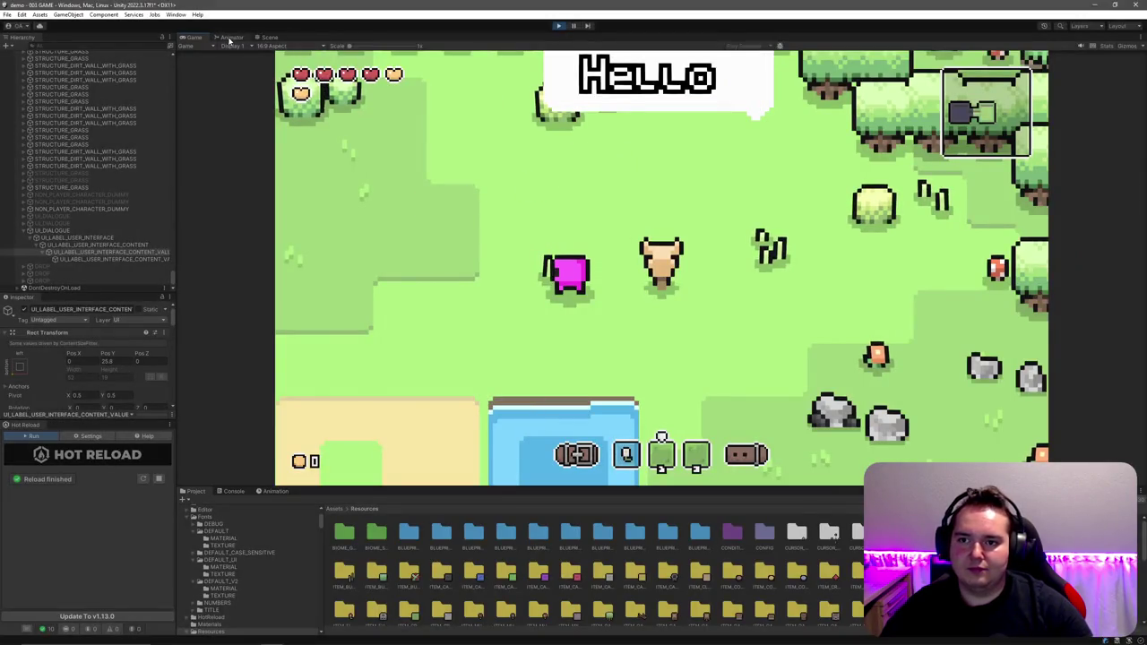
click(269, 38)
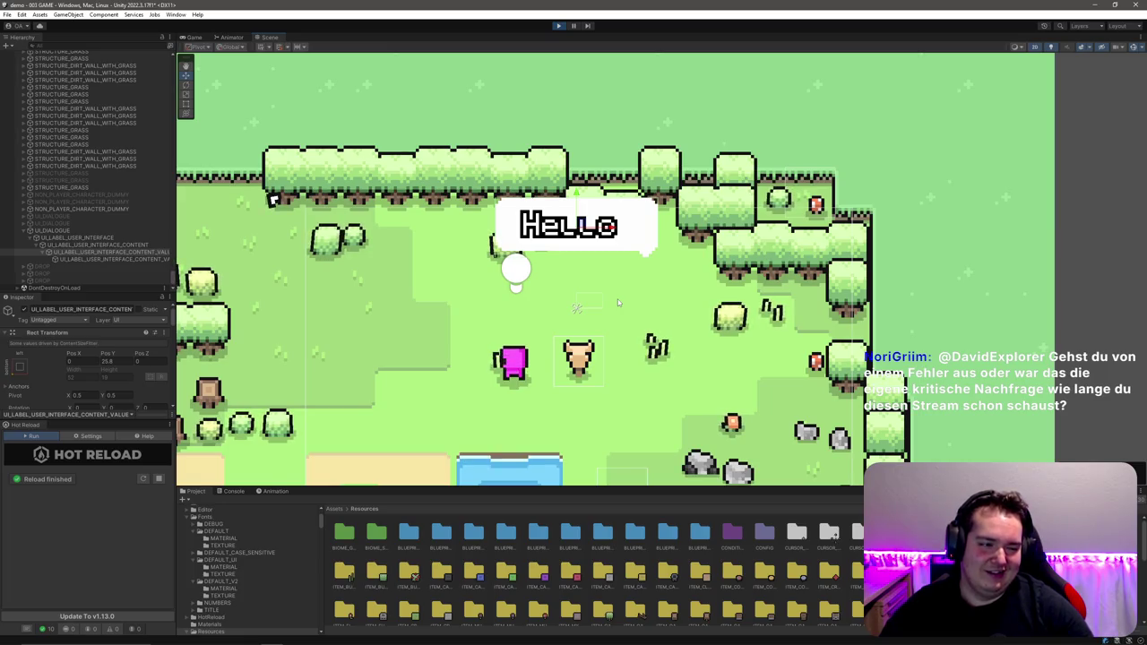
Step: Frame the level in the Scene view, then erase white pixels along the sprite's bottom edge
key(f)
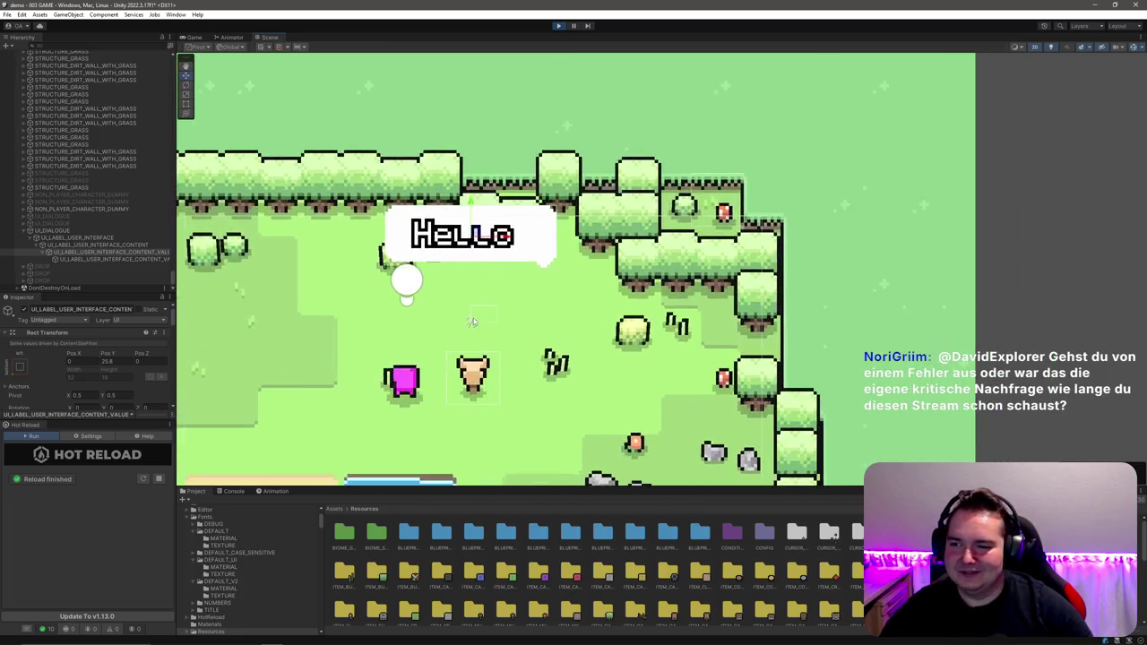
key(alt+Tab)
key(e)
drag(522, 359, 457, 393)
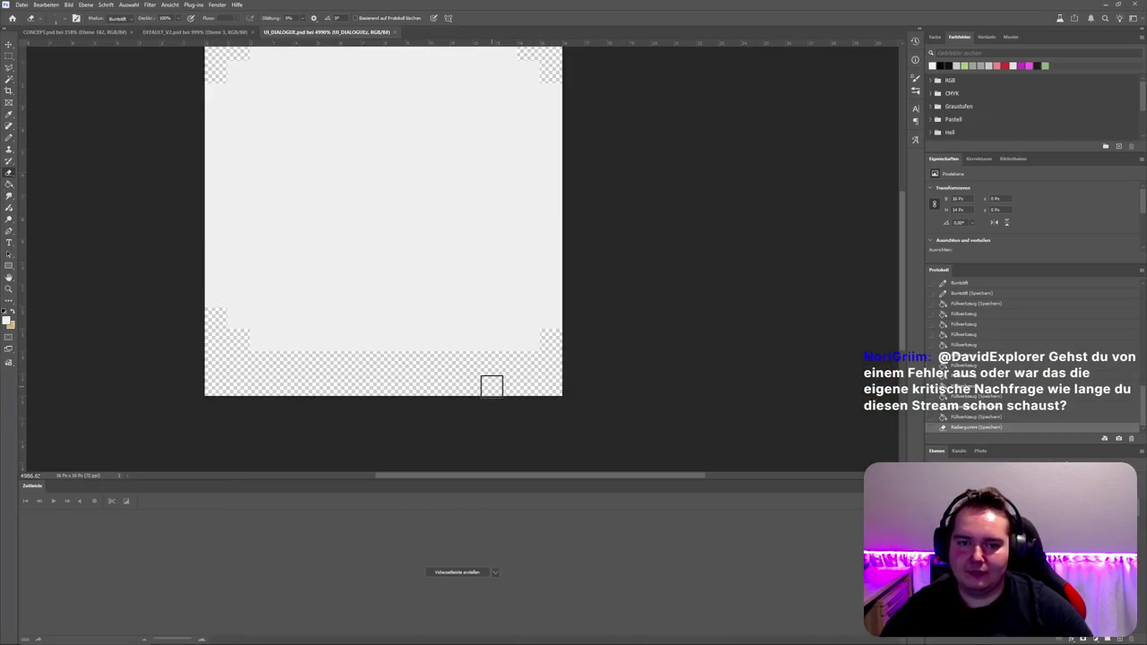
Step: Check the current dialogue bubble in the running game
key(alt+Tab)
key(alt+Tab)
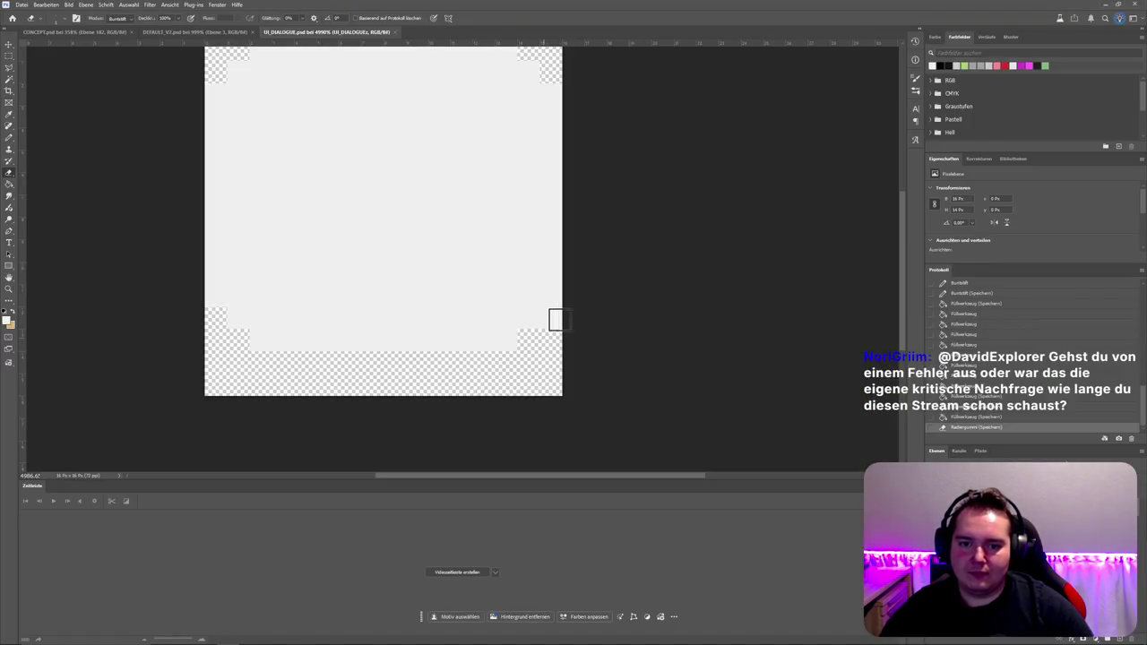
key(alt+Tab)
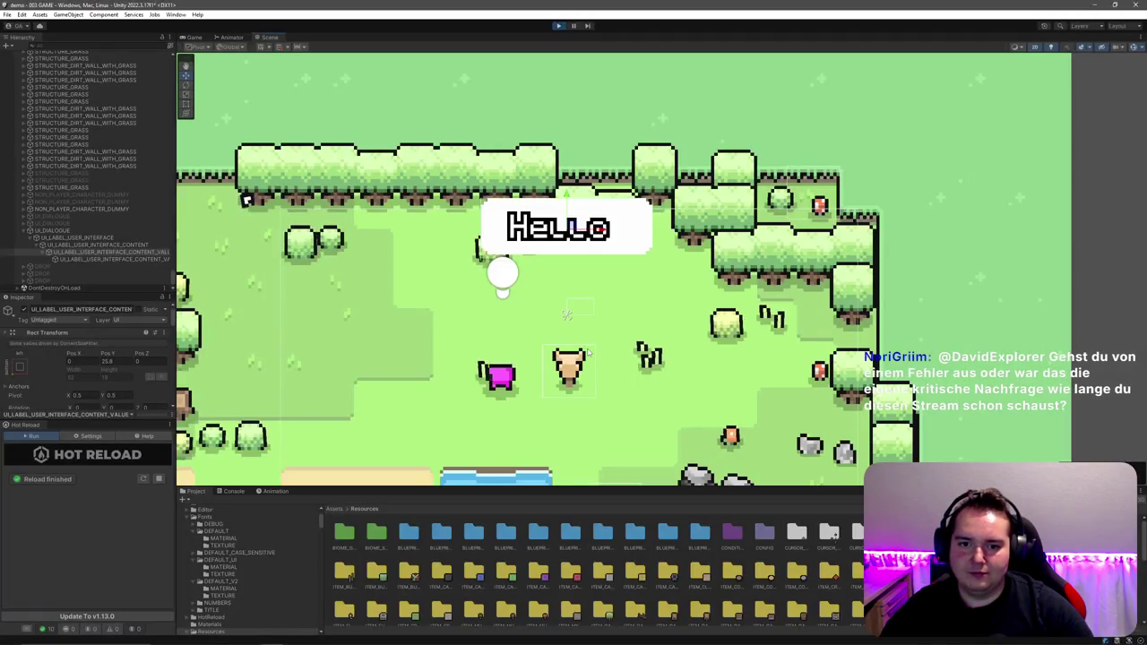
key(alt+Tab)
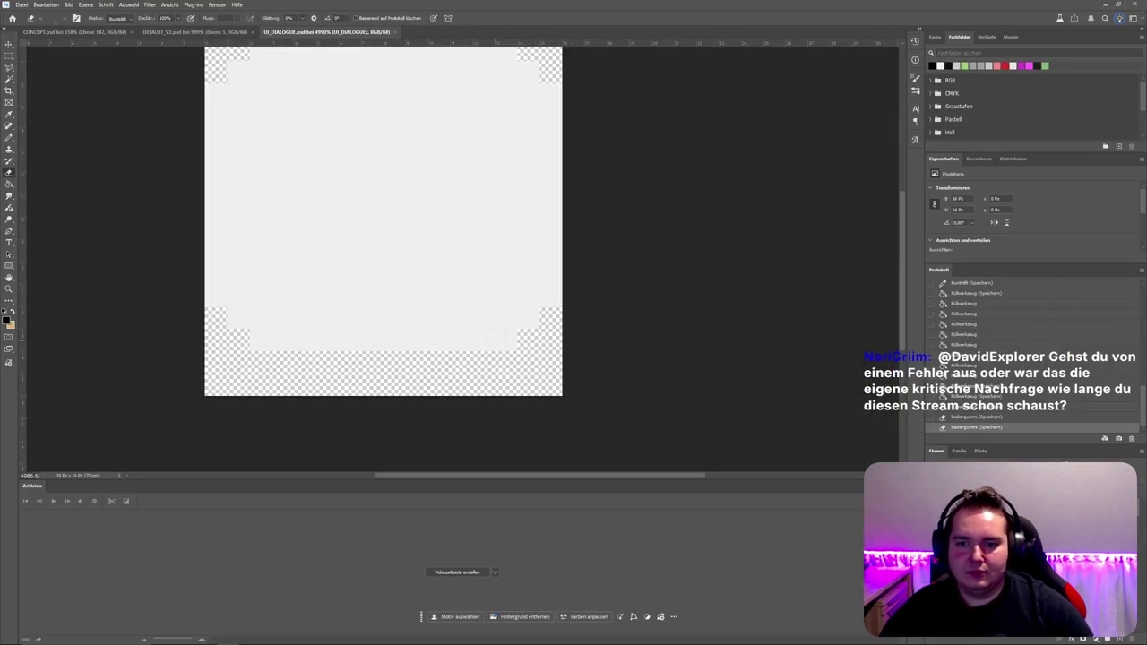
scroll(up, 3)
Step: Draw the bubble's black frame outline around all four sides with the Pencil
key(b)
click(215, 345)
click(260, 390)
click(507, 390)
click(551, 345)
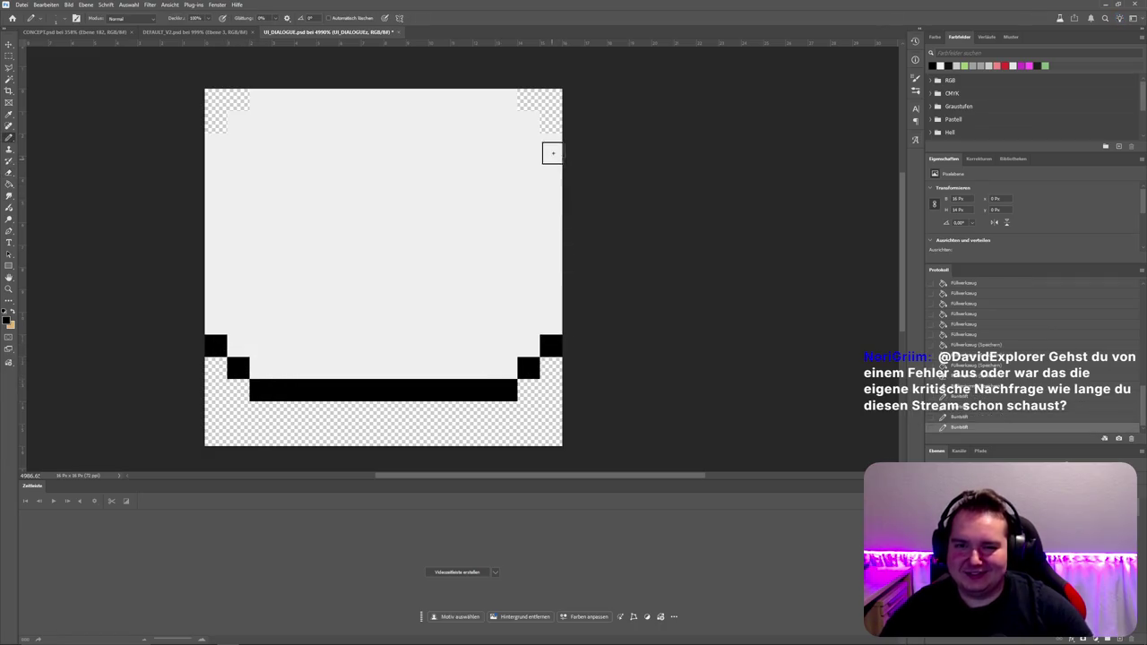
click(551, 143)
click(506, 98)
click(260, 99)
click(216, 143)
click(223, 348)
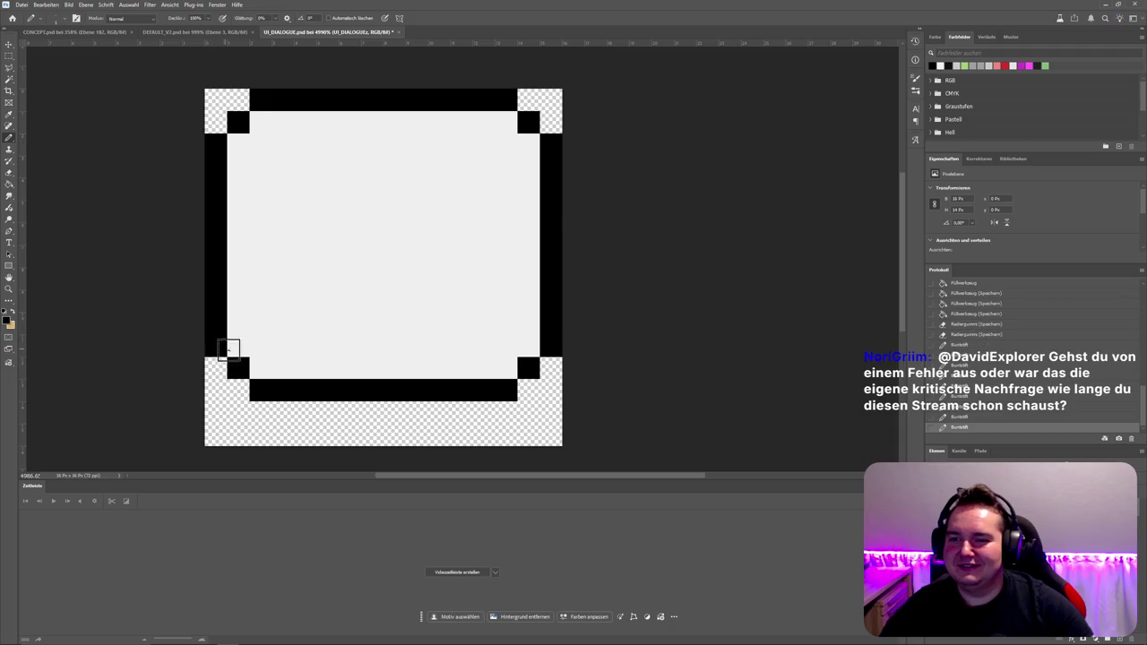
Step: Paint the bubble's inner border and interior black and save the image
key(alt+Tab)
key(alt+Tab)
drag(261, 144, 325, 280)
drag(453, 234, 410, 184)
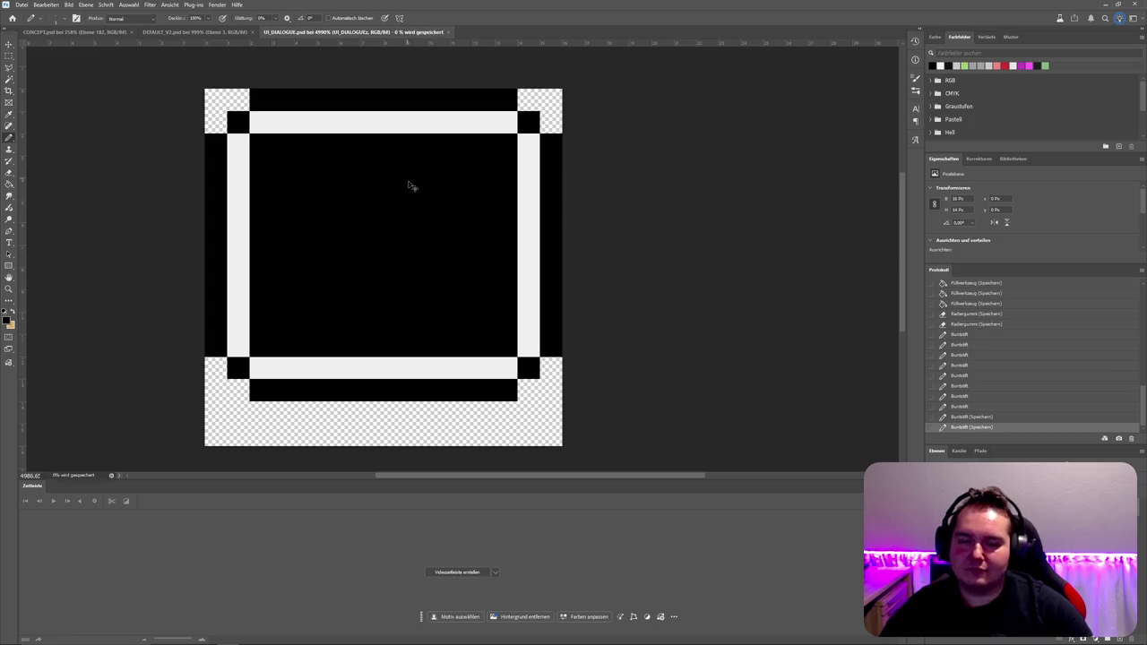
key(ctrl+s)
key(alt+Tab)
key(alt+Tab)
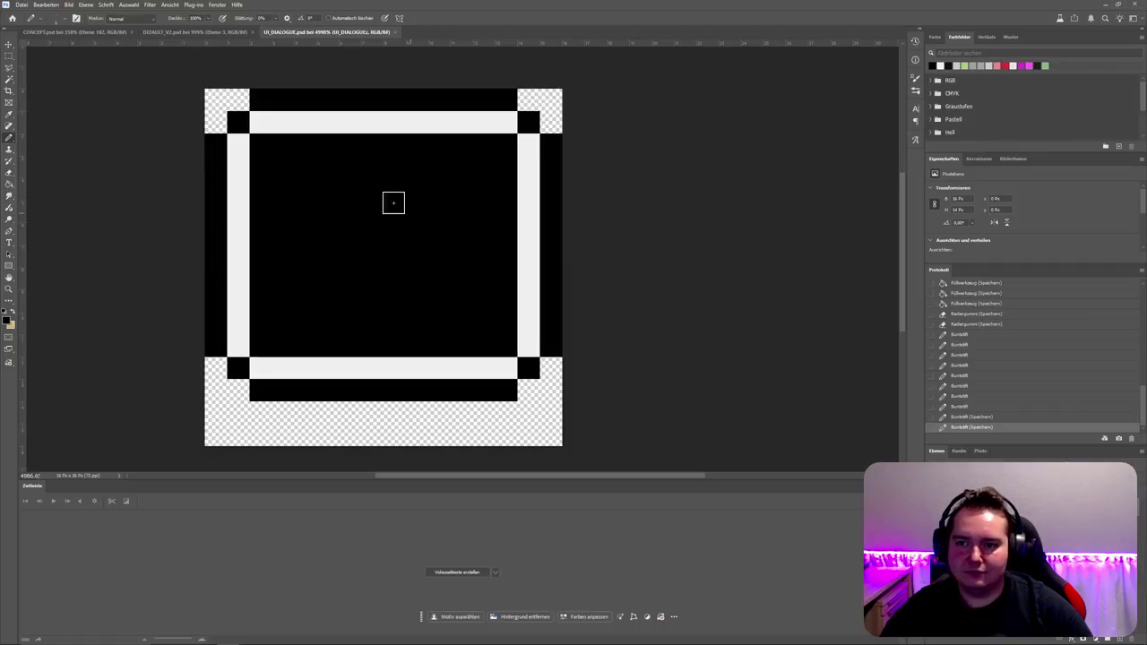
Step: Trim the white inner border's ends and add white pixels at the inner corners
drag(256, 128, 281, 119)
click(263, 142)
key(x)
click(238, 350)
click(260, 367)
click(509, 366)
click(525, 347)
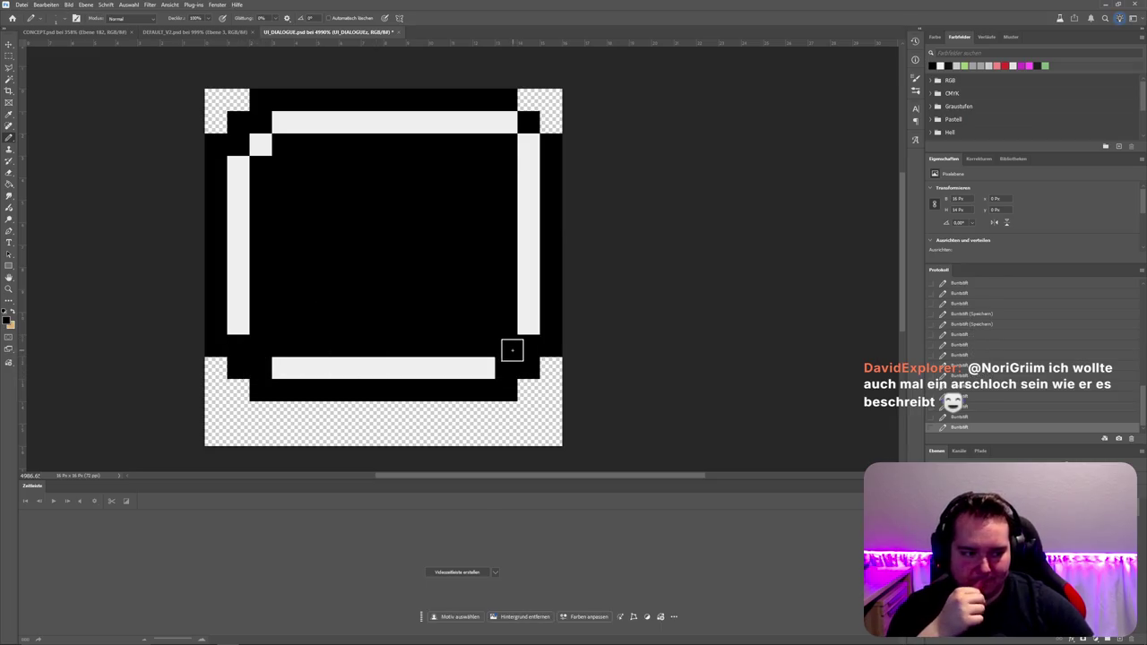
click(507, 121)
click(528, 144)
key(x)
click(506, 144)
click(506, 345)
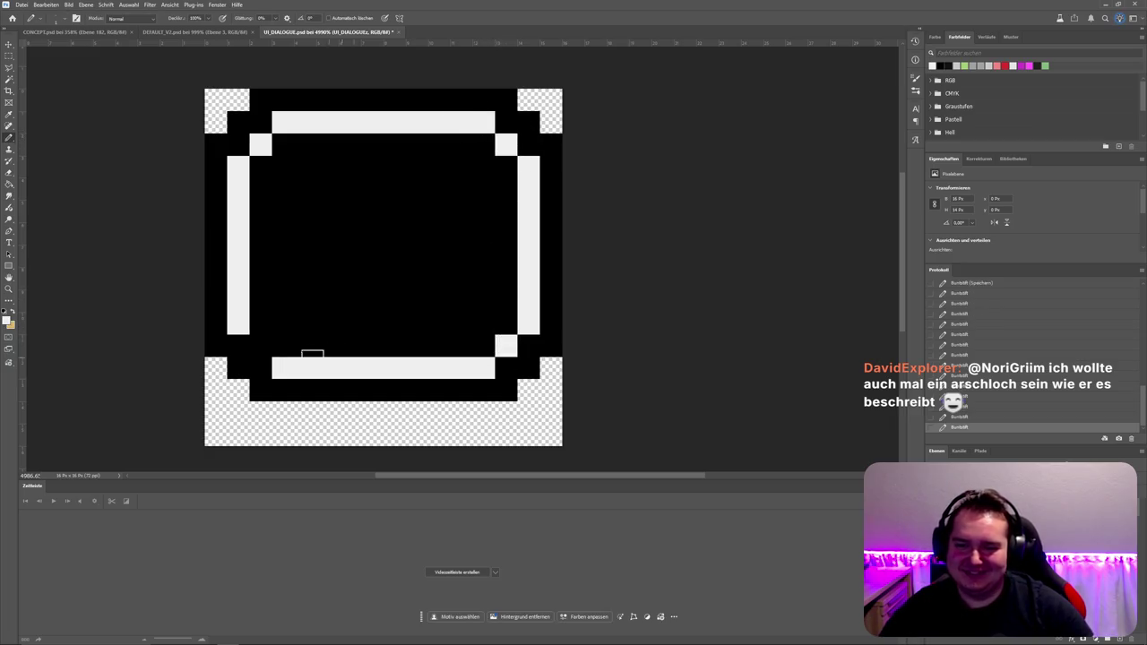
click(260, 345)
Step: Erase the diagonal black corner pixels so all four corners are rounded
key(e)
click(216, 345)
click(238, 368)
click(260, 390)
click(506, 390)
click(529, 367)
click(552, 345)
click(551, 144)
click(529, 121)
click(507, 98)
click(260, 99)
click(238, 121)
click(215, 144)
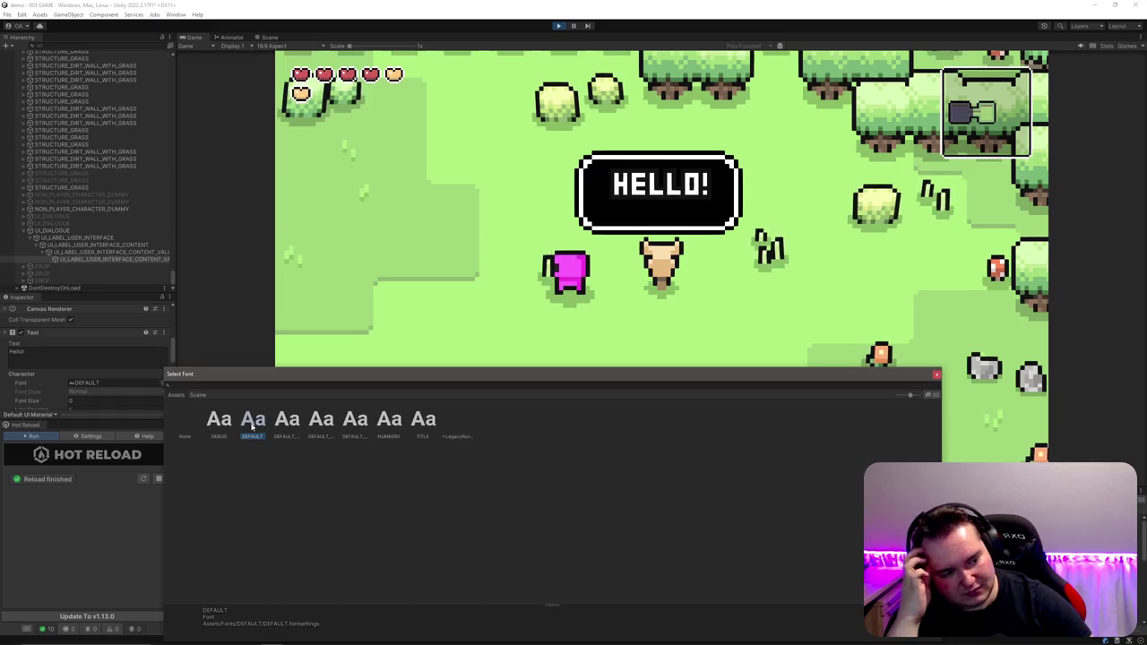
Step: Compare DEFAULT_V2 with DEFAULT, keep DEFAULT, and start typing the alphabet into the Text field
click(355, 421)
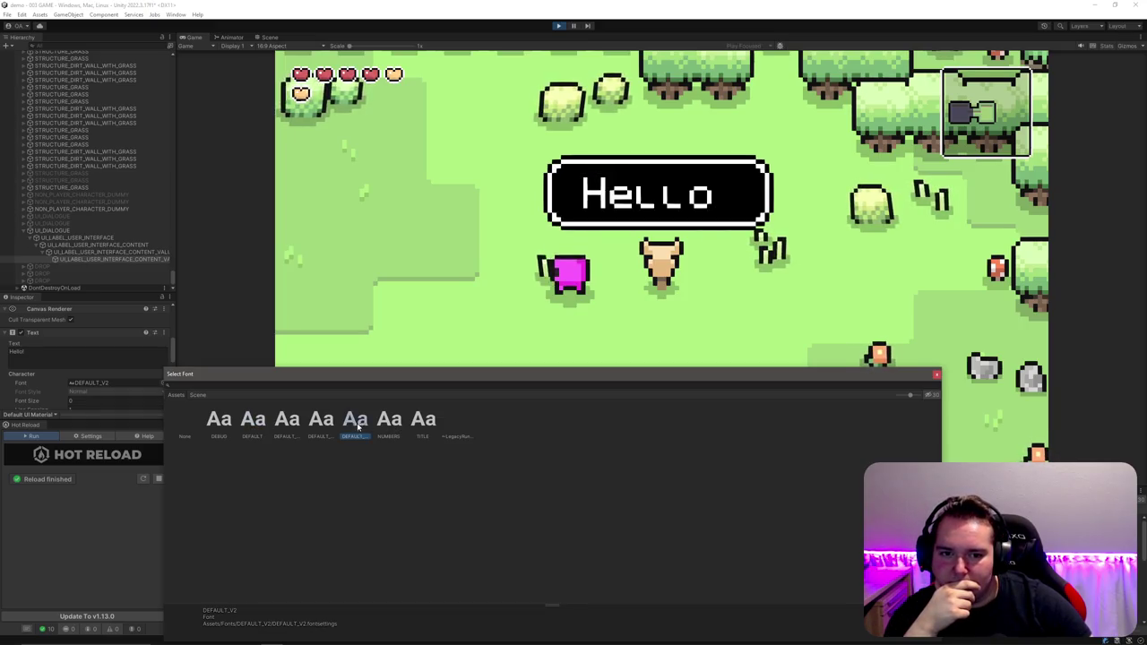
click(252, 431)
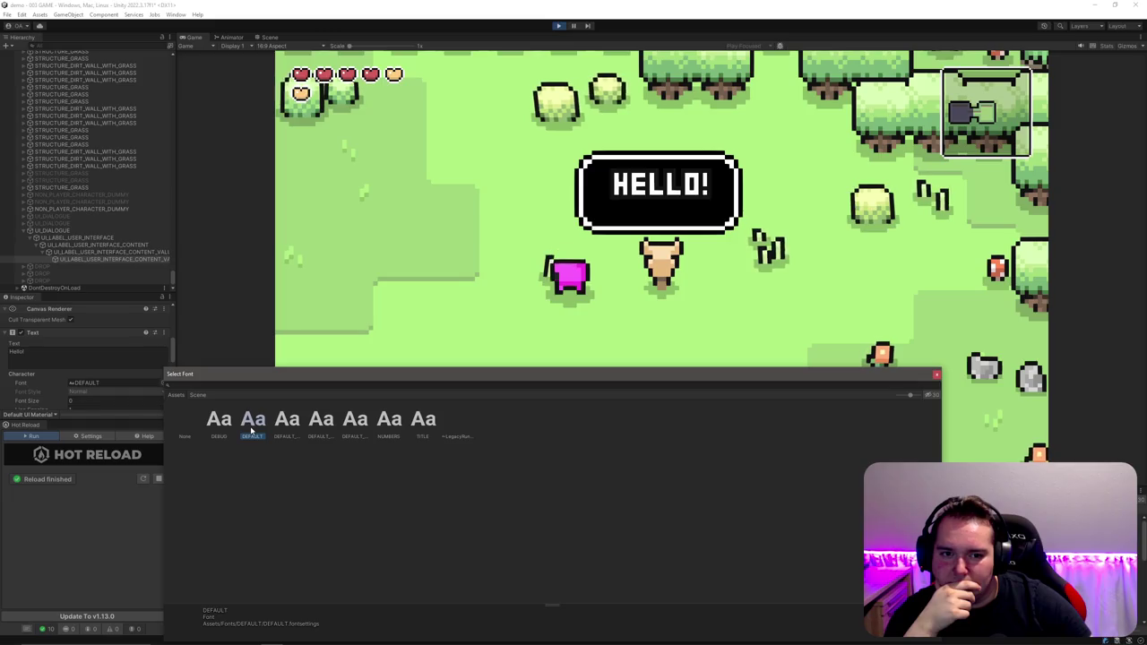
click(356, 421)
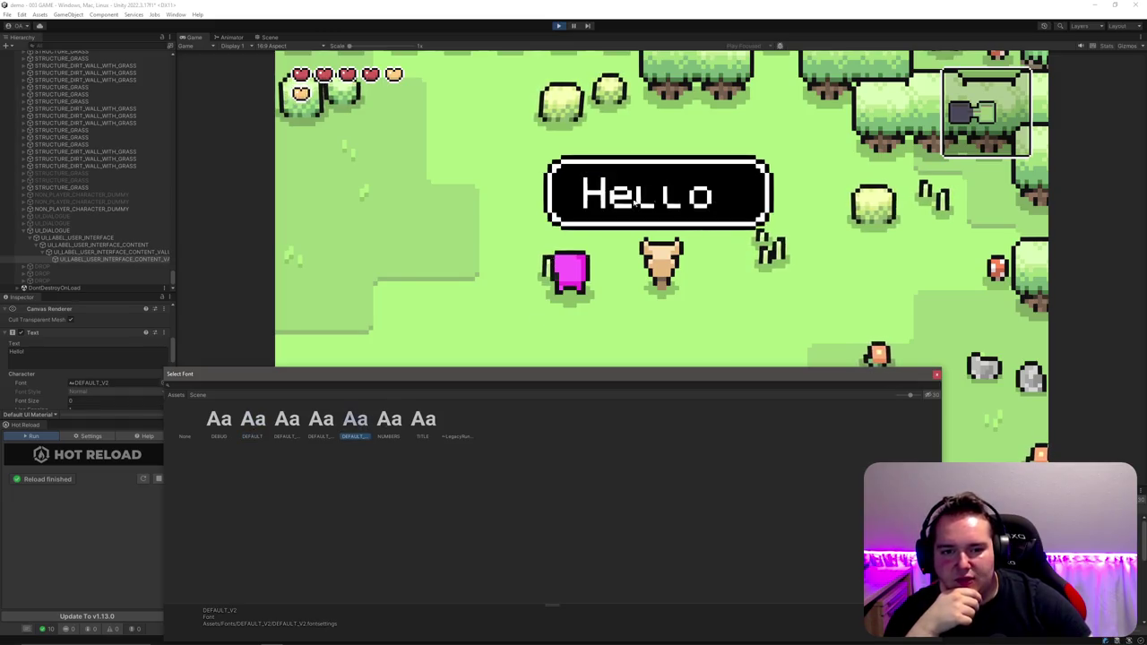
click(247, 428)
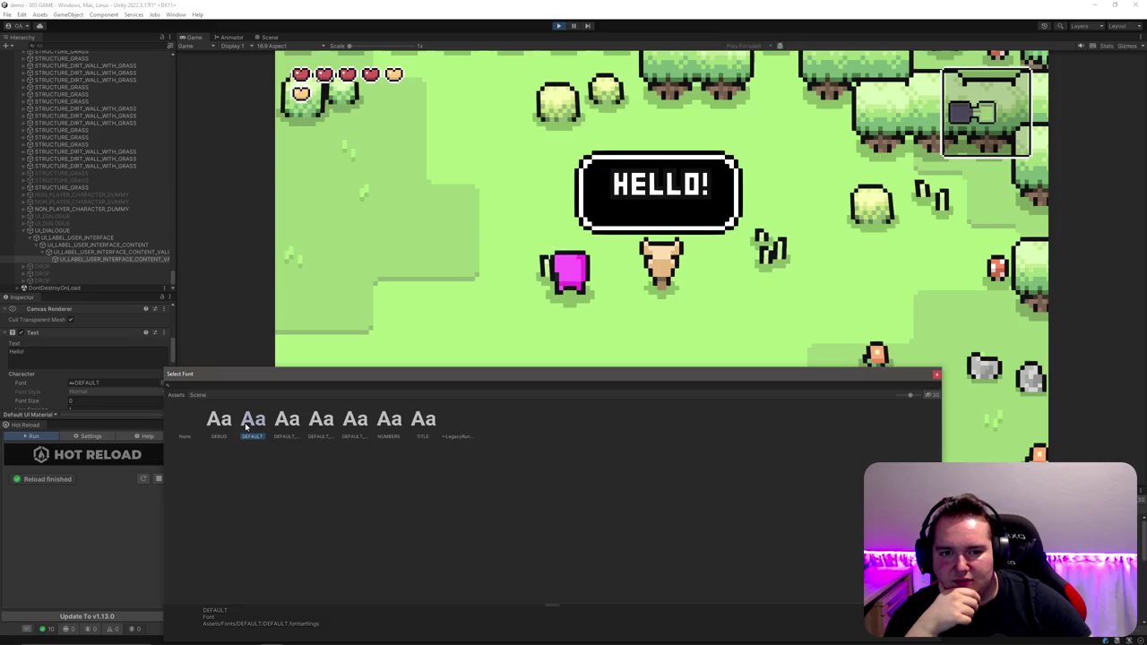
click(115, 355)
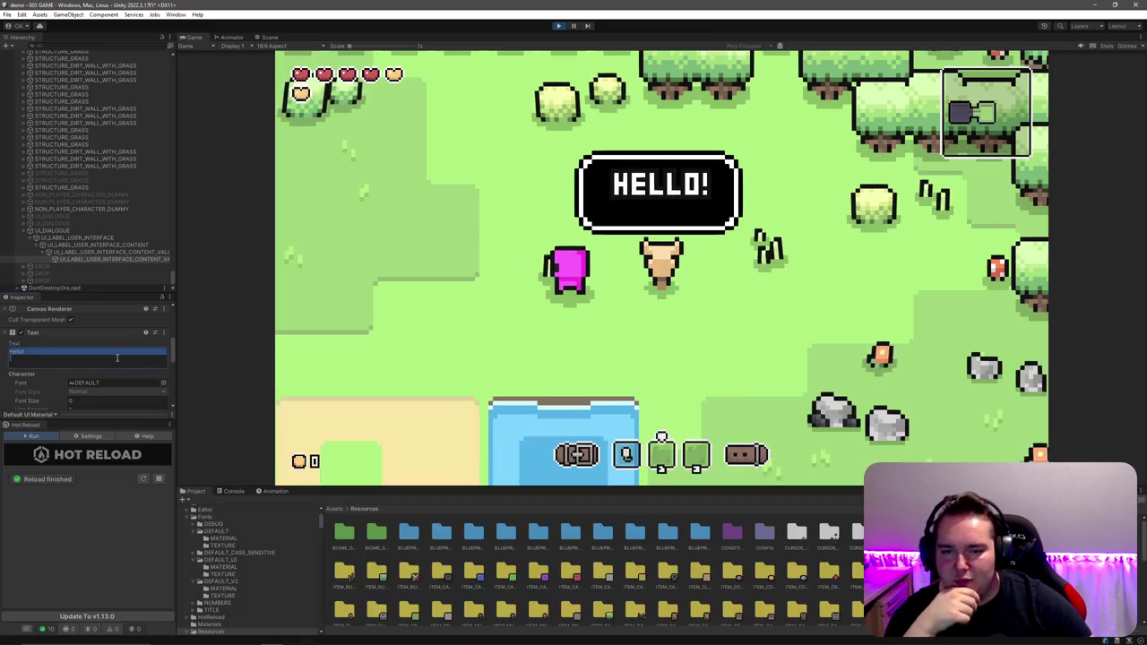
text(aBCDEFGH)
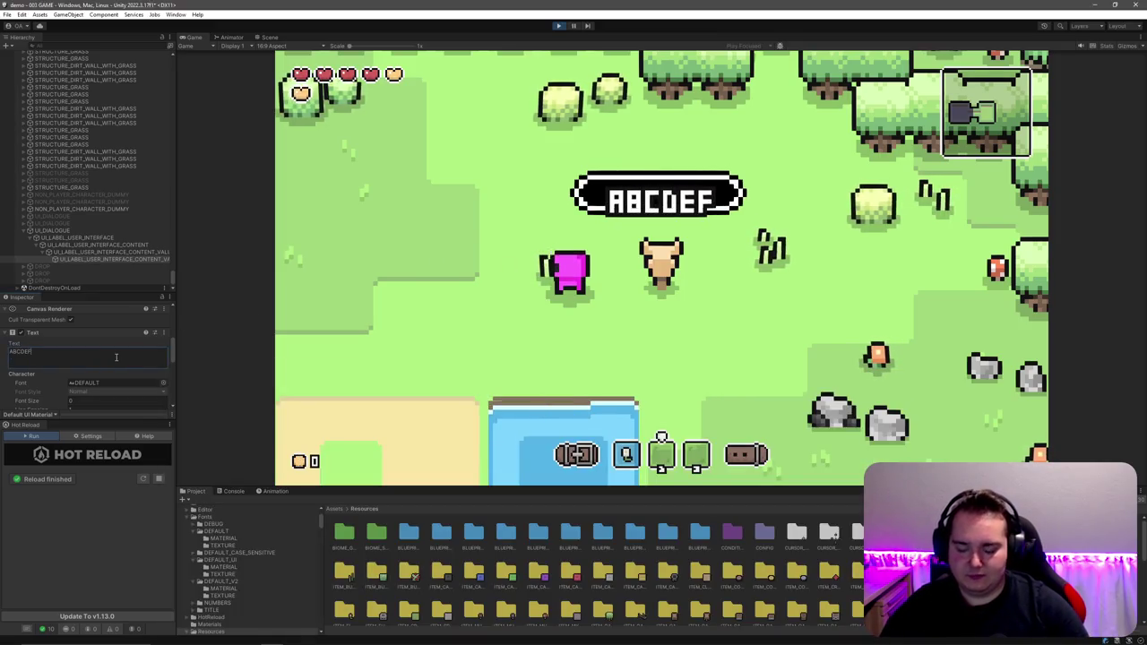
text(IJKLMON)
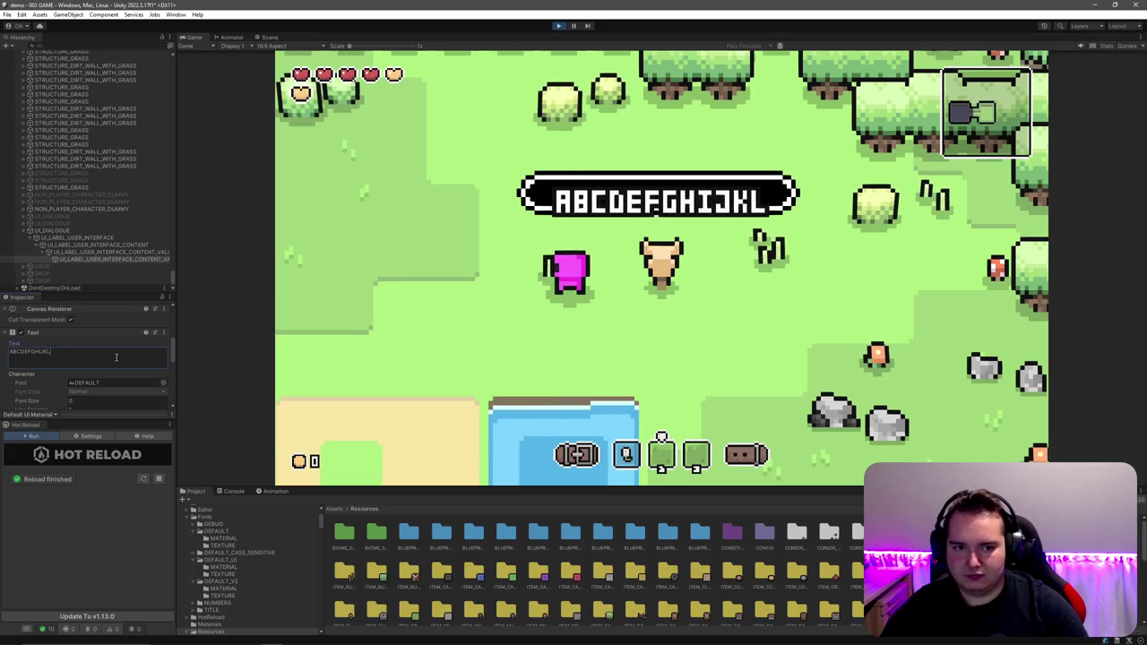
Step: Complete the uppercase alphabet A–Z, then type the lowercase a–z on a second line
key(BackSpace)
key(BackSpace)
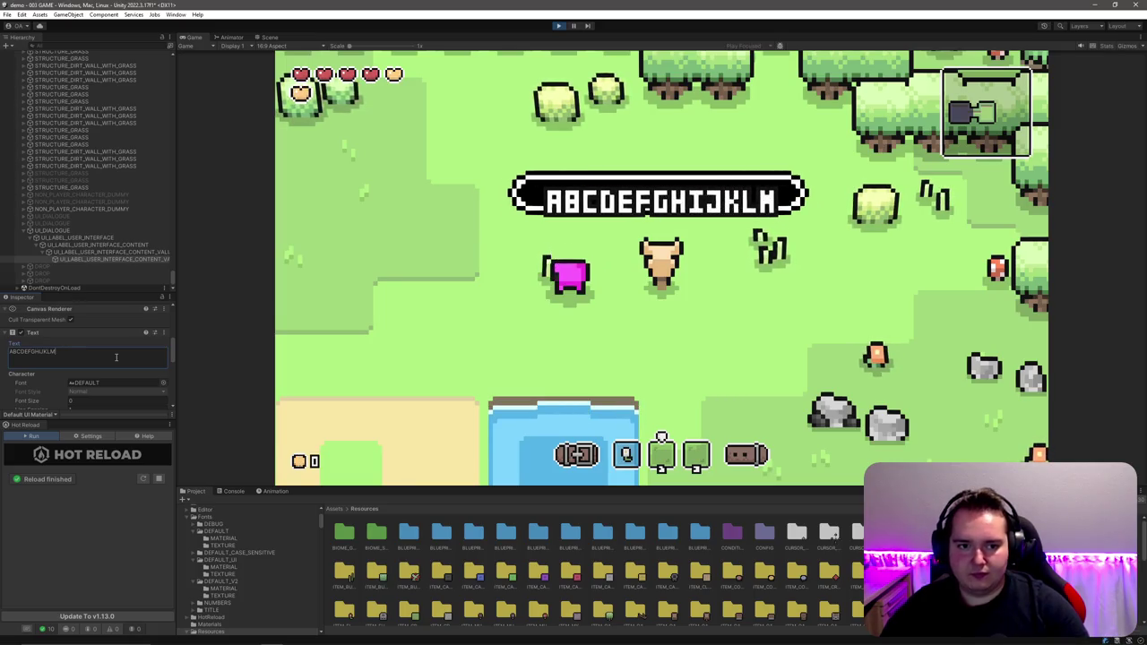
text(N)
text(OPQRSTUV)
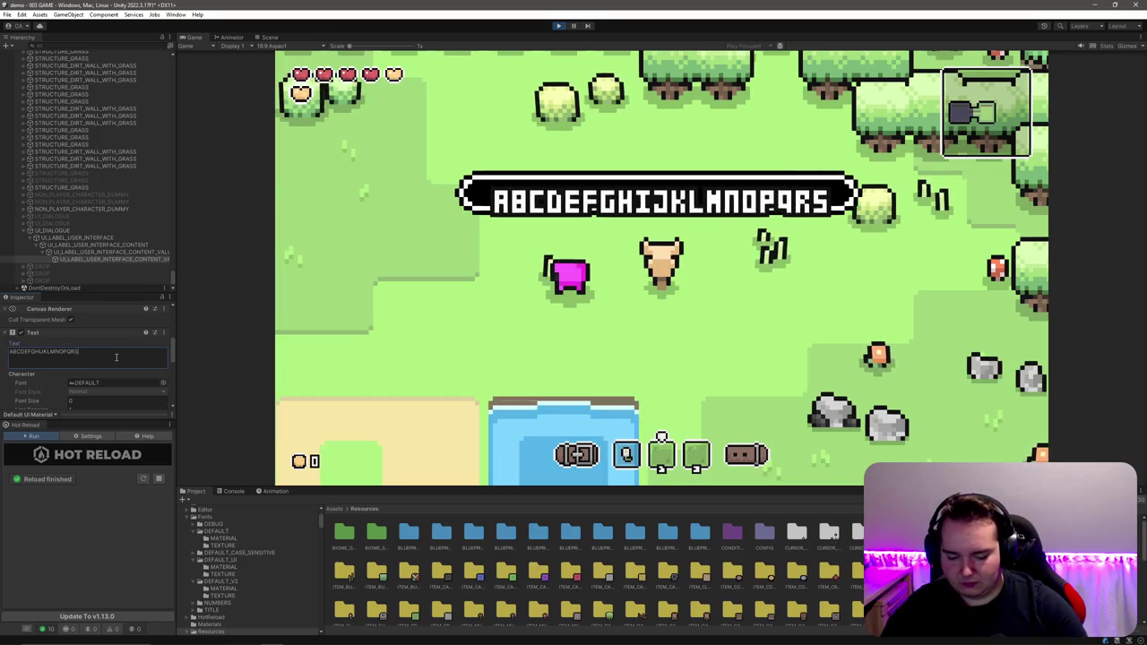
text(WXYZ)
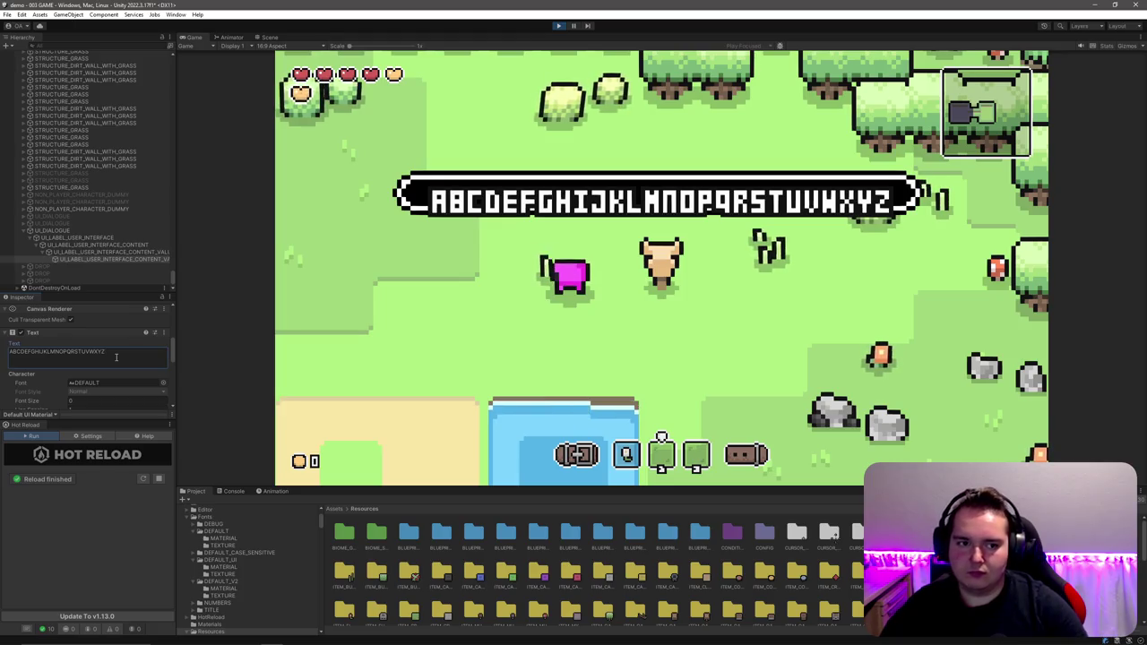
key(Return)
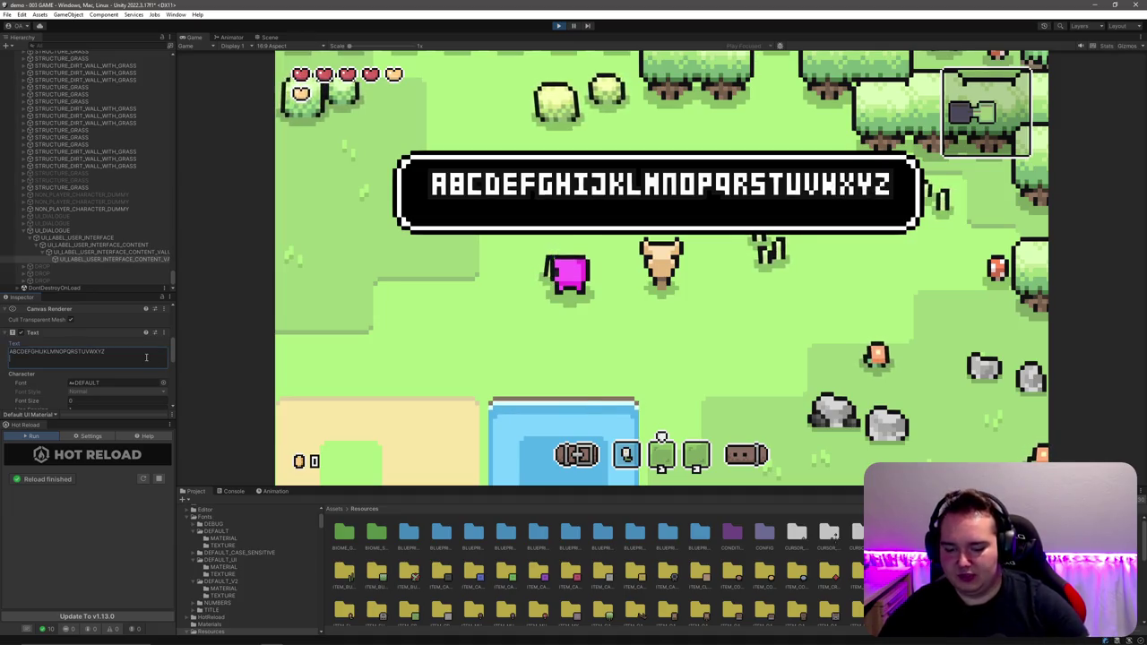
text(abcdef)
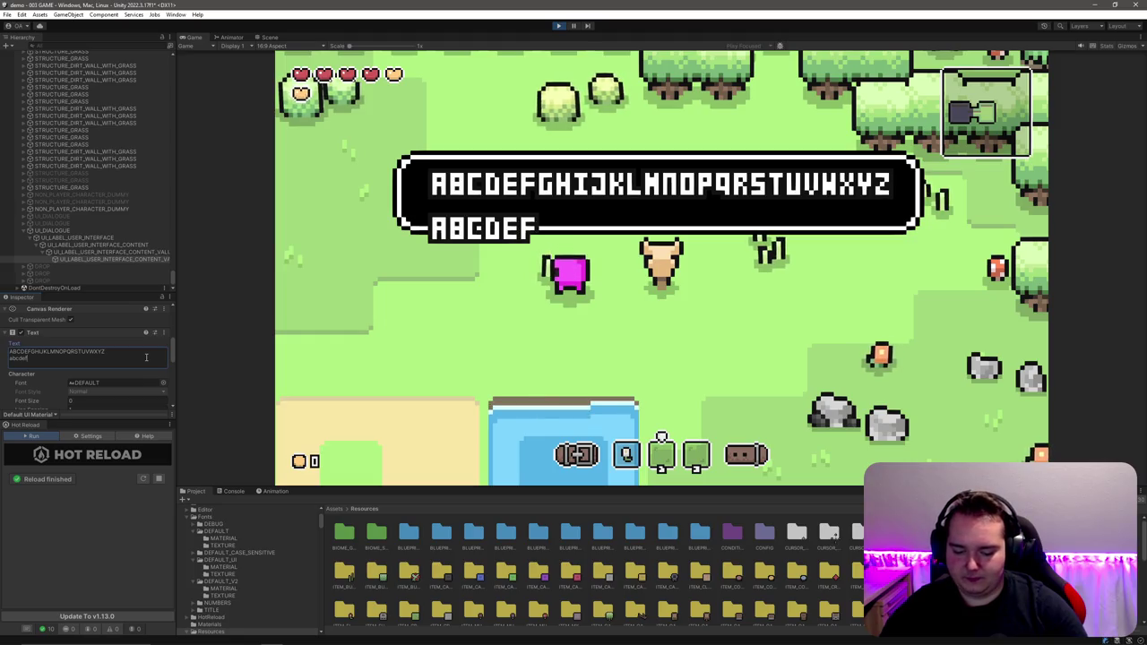
text(ghijklmn)
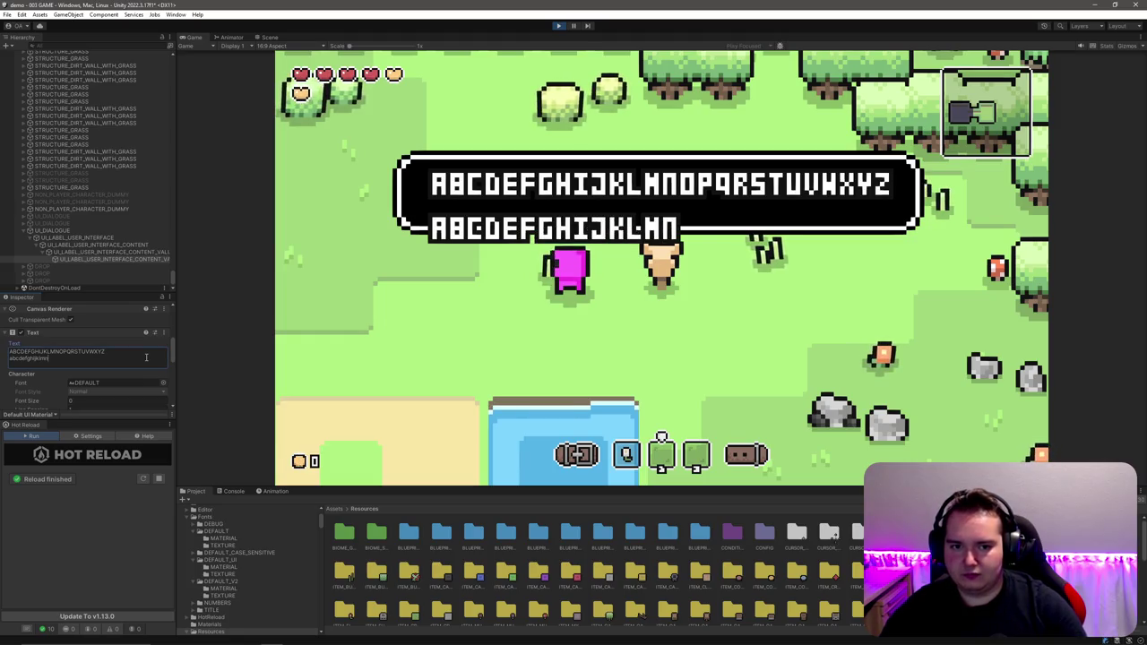
text(opqrstuv)
text(wxyz)
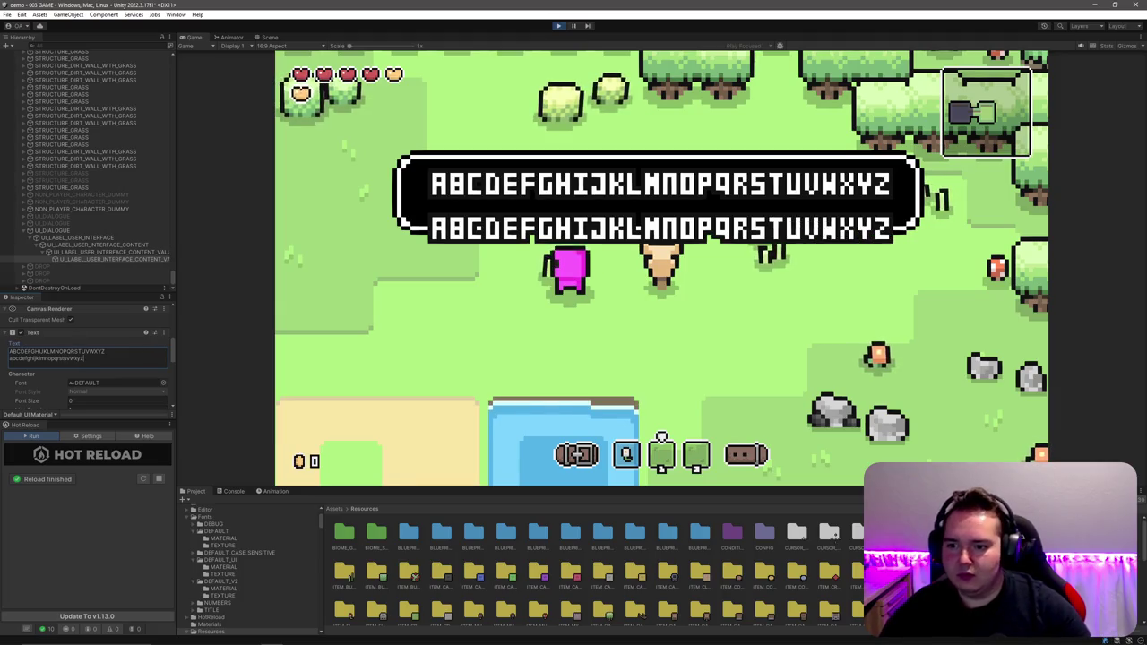
Step: Set the dialogue text's font to DEFAULT_CASE_SENSITIVE
click(159, 383)
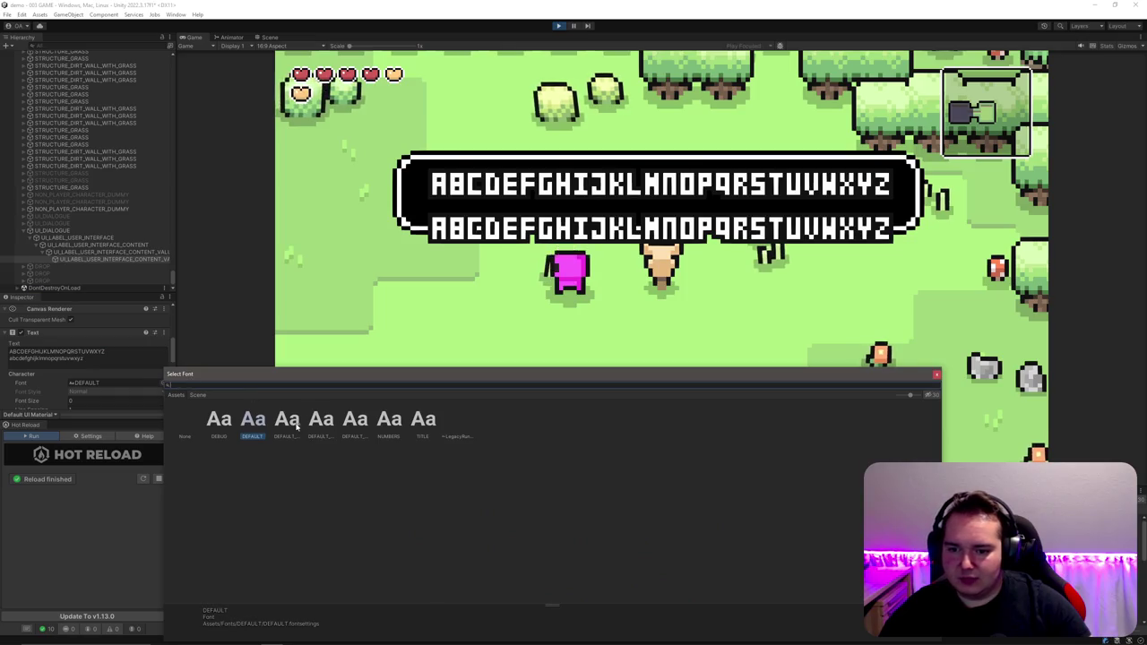
click(288, 421)
double_click(290, 428)
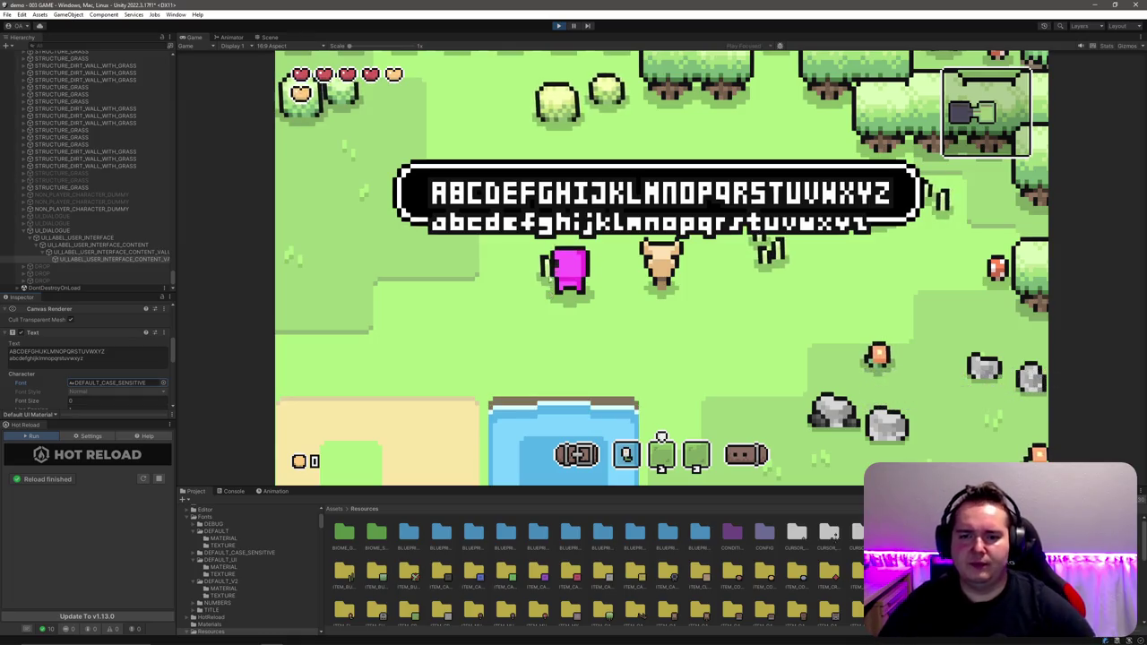
Step: Add a line break to the dialogue text and briefly check the Scene view
click(144, 355)
key(Return)
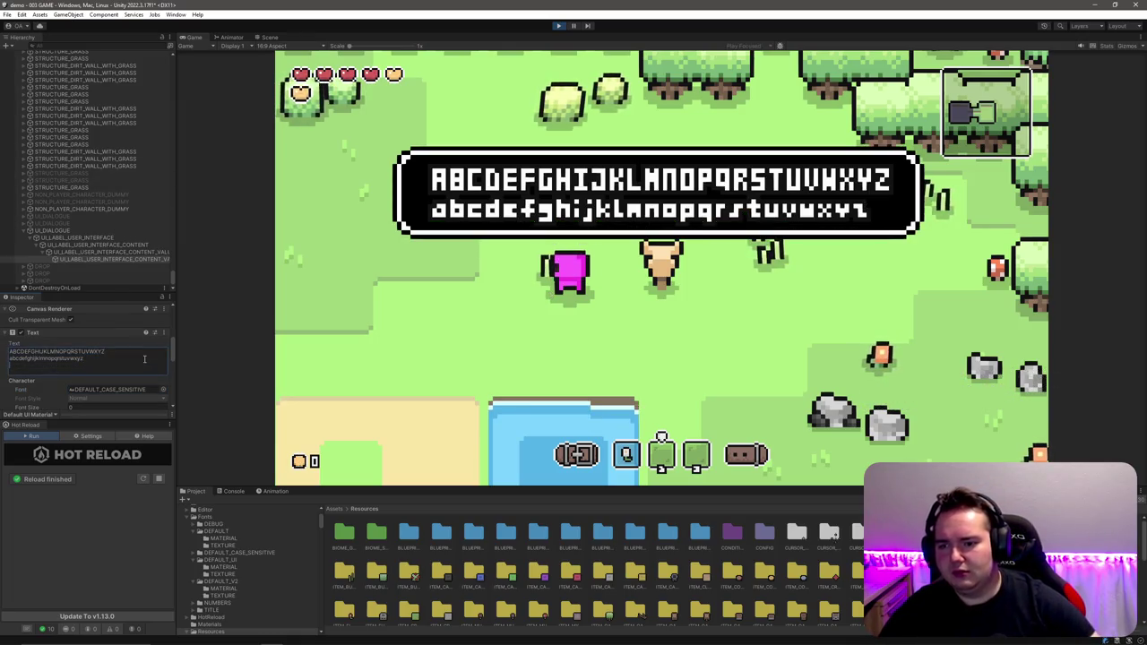
click(266, 38)
click(194, 37)
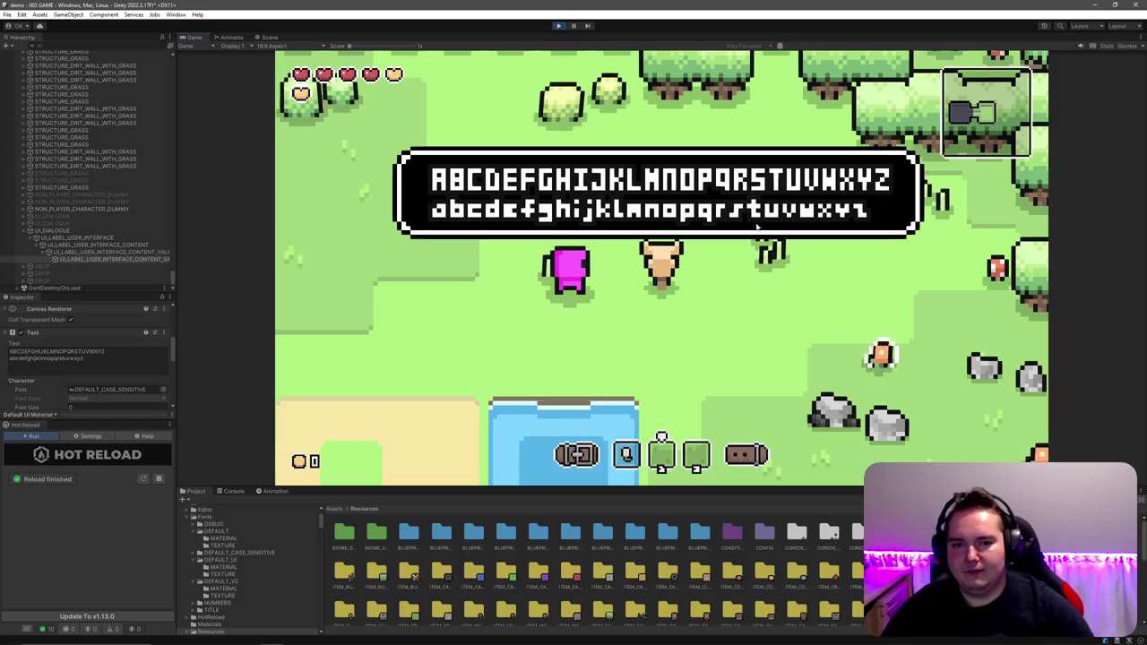
click(130, 358)
Step: Replace the dialogue text with 'COULD YOU HELP ME?' and choose the DEFAULT_V2 font
key(ctrl+a)
text(HELLO)
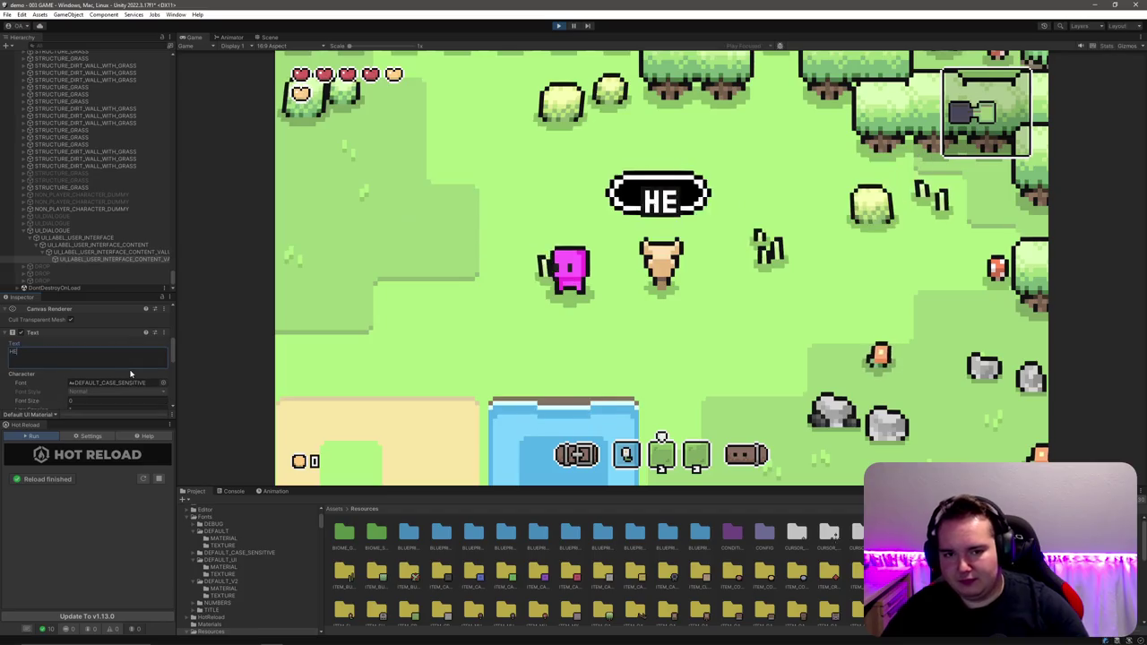
text( WORLD!)
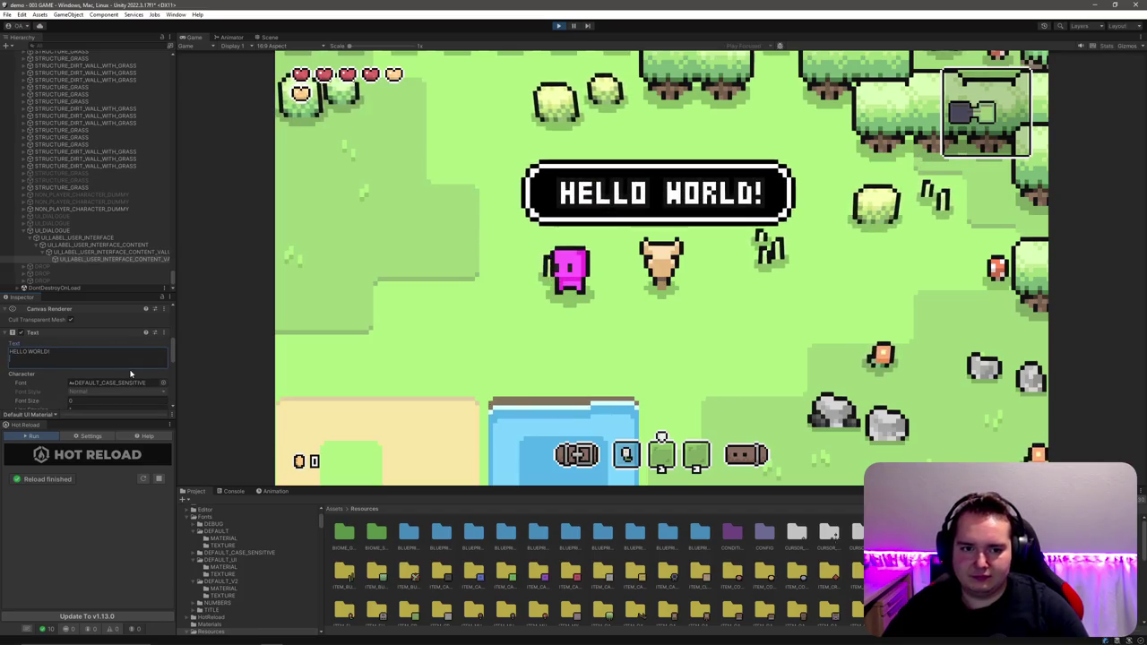
key(ctrl+a)
text(COULD YOU HEL)
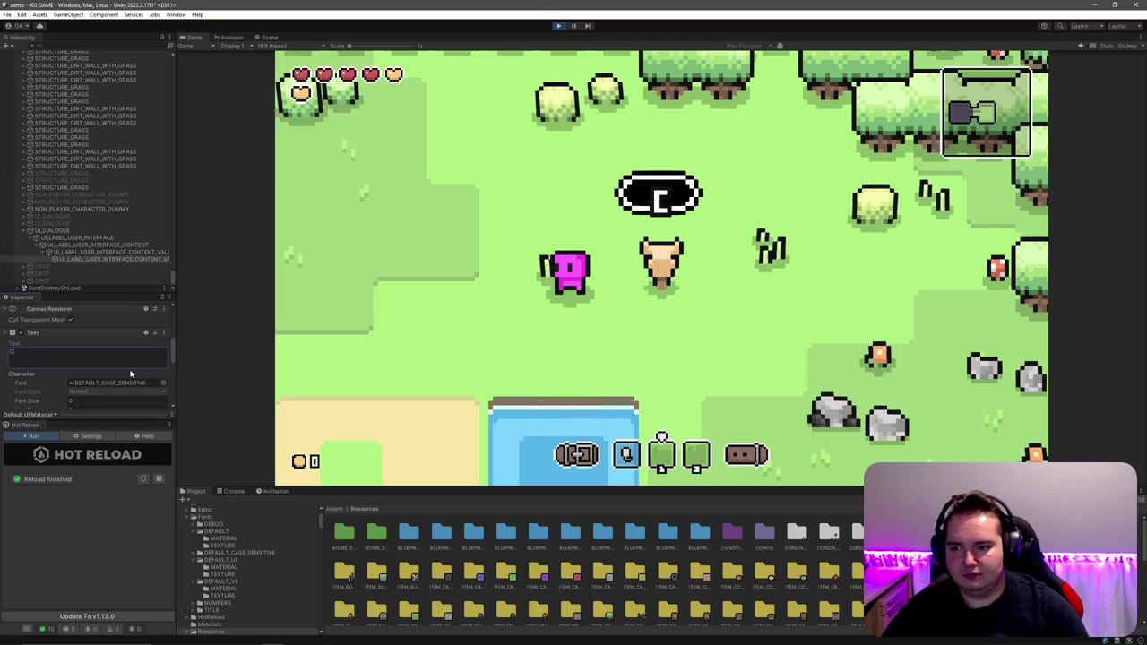
text(P ME?)
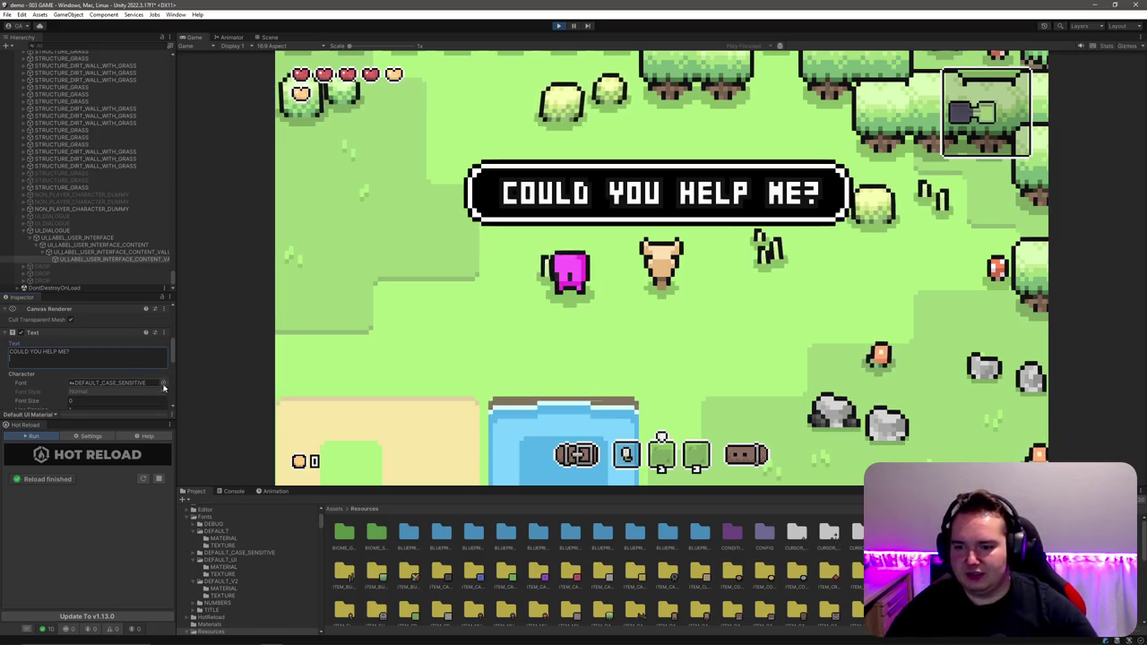
click(163, 385)
click(355, 426)
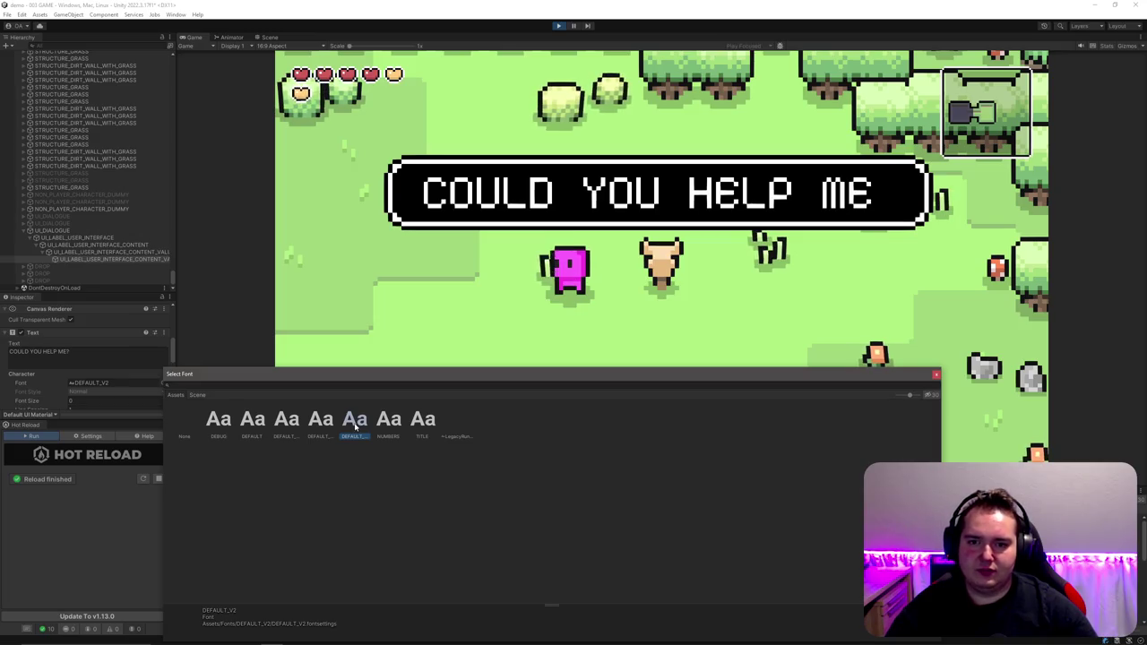
Step: Retype the dialogue as mixed-case 'Could you help me?' and bring Photoshop forward
click(94, 354)
key(ctrl+a)
text(Cou)
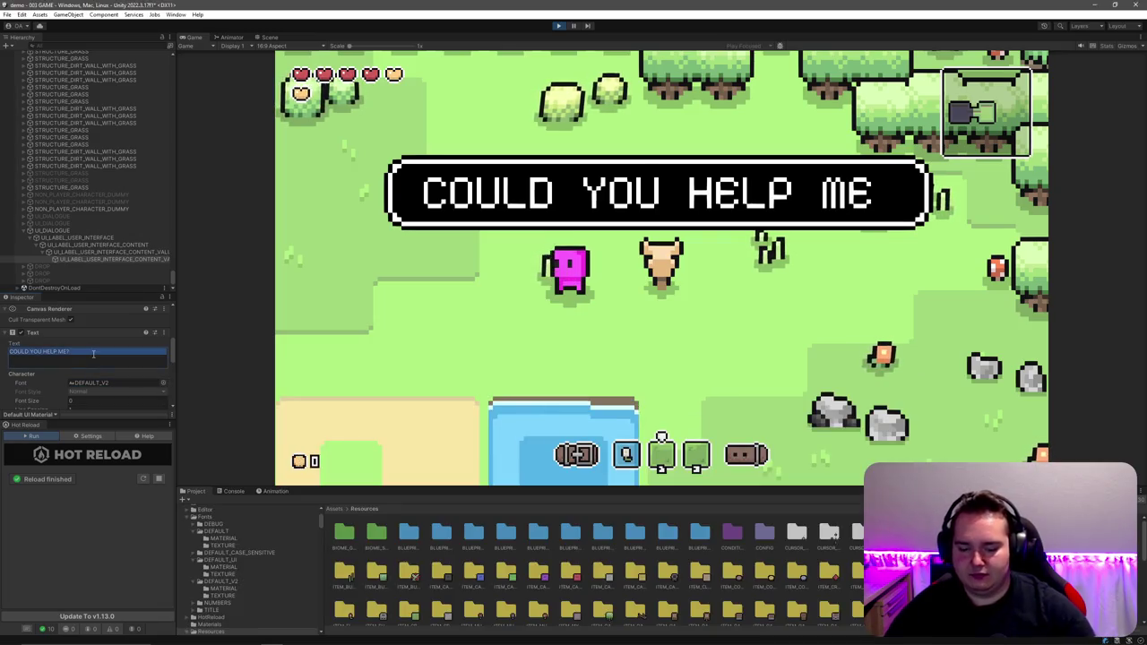
text(ld you)
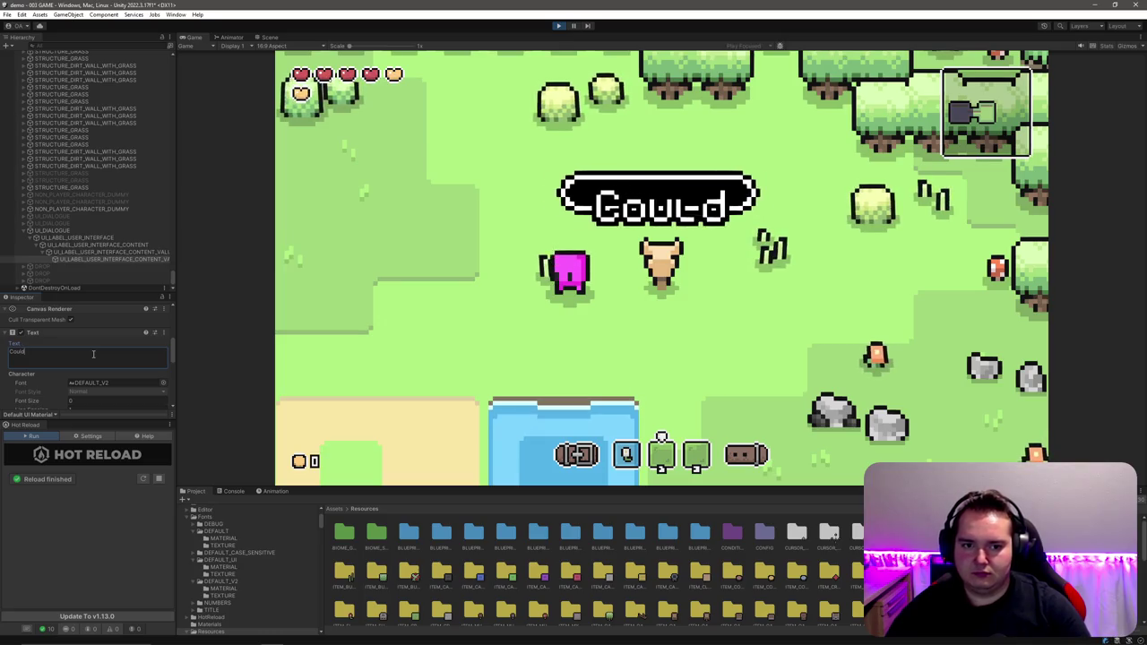
text( help me?)
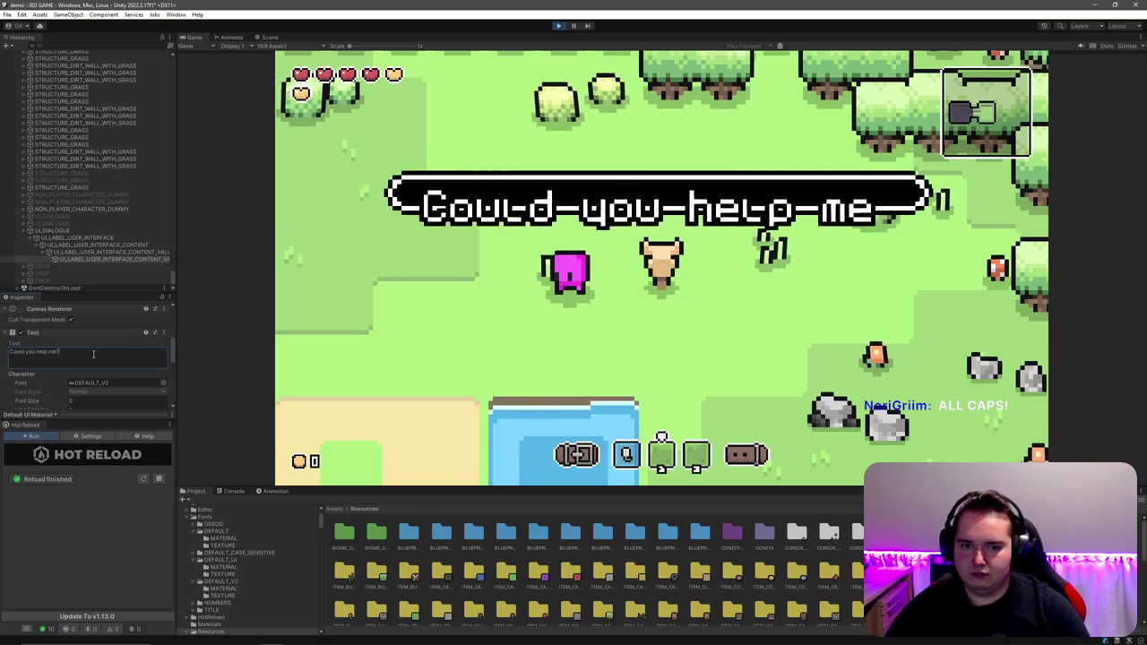
key(Return)
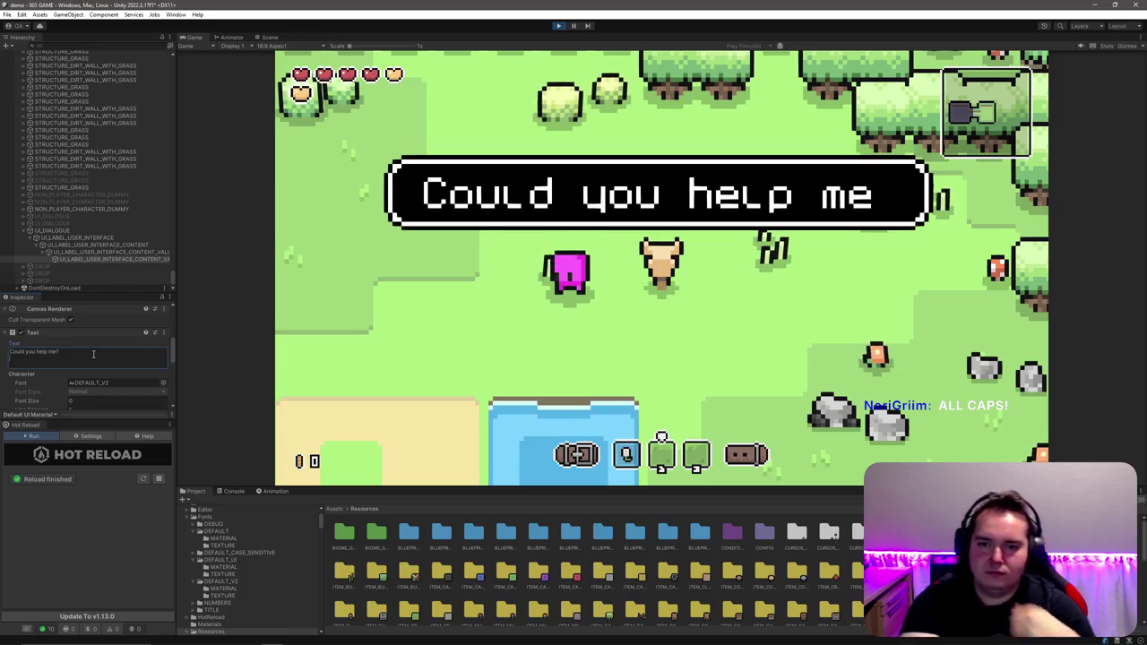
mouse_move(288, 632)
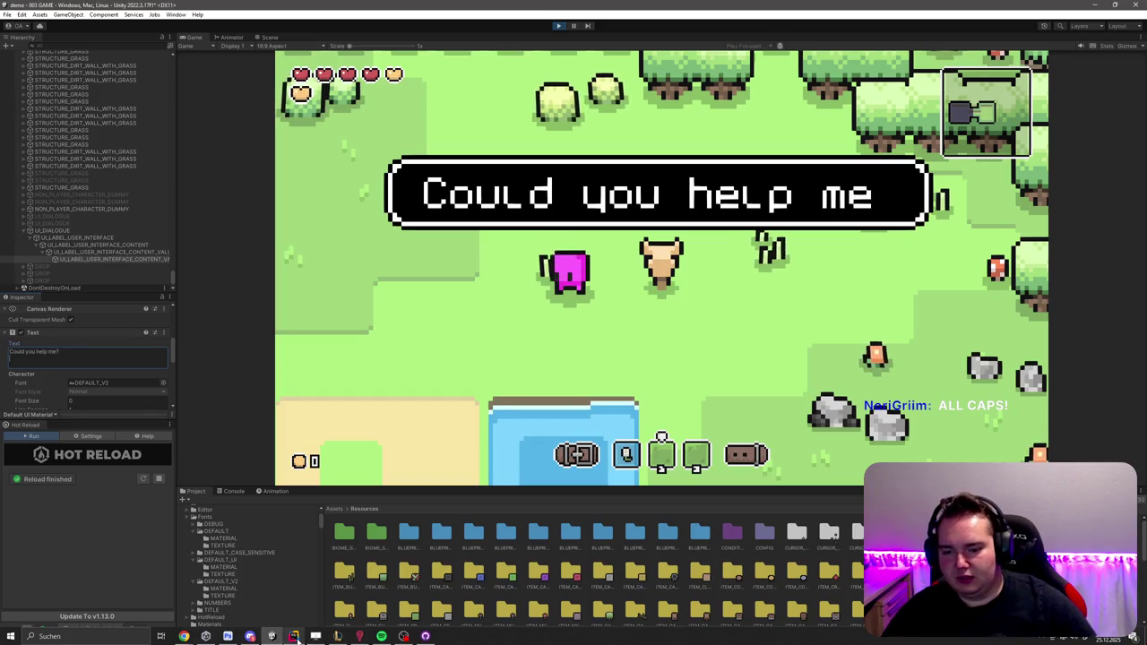
click(228, 636)
Step: On DEFAULT_V2.psd, fill the lowercase l's top pixels and foot, save, and compare in Unity
key(ctrl+shift+Tab)
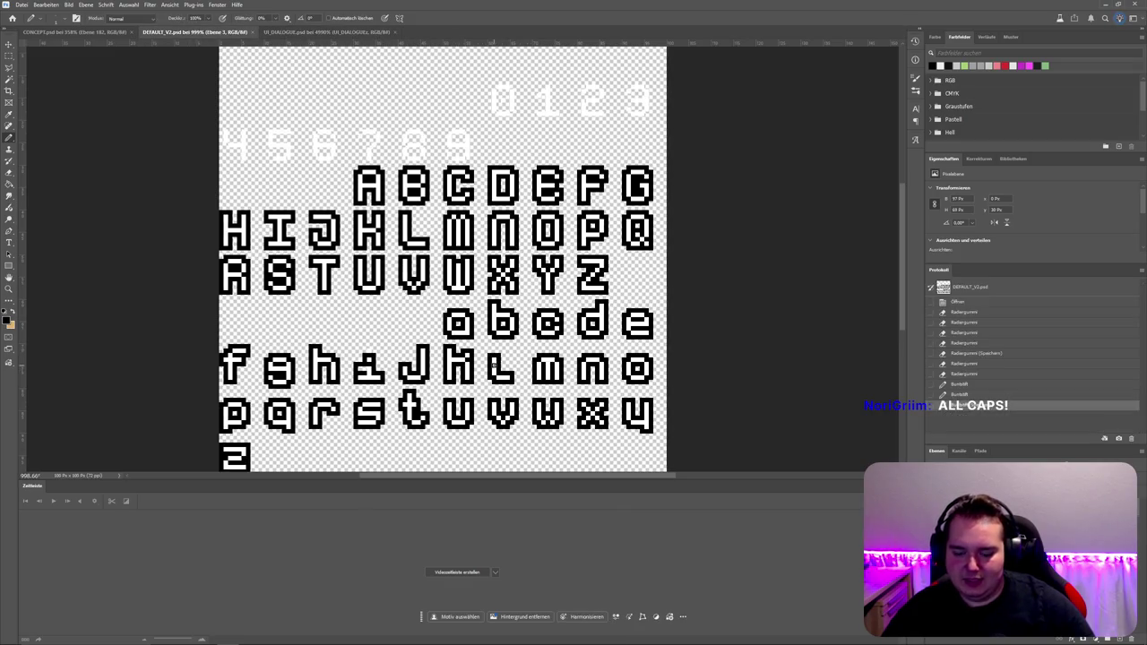
scroll(up, 3)
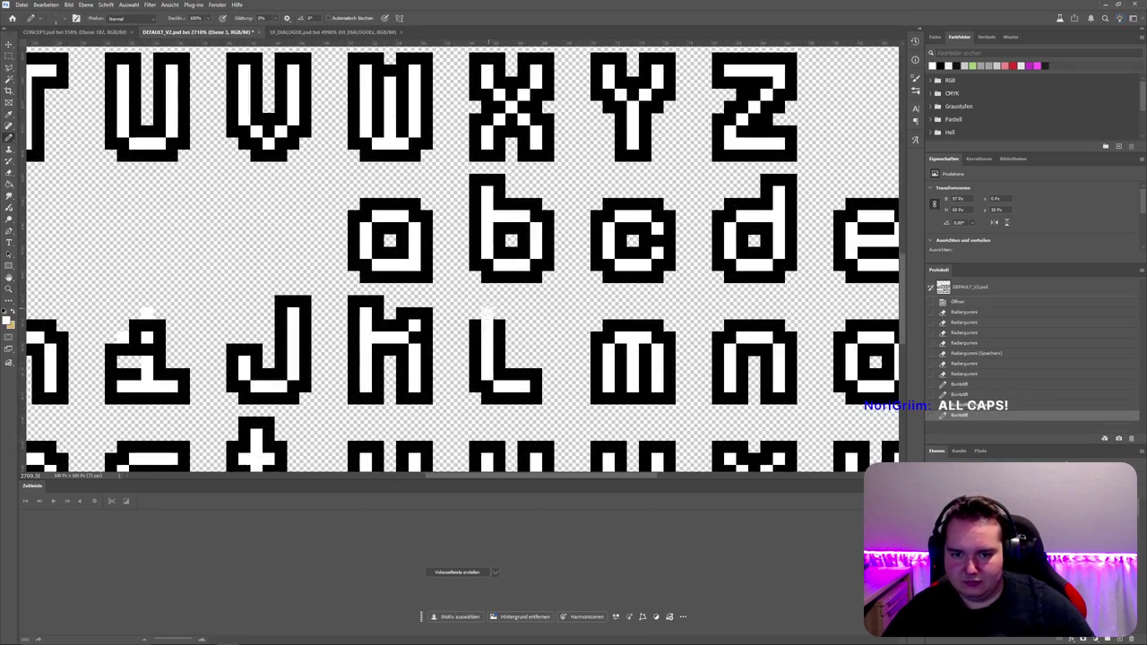
click(480, 302)
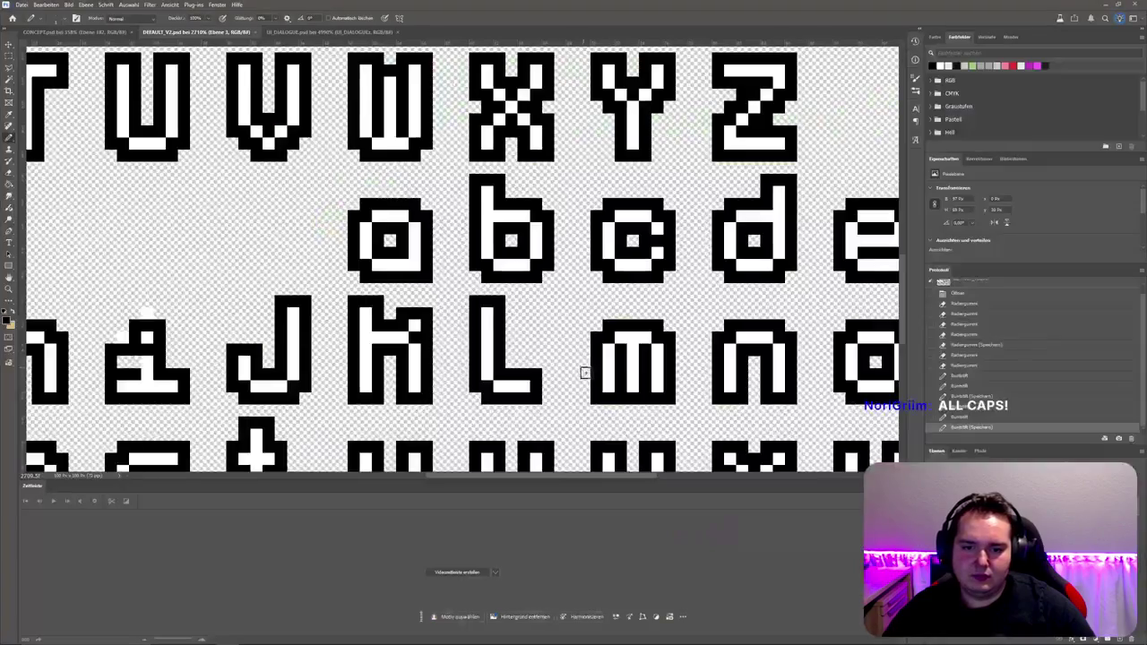
click(548, 388)
key(ctrl+s)
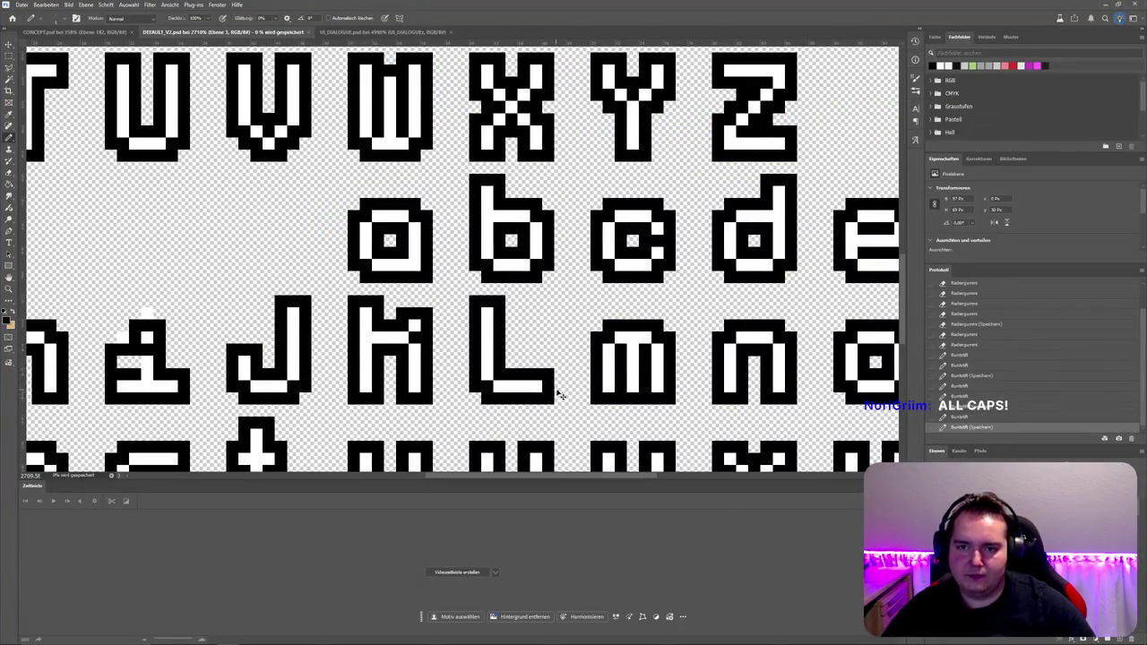
key(alt+Tab)
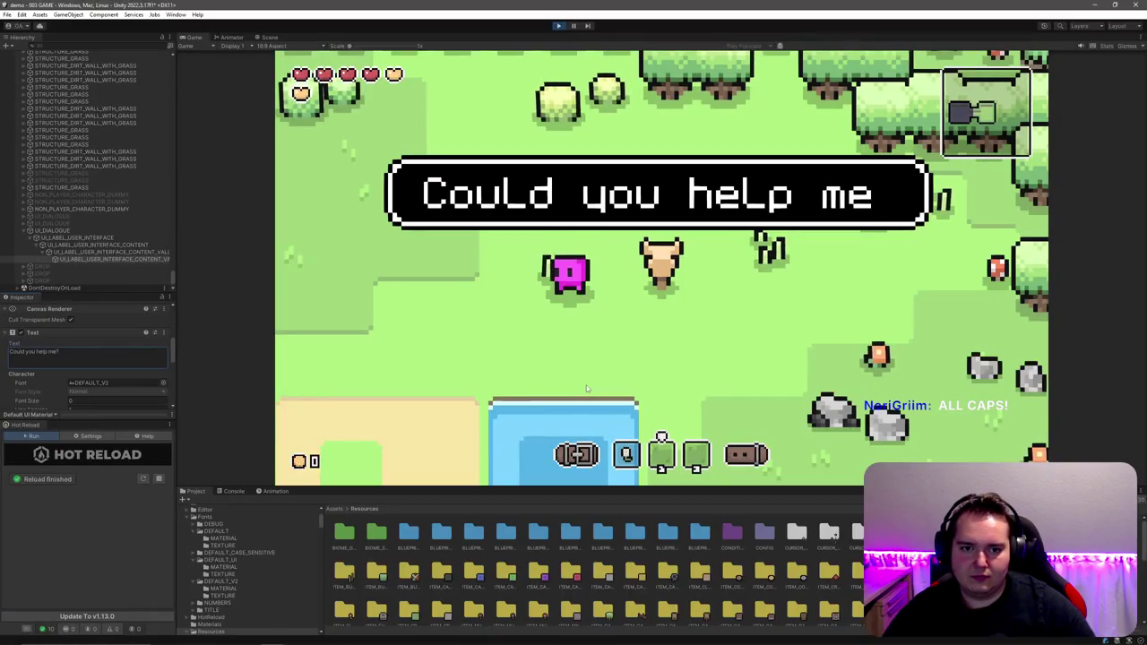
key(alt+Tab)
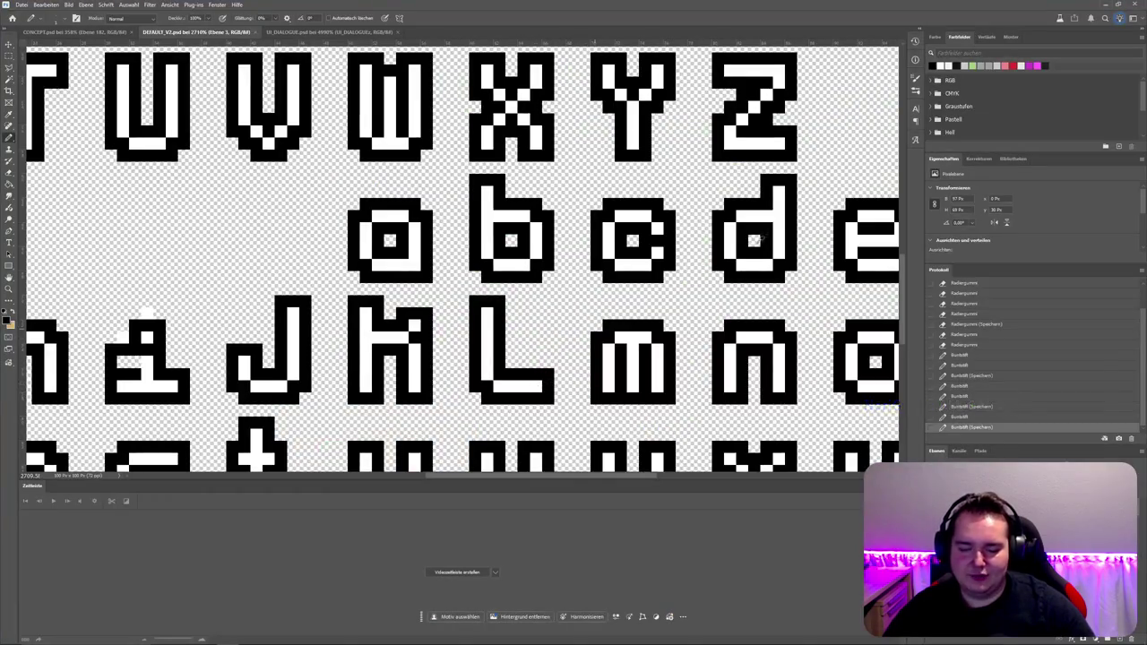
key(alt+Tab)
Step: Reshape and extend the l's foot to the right, save, and dismiss the in-game dialogue
key(alt+Tab)
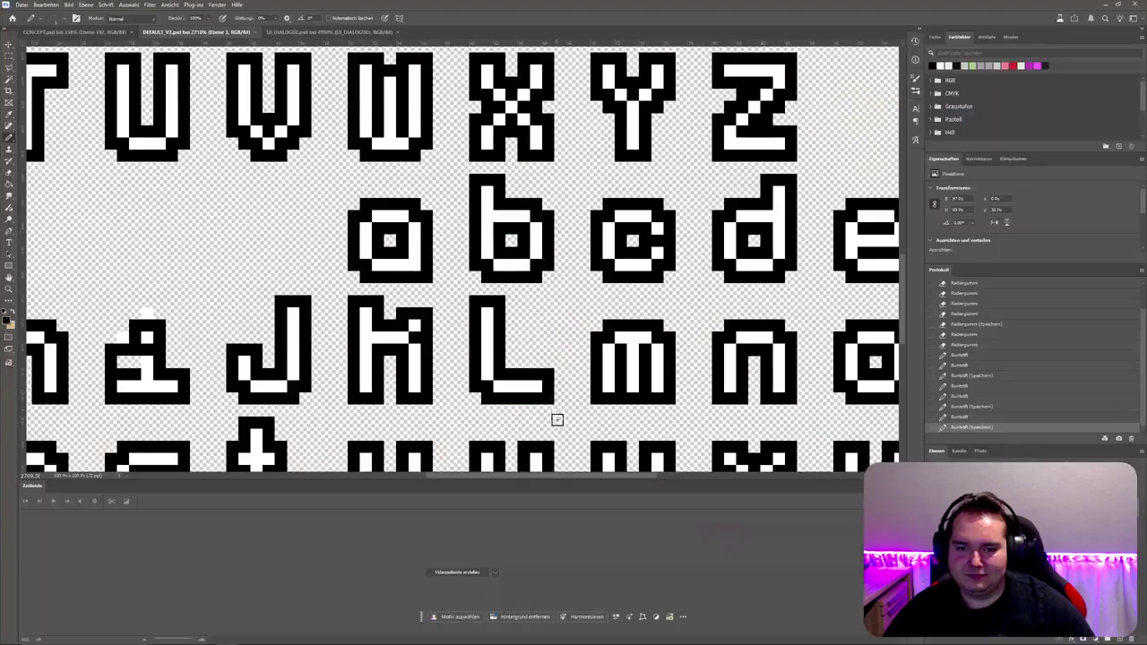
drag(533, 407, 545, 387)
key(b)
key(e)
key(ctrl+s)
key(alt+Tab)
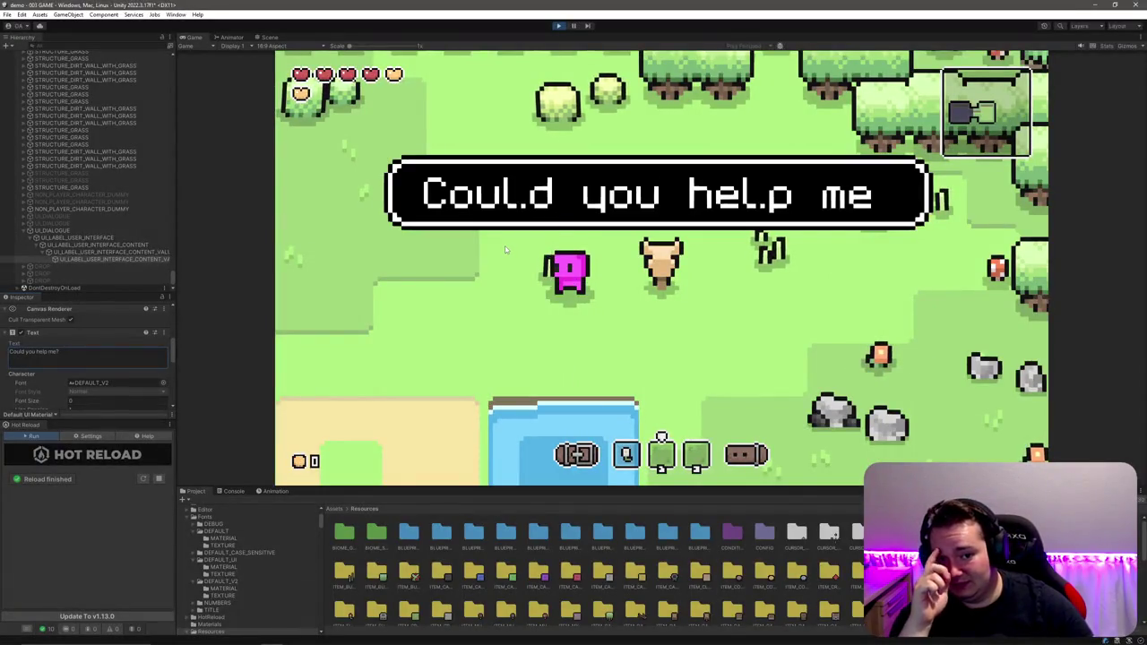
key(alt+Tab)
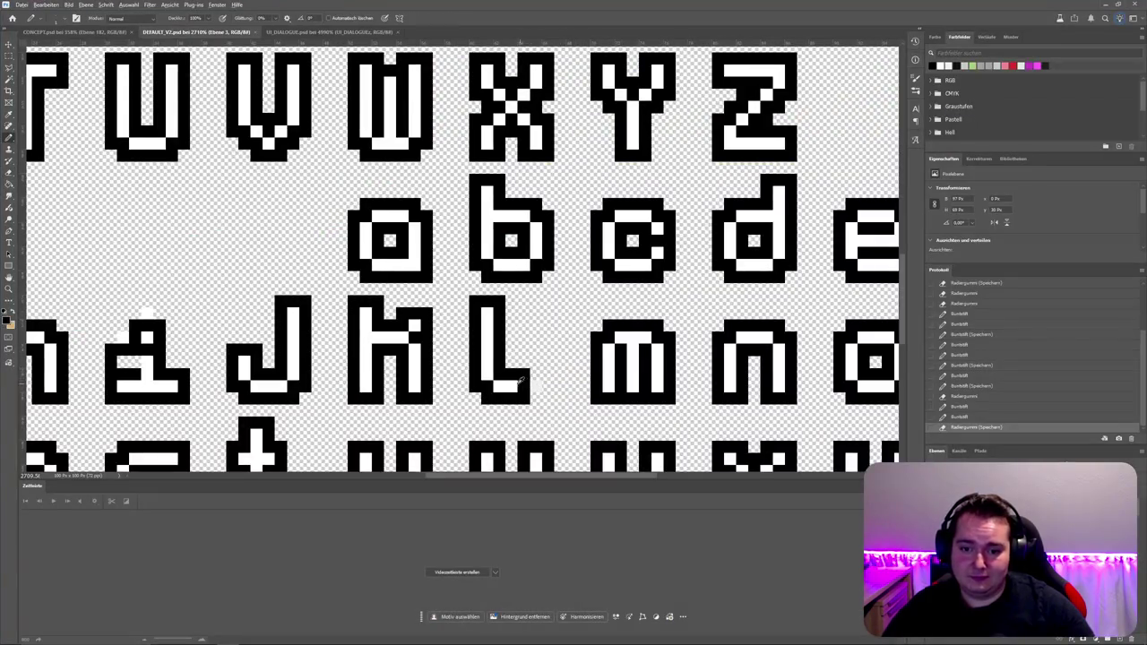
click(534, 379)
click(535, 385)
click(539, 386)
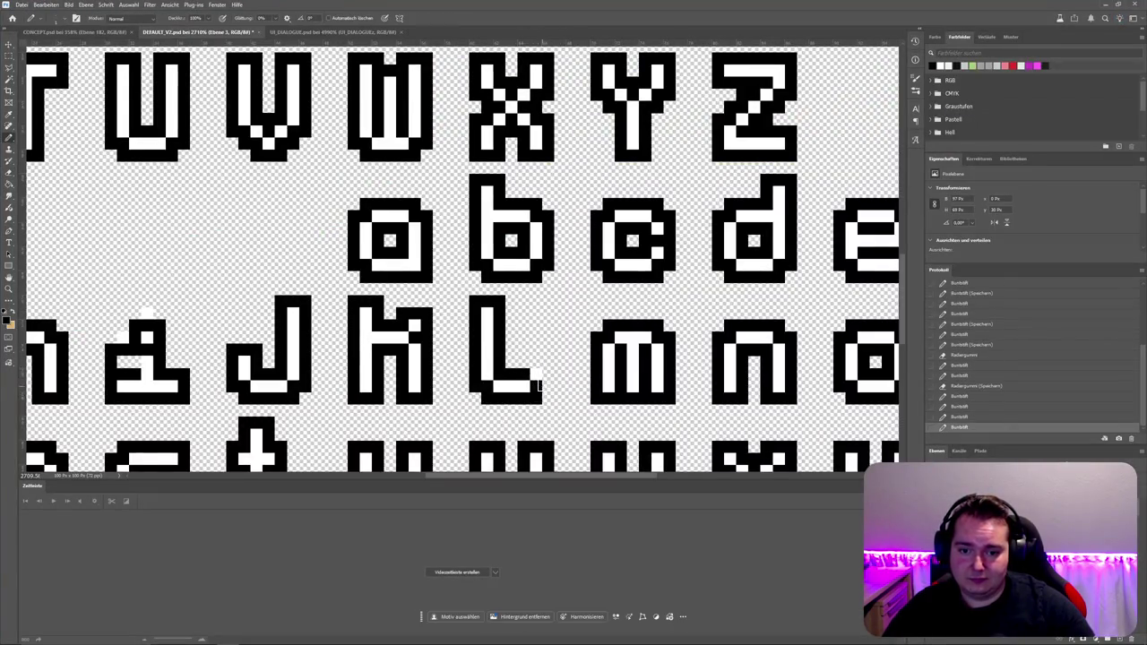
key(ctrl+z)
drag(551, 389, 520, 364)
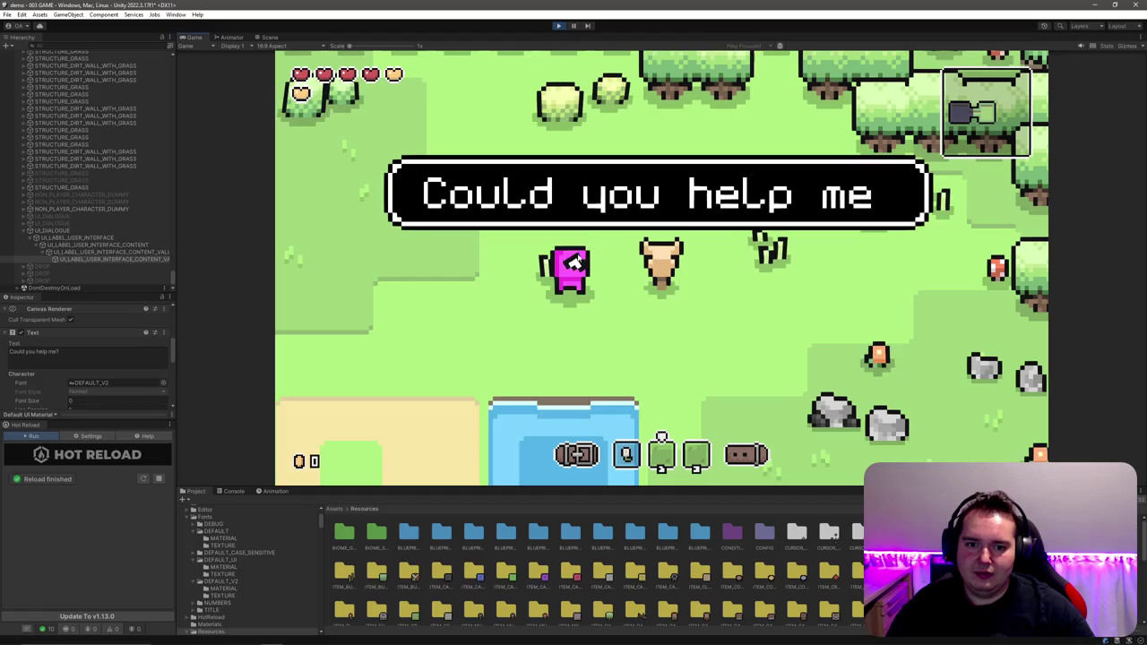
key(space)
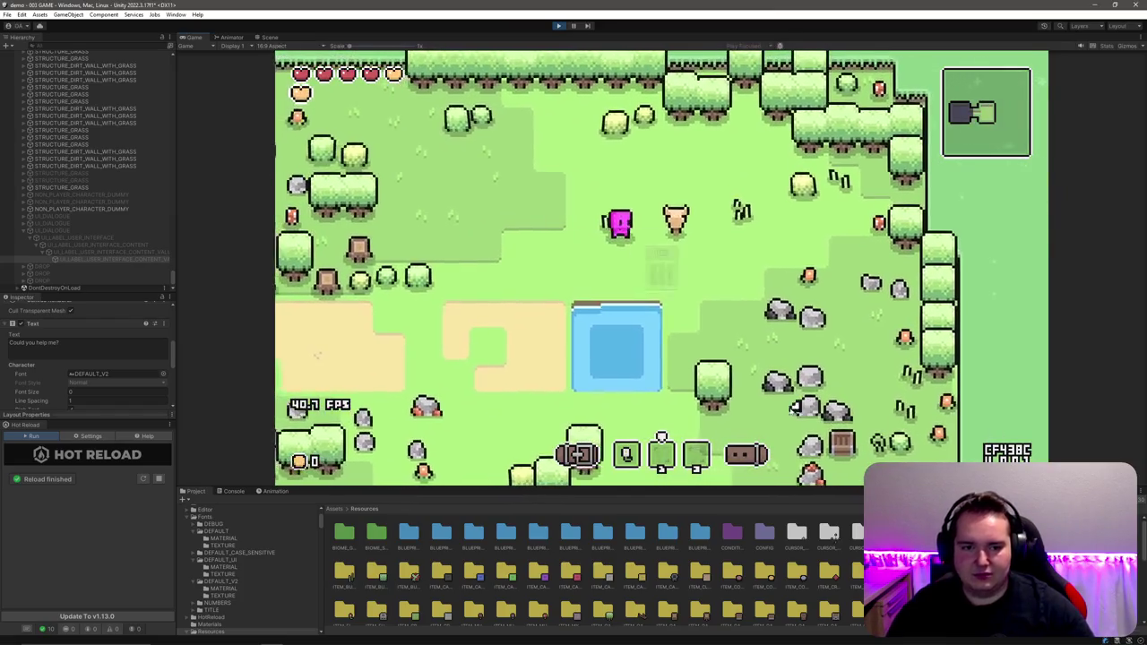
Step: Toggle the inventory open and closed, then walk right to the NPC and try interacting
key(i)
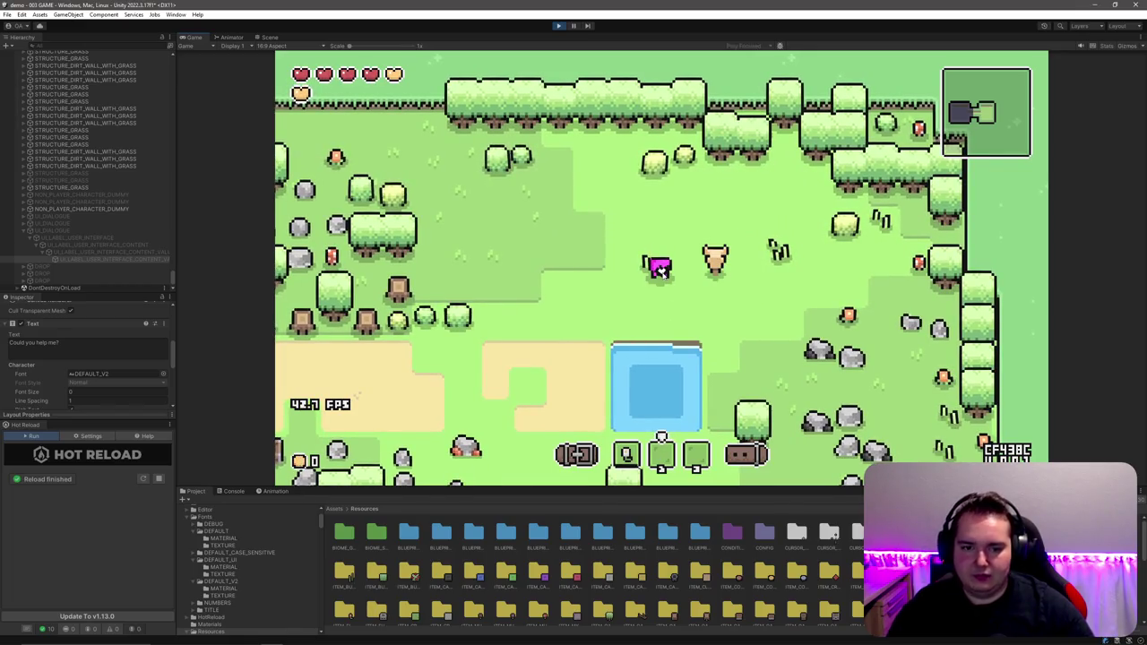
key(i)
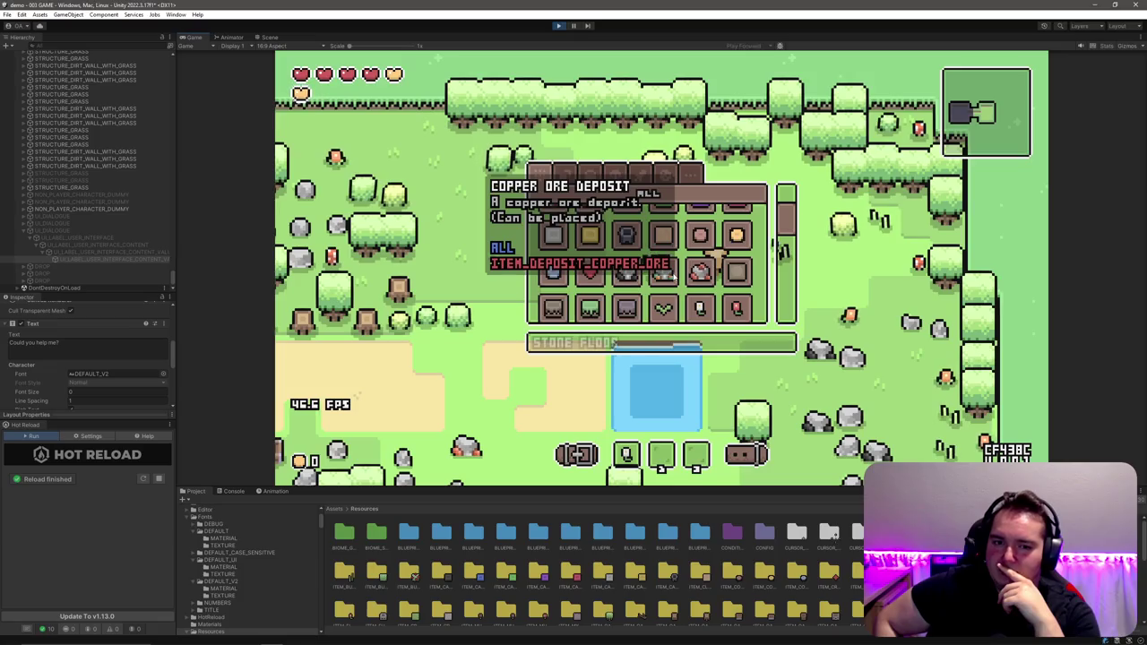
key(Escape)
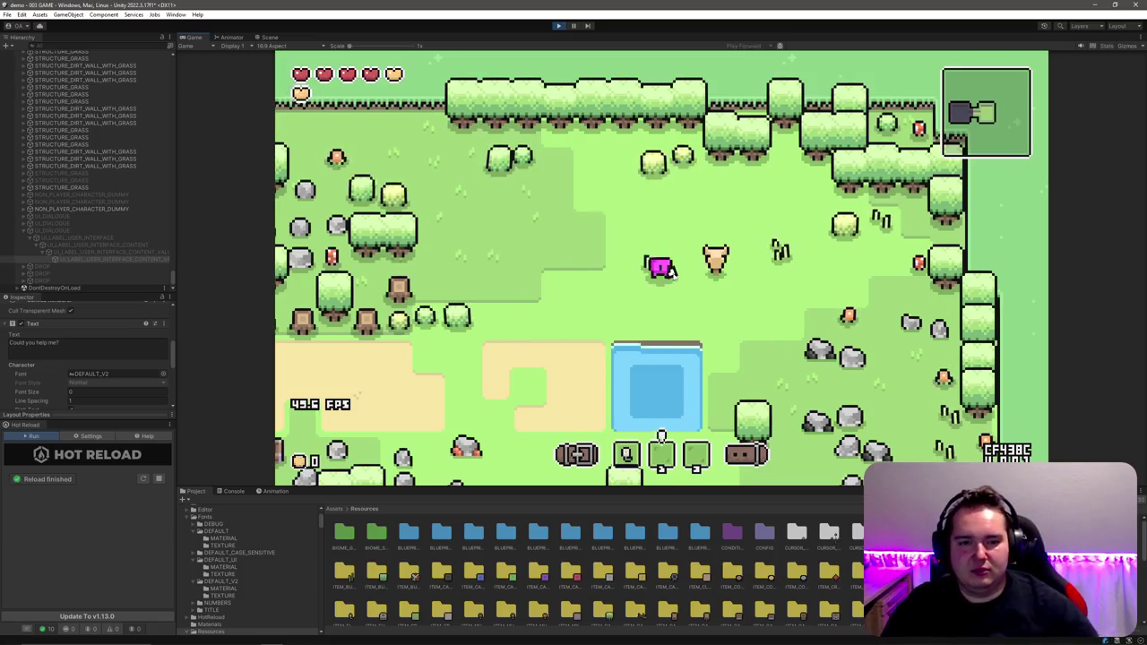
key(d)
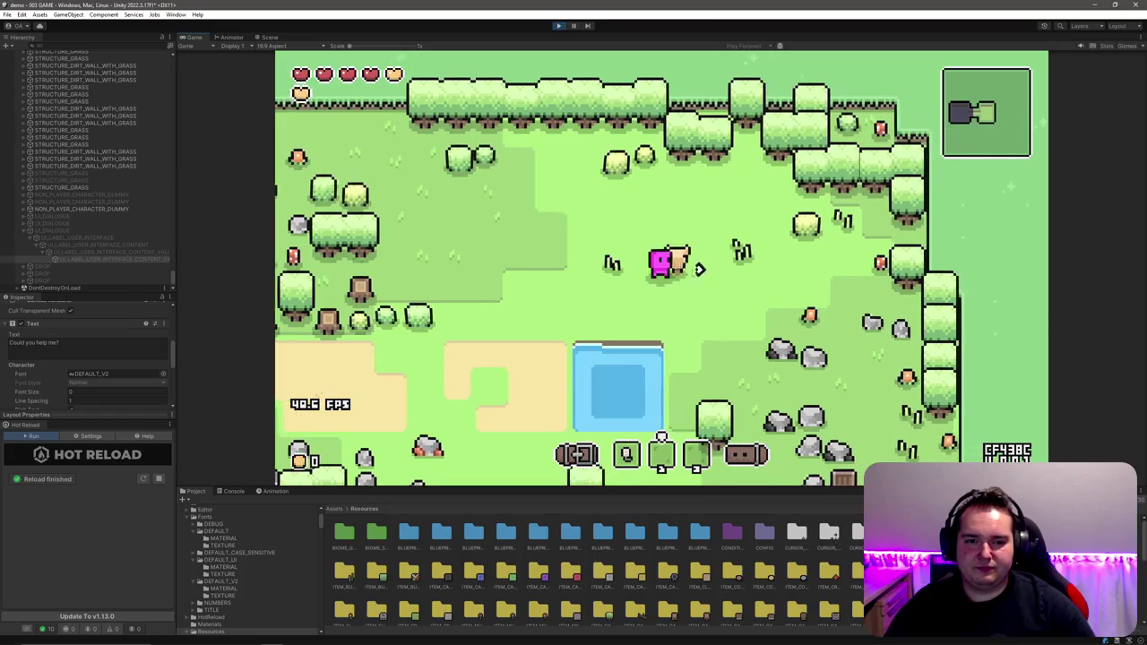
key(e)
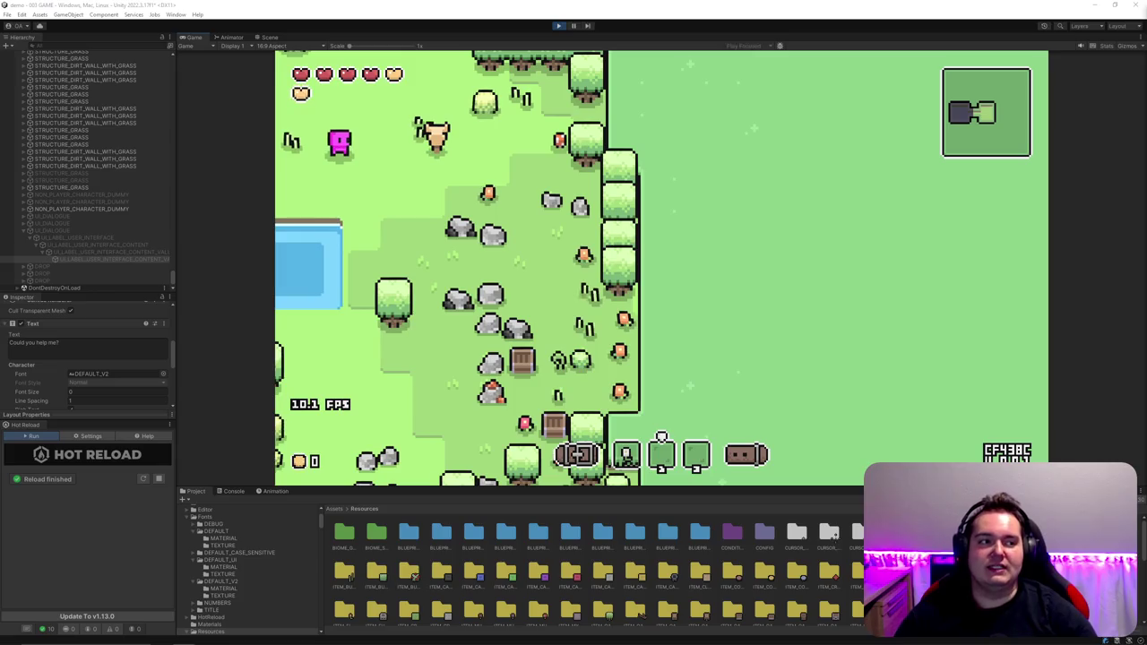
Step: Talk to the NPC, advancing its bubble from 'Hello' to 'How are you today'
click(1006, 131)
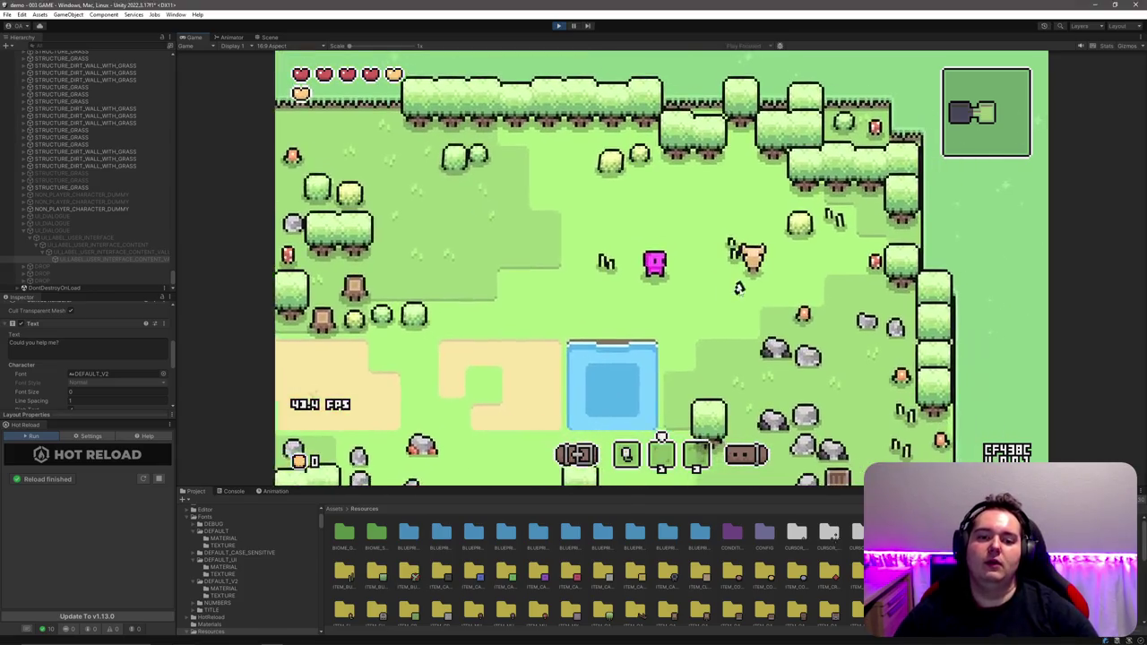
click(735, 258)
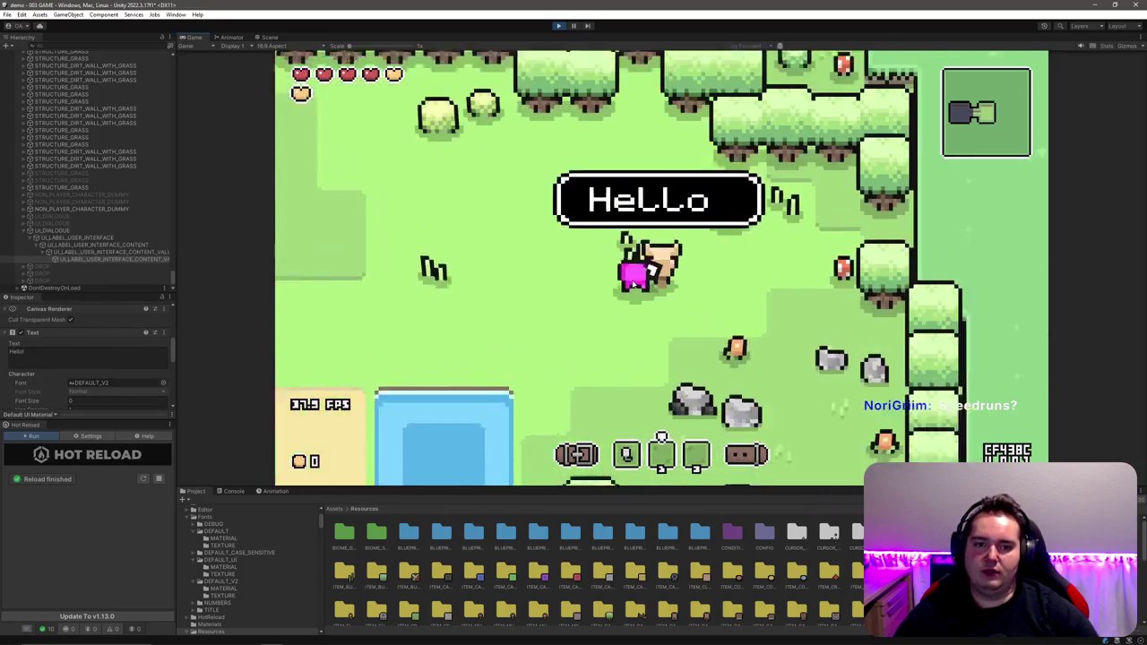
click(572, 284)
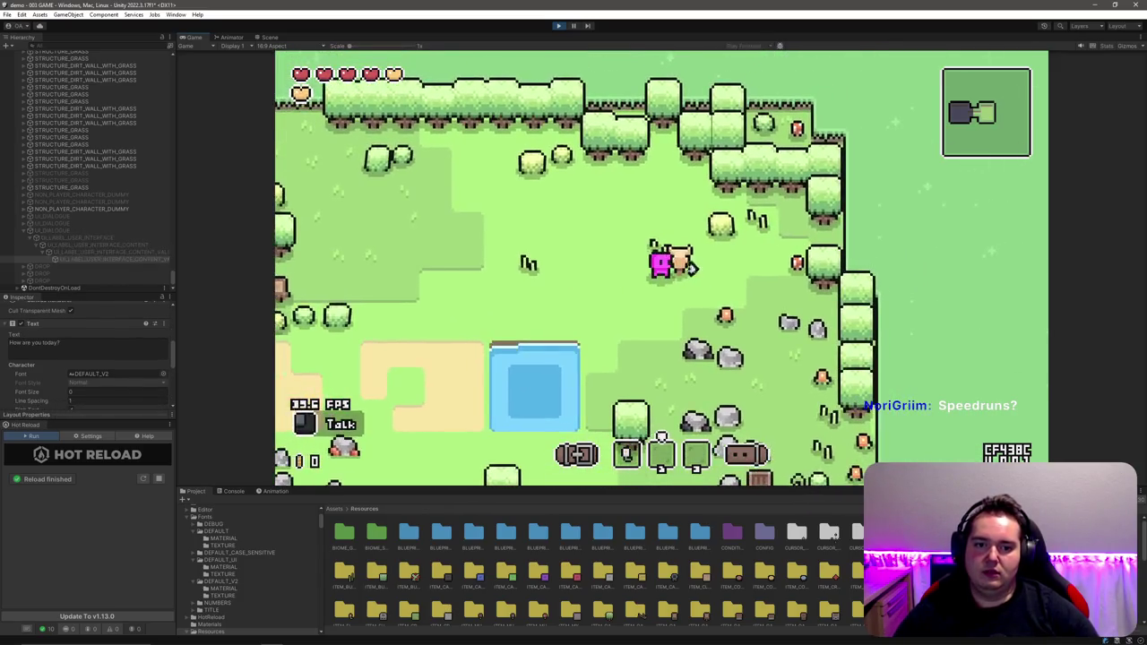